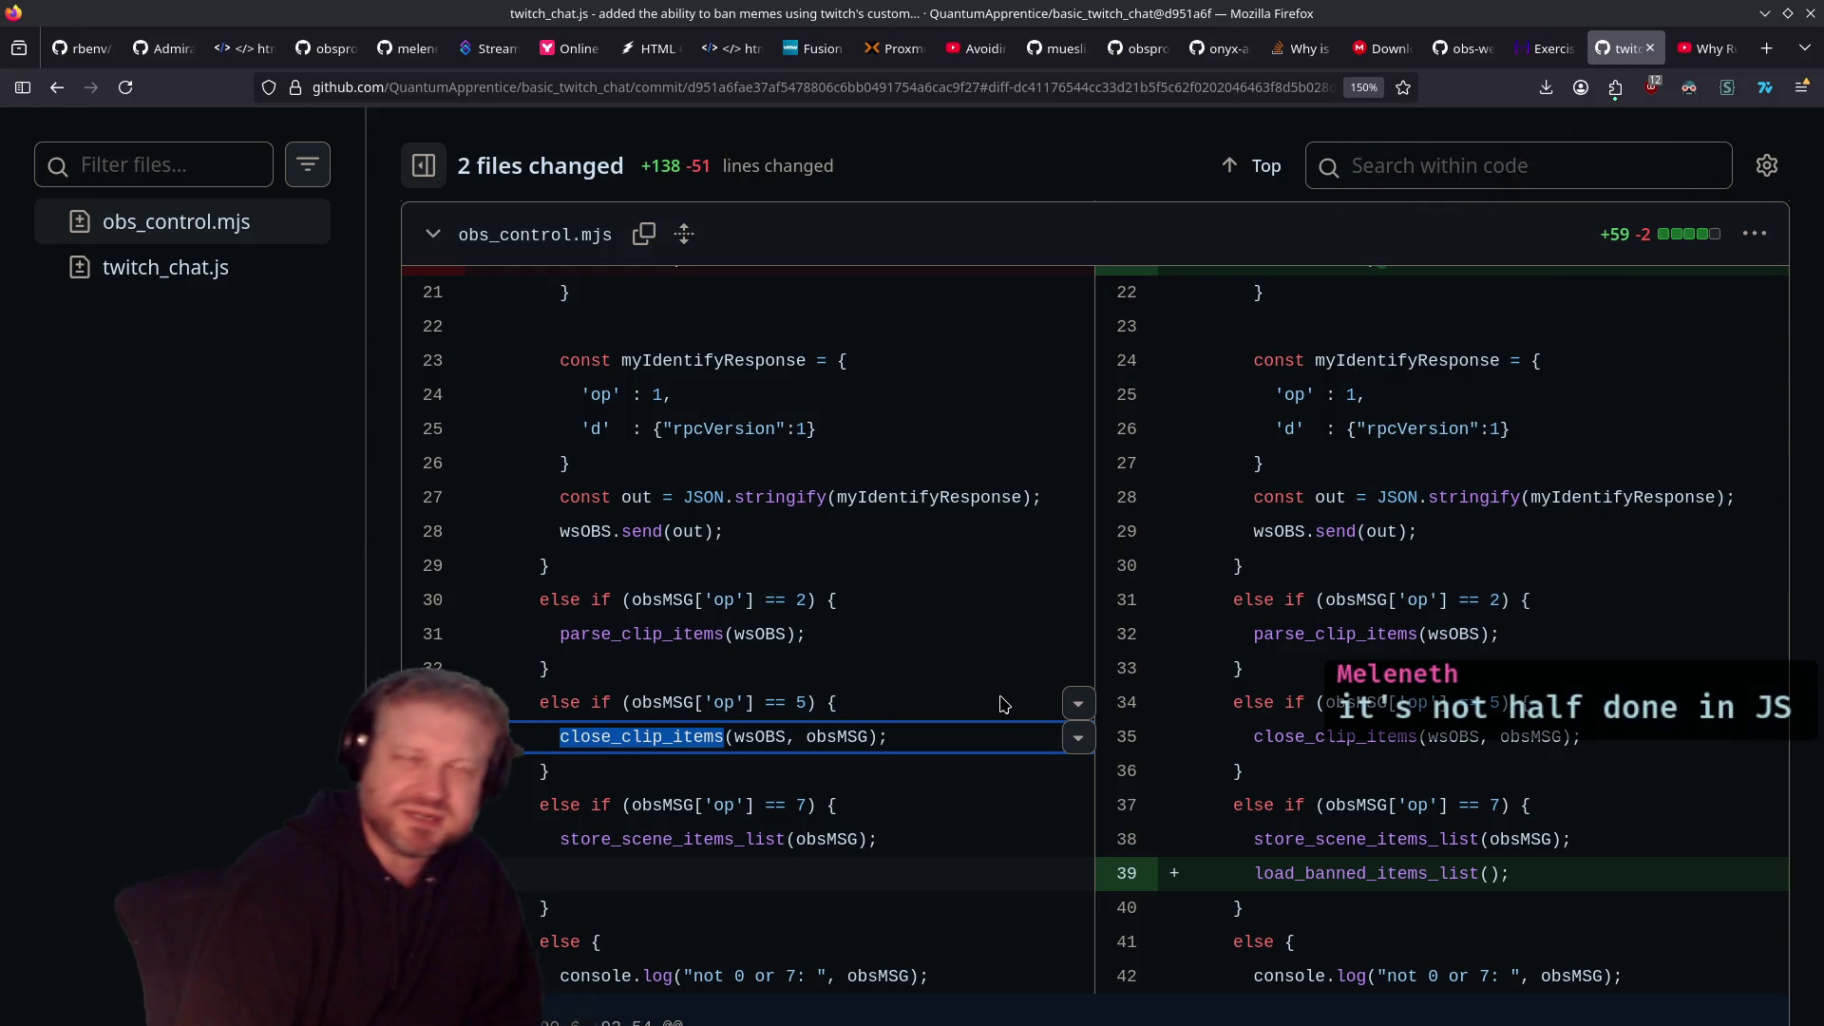
Step: Snap Firefox to the right half, move obs_control.mjs aside, and raise what_is_this_script.rb
key("super+Right")
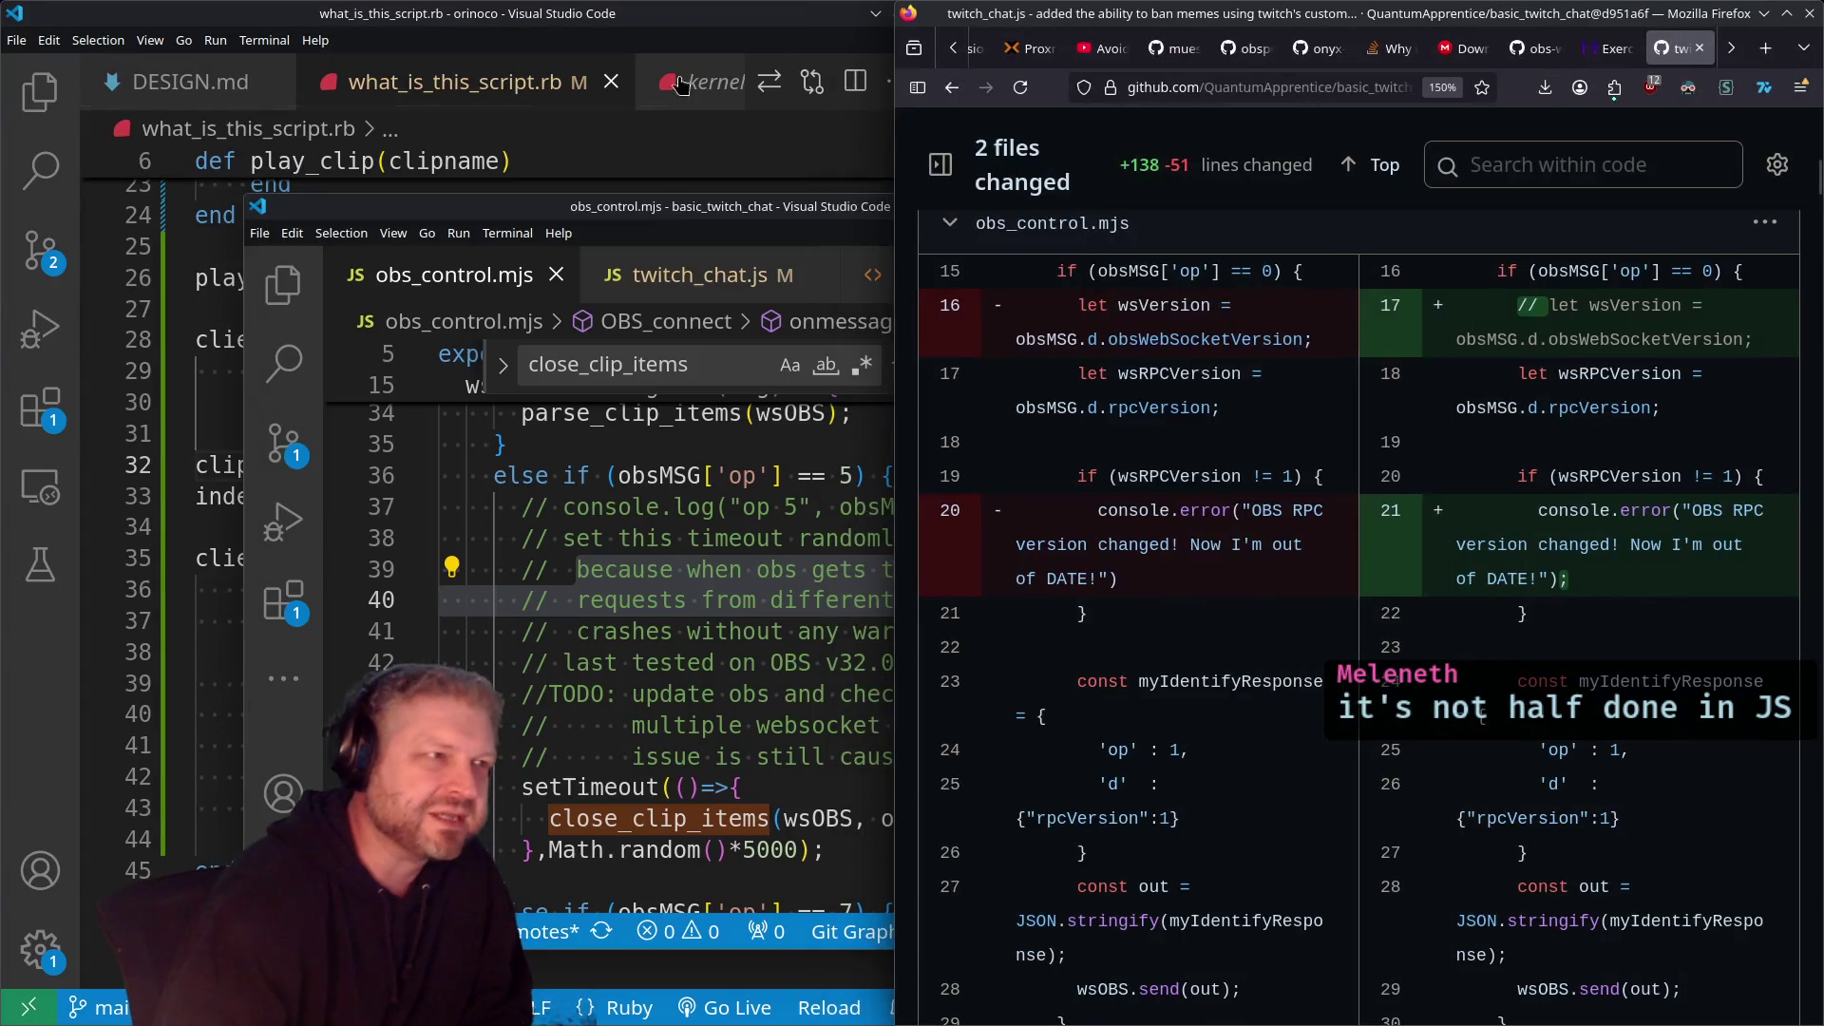
mouse_move(668, 224)
left_mouse_down()
mouse_move(744, 166)
mouse_move(730, 161)
left_mouse_up()
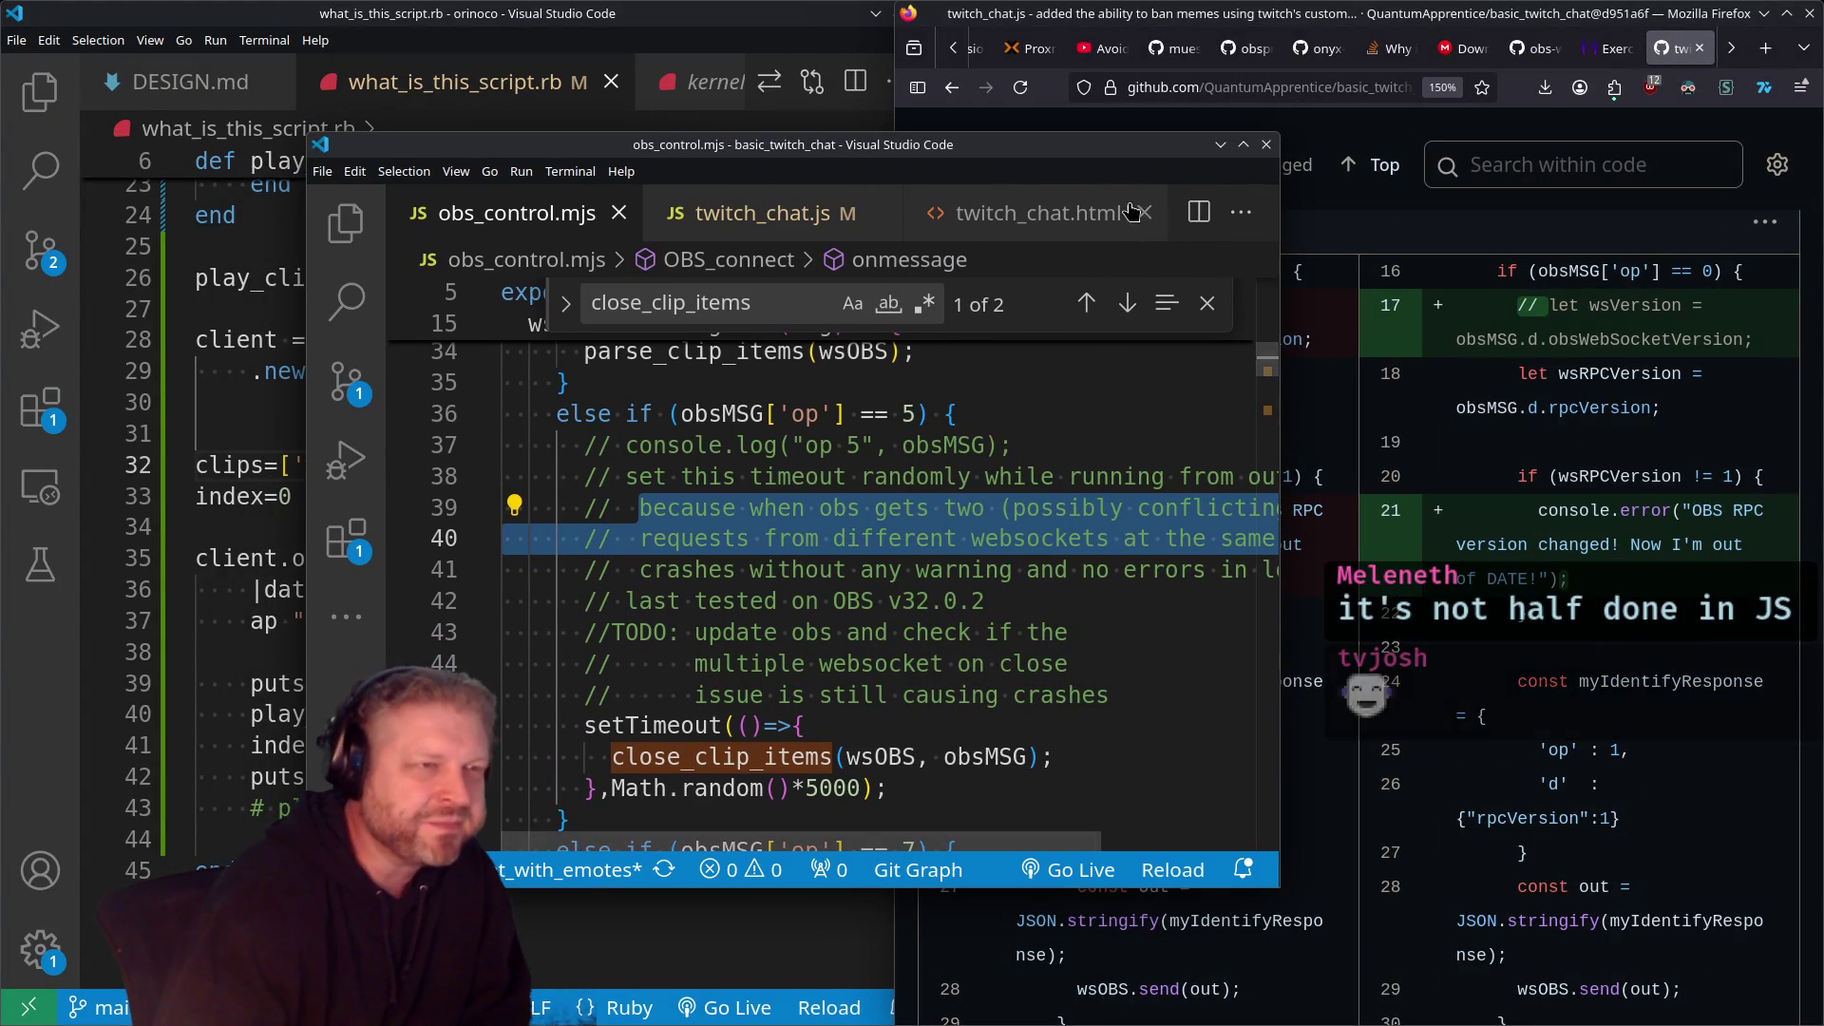
left_click(180, 145)
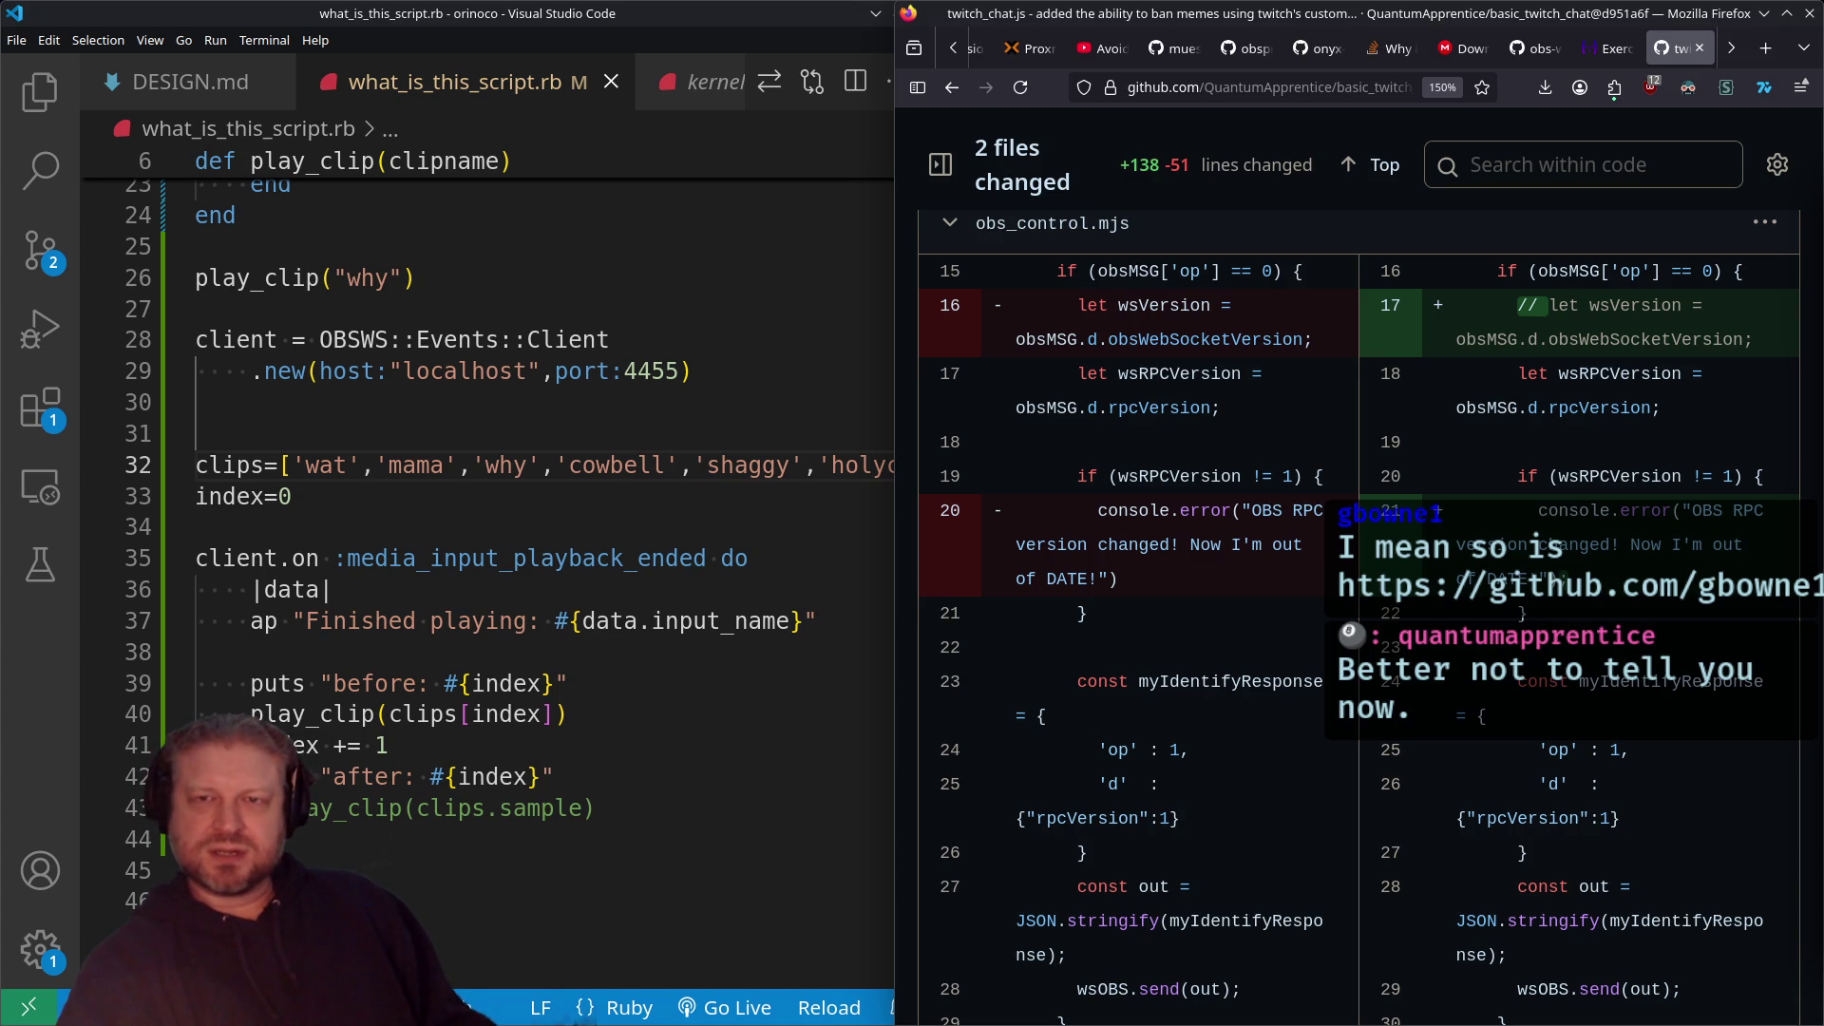
Step: Glance at OBS, then raise the Ruby script editor over the browser's left edge
key("alt+Tab")
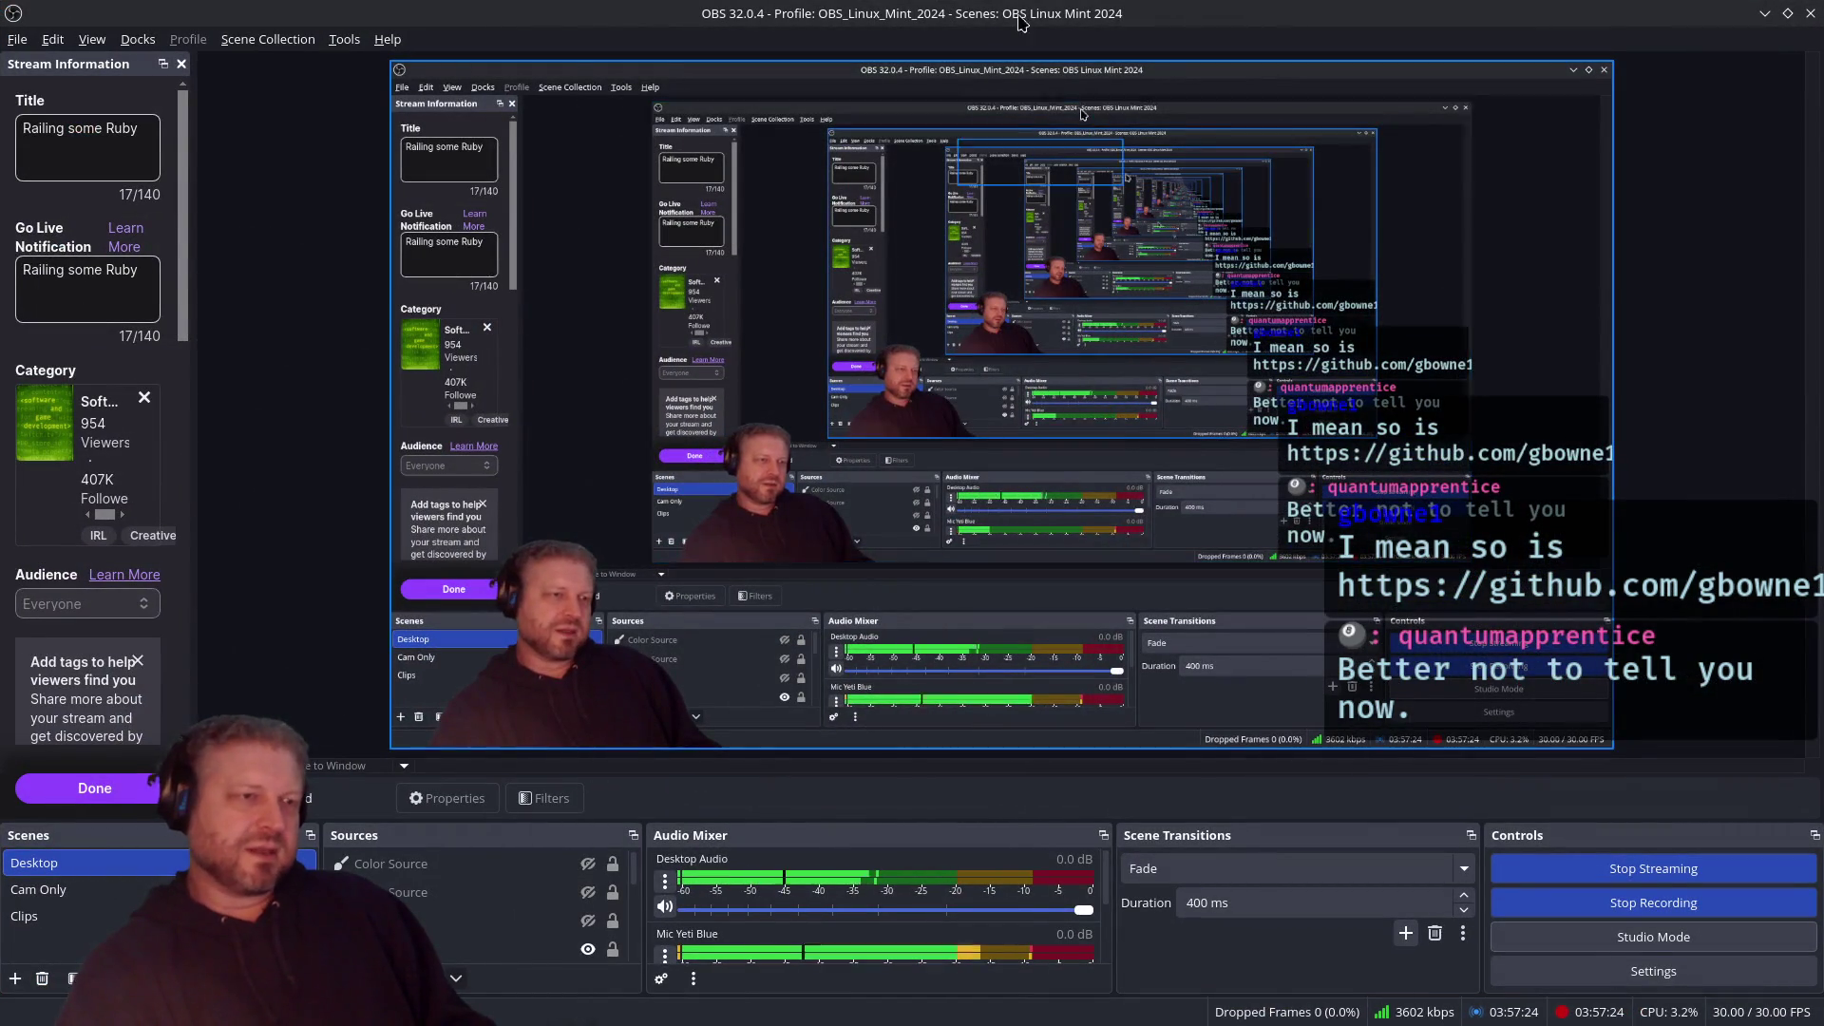
key("alt+Tab")
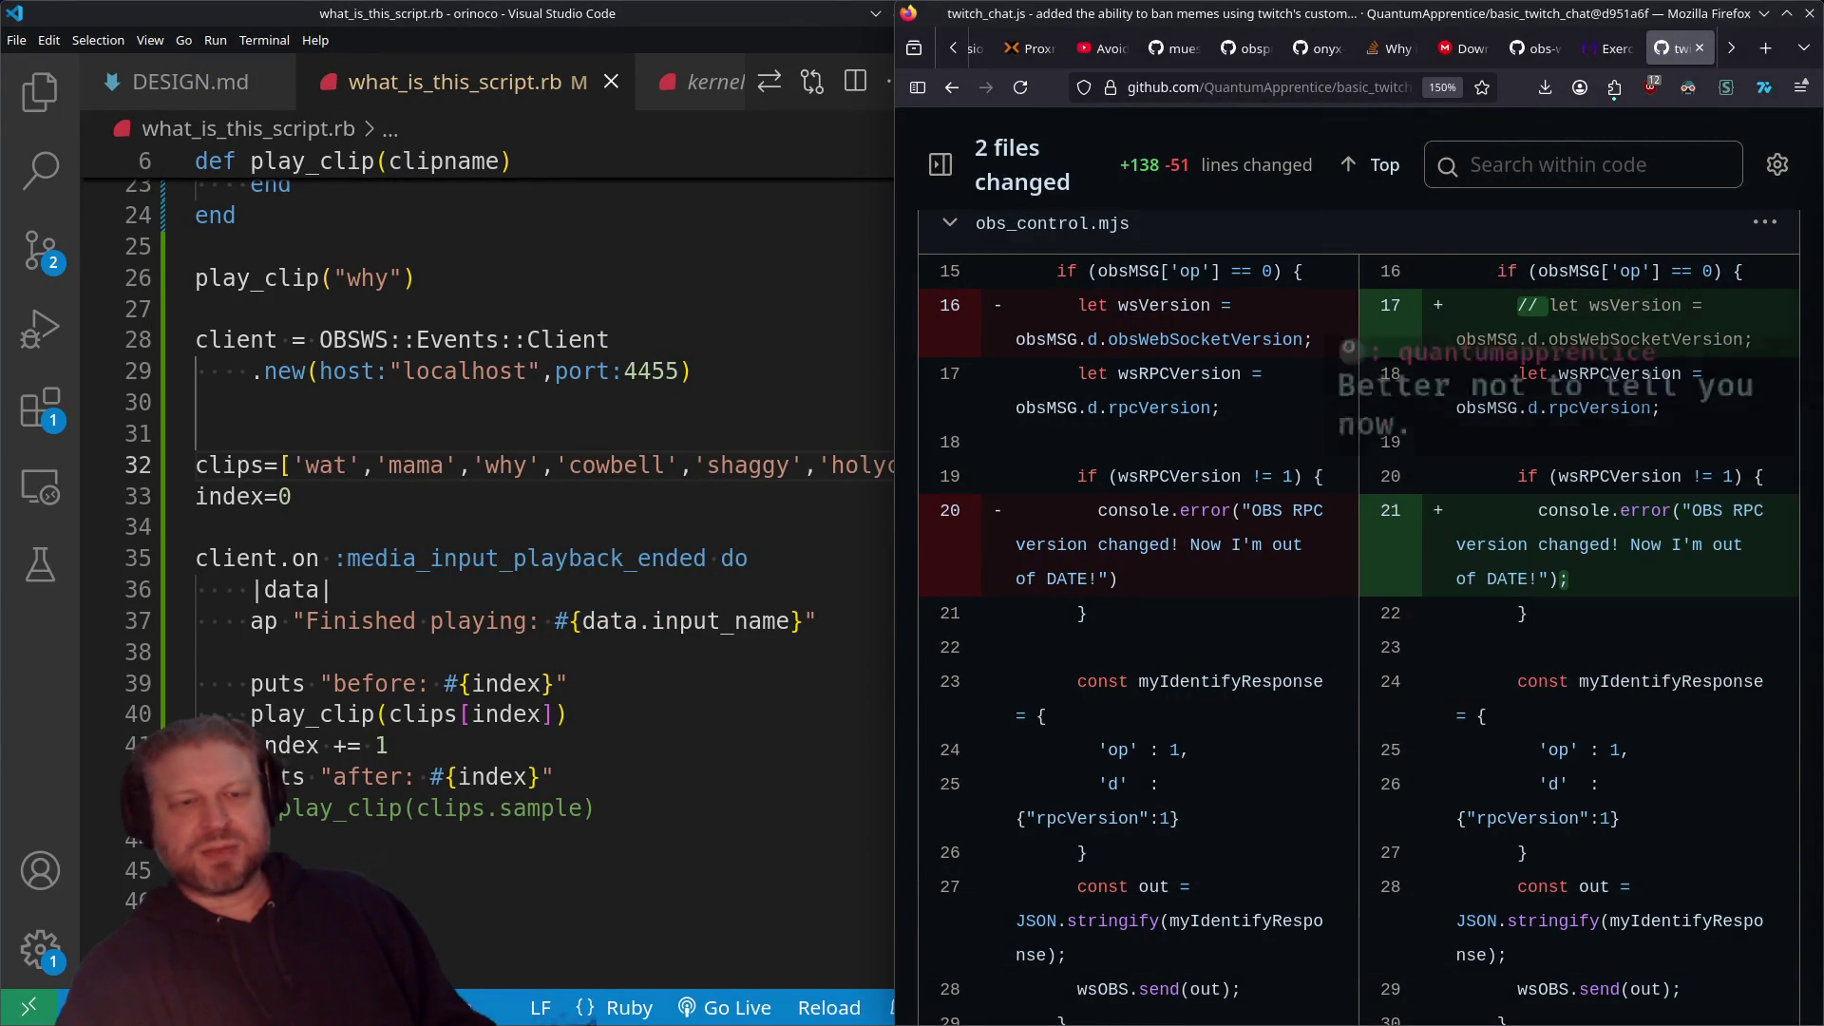
left_click(673, 11)
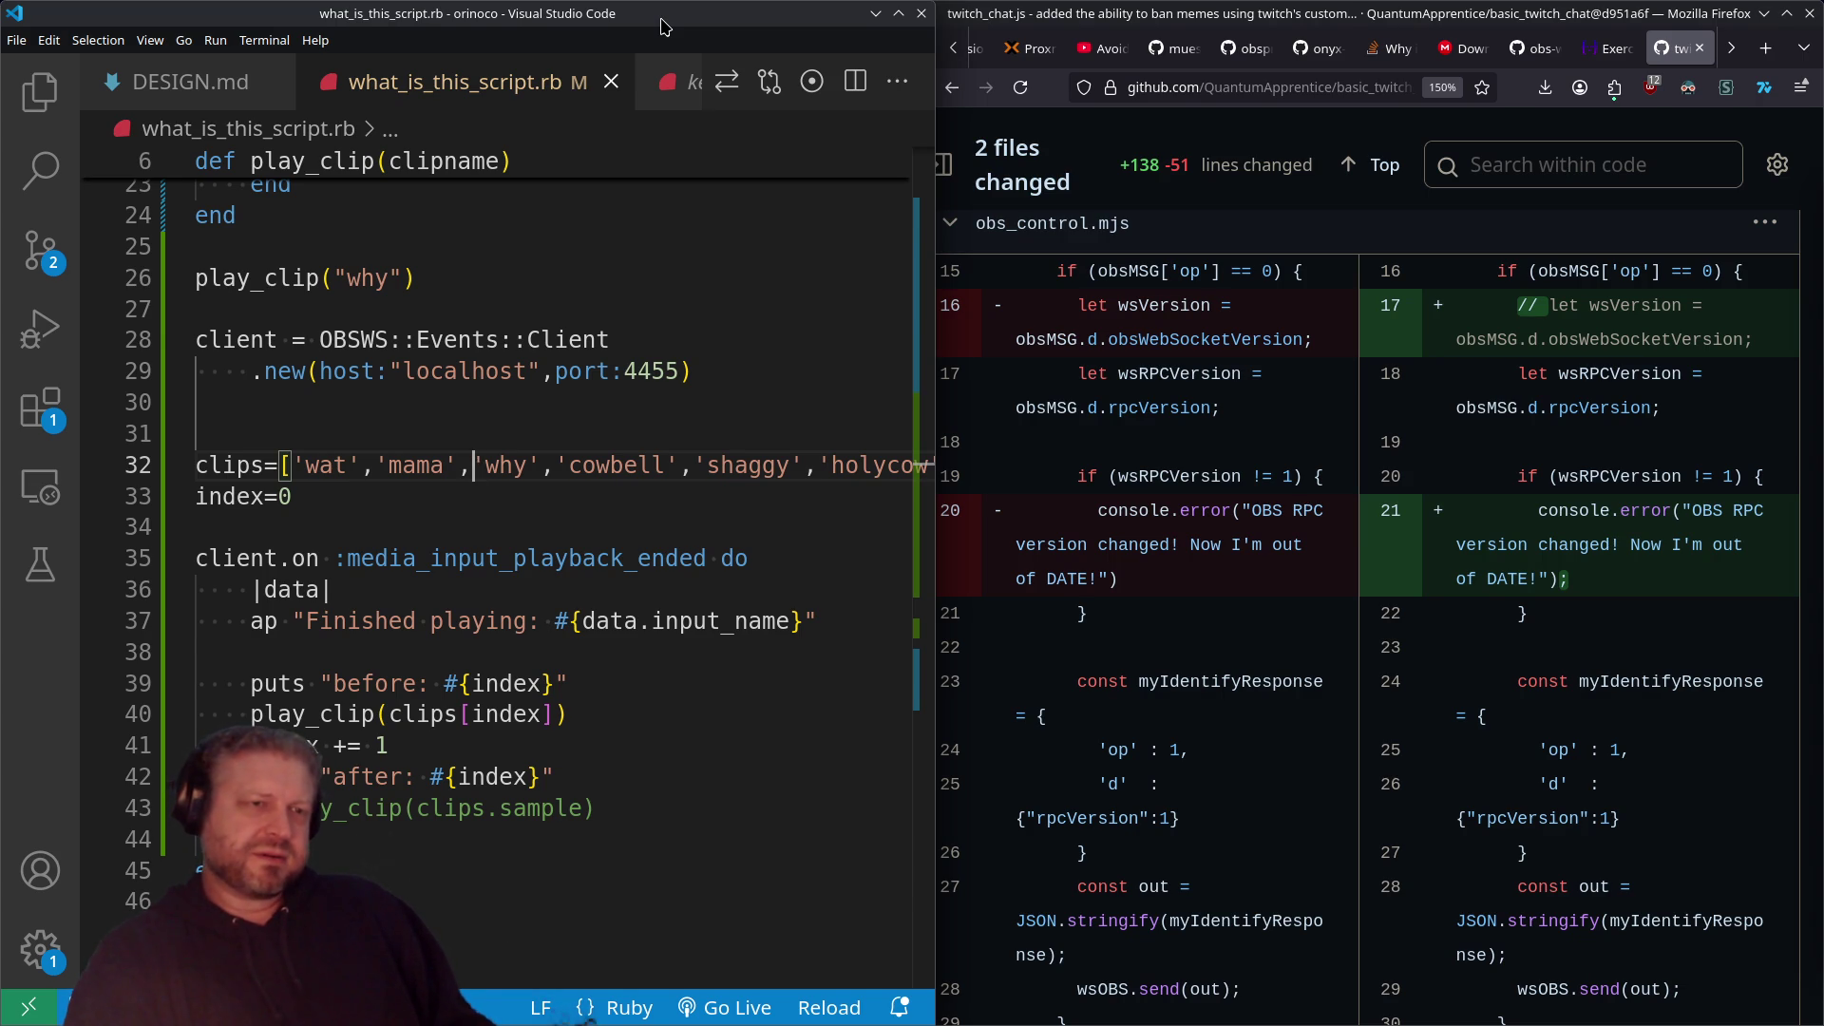
Step: Close the commit diff tab, look through the open tabs, and close the Stack Overflow question
left_click(1700, 49)
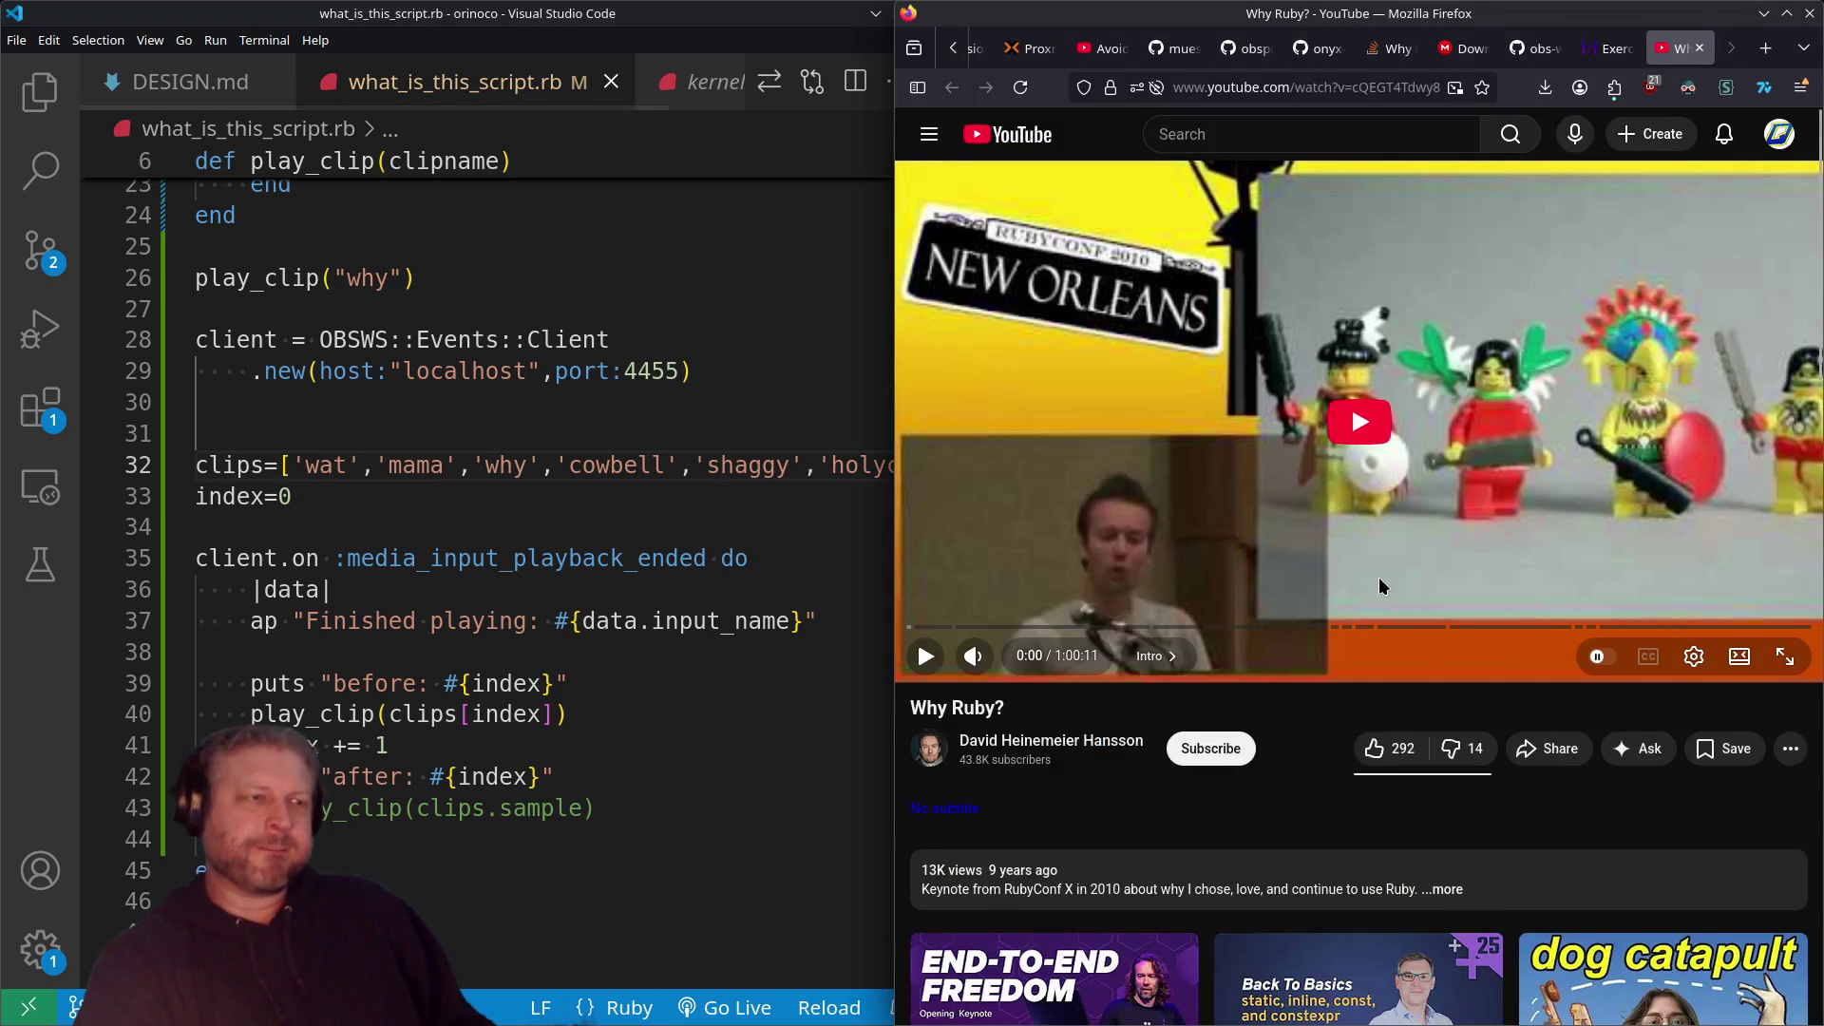
left_click(1532, 49)
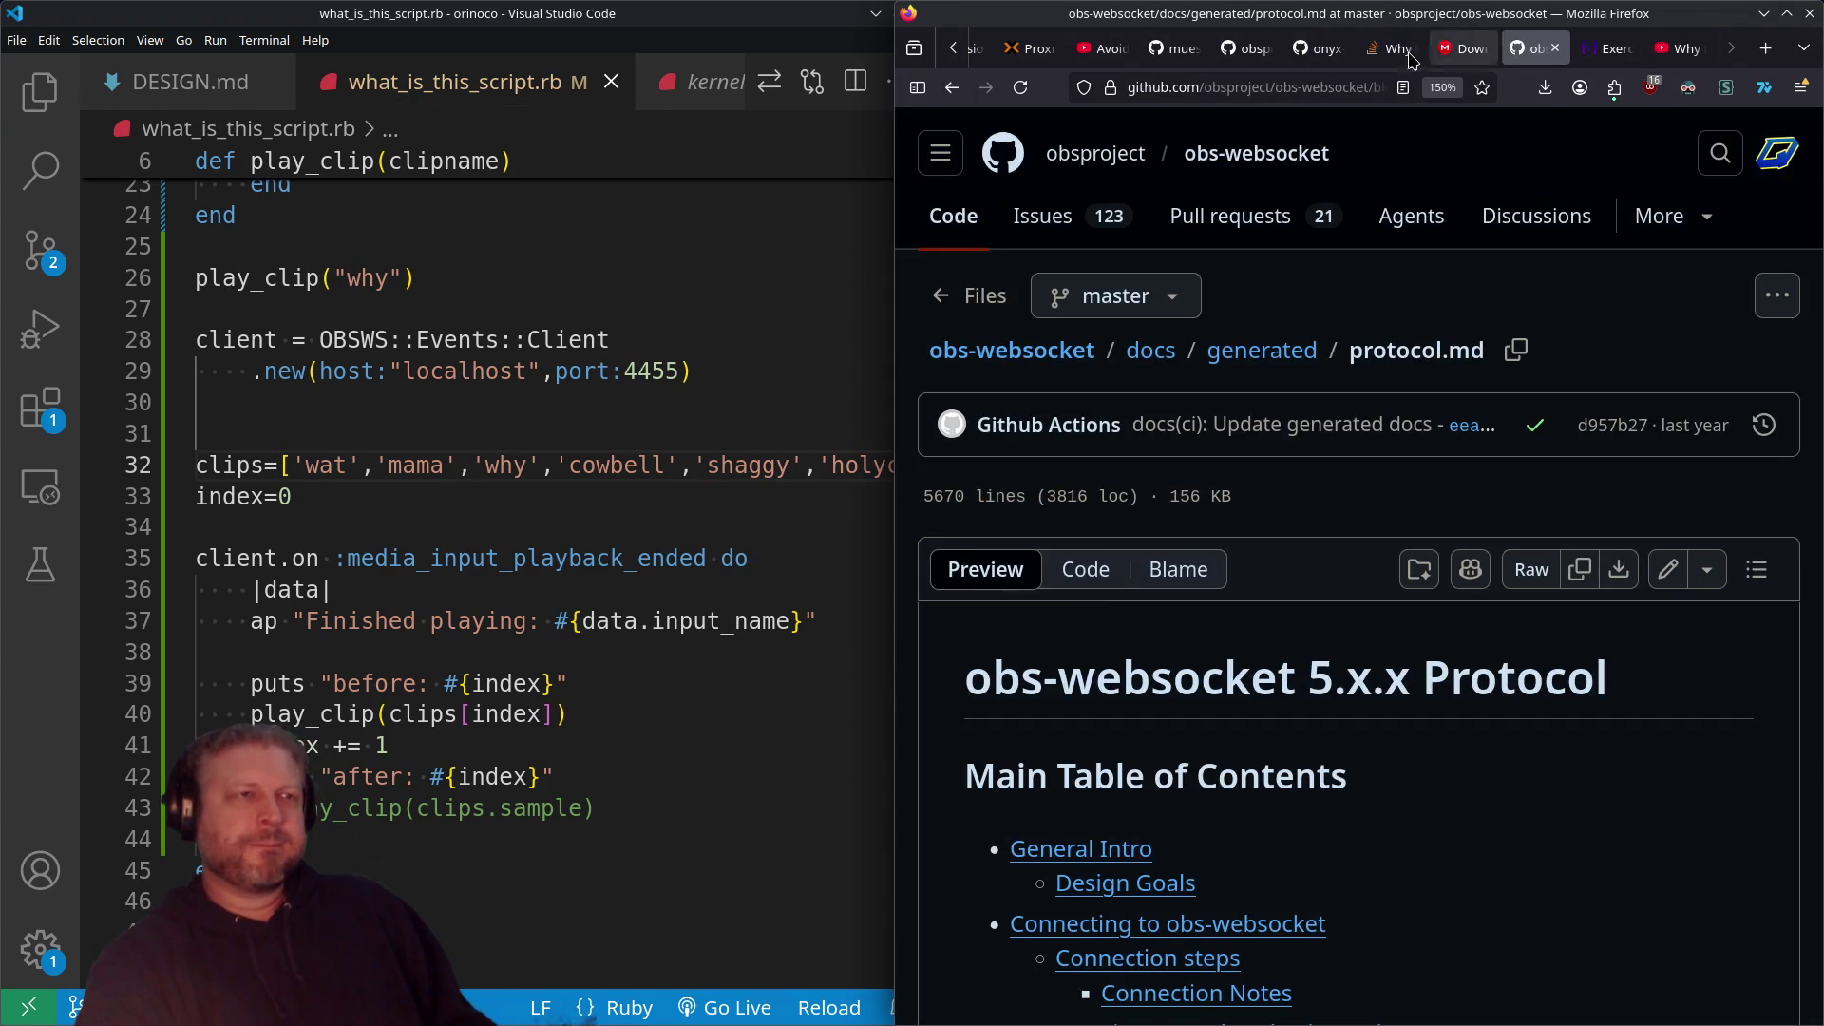
left_click(1319, 52)
left_click(1392, 48)
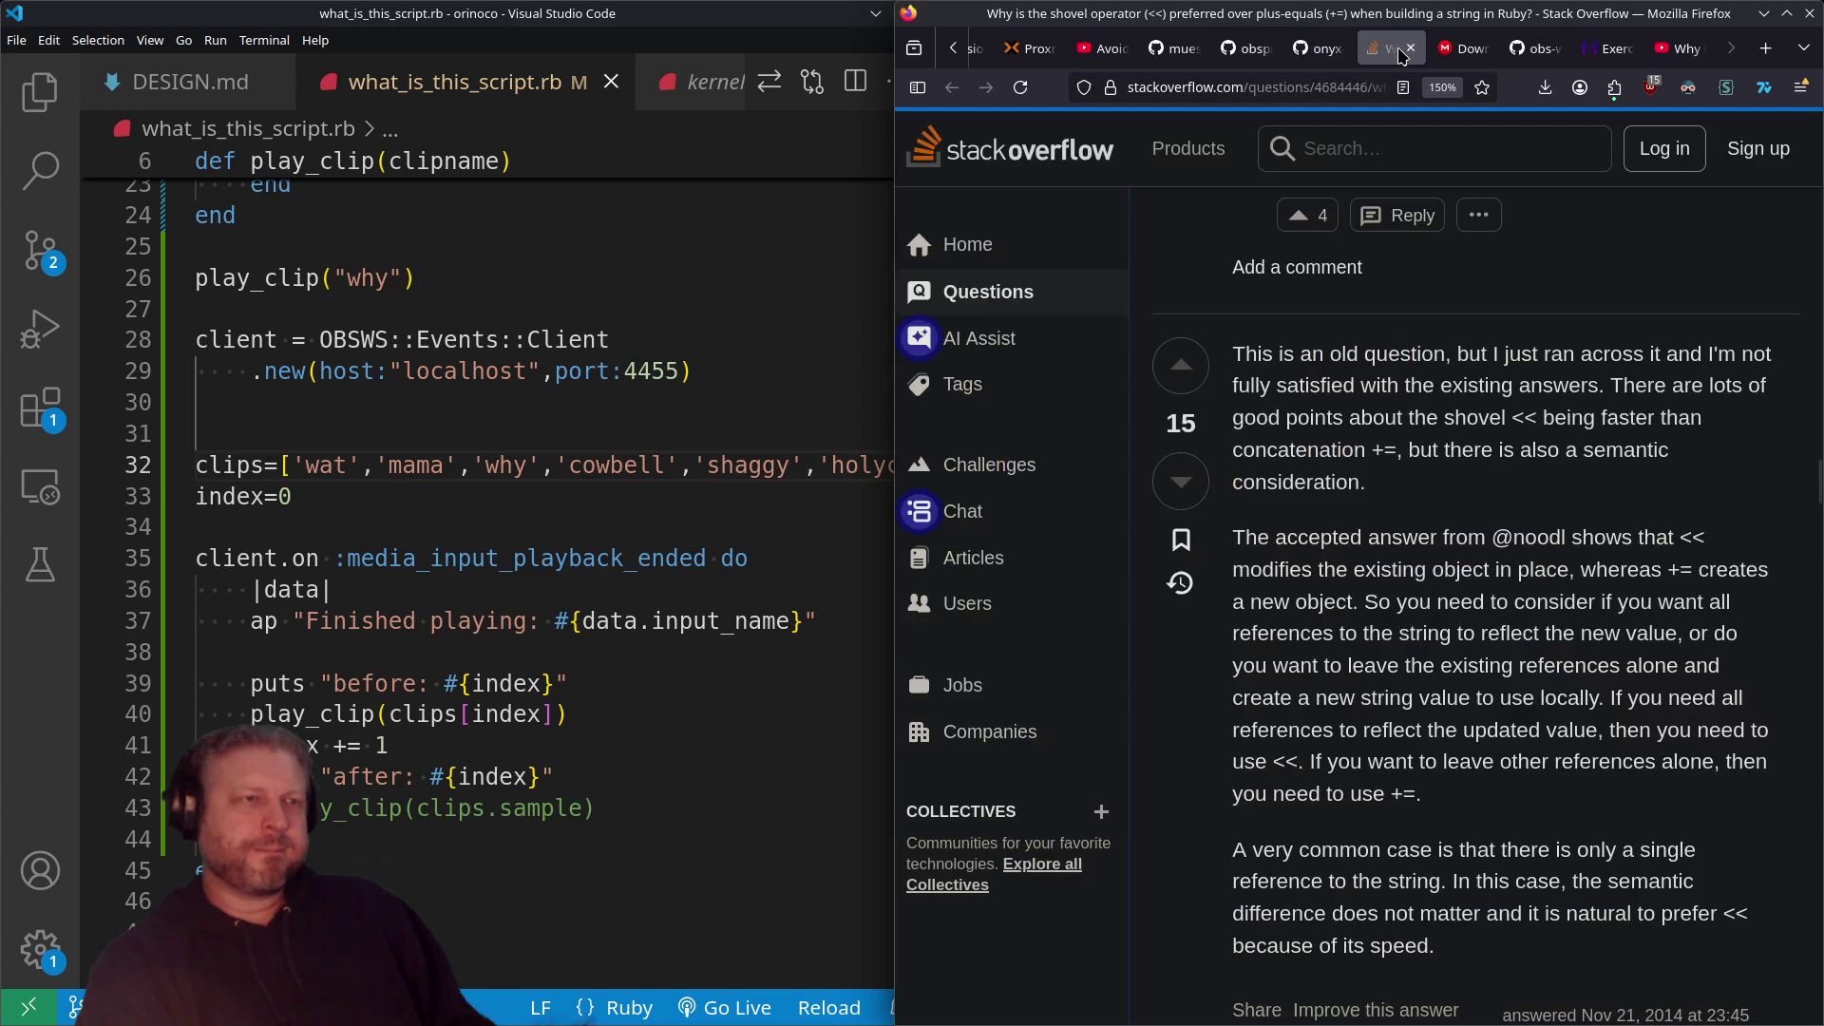
scroll(1409, 503, "up", 15)
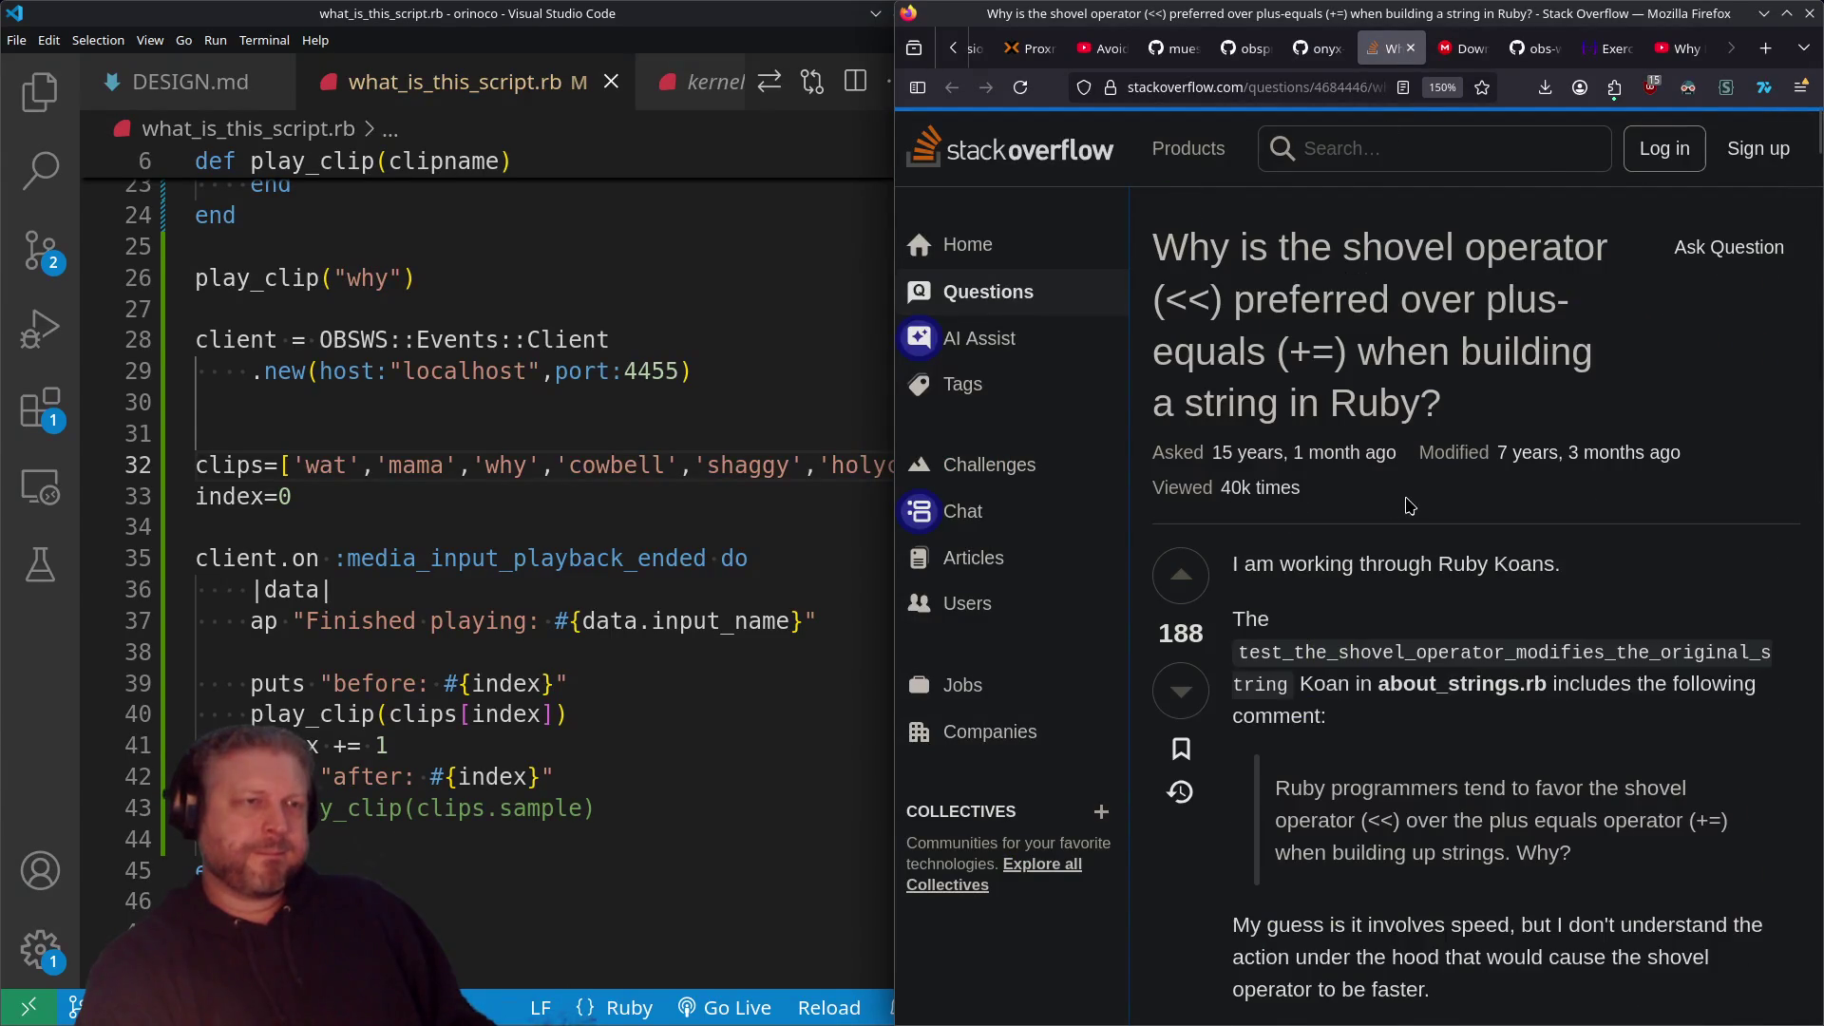
left_click(1411, 47)
Step: Move the protocol.md tab beside obsws-ruby and scroll through the obsws-ruby README
left_click(1322, 48)
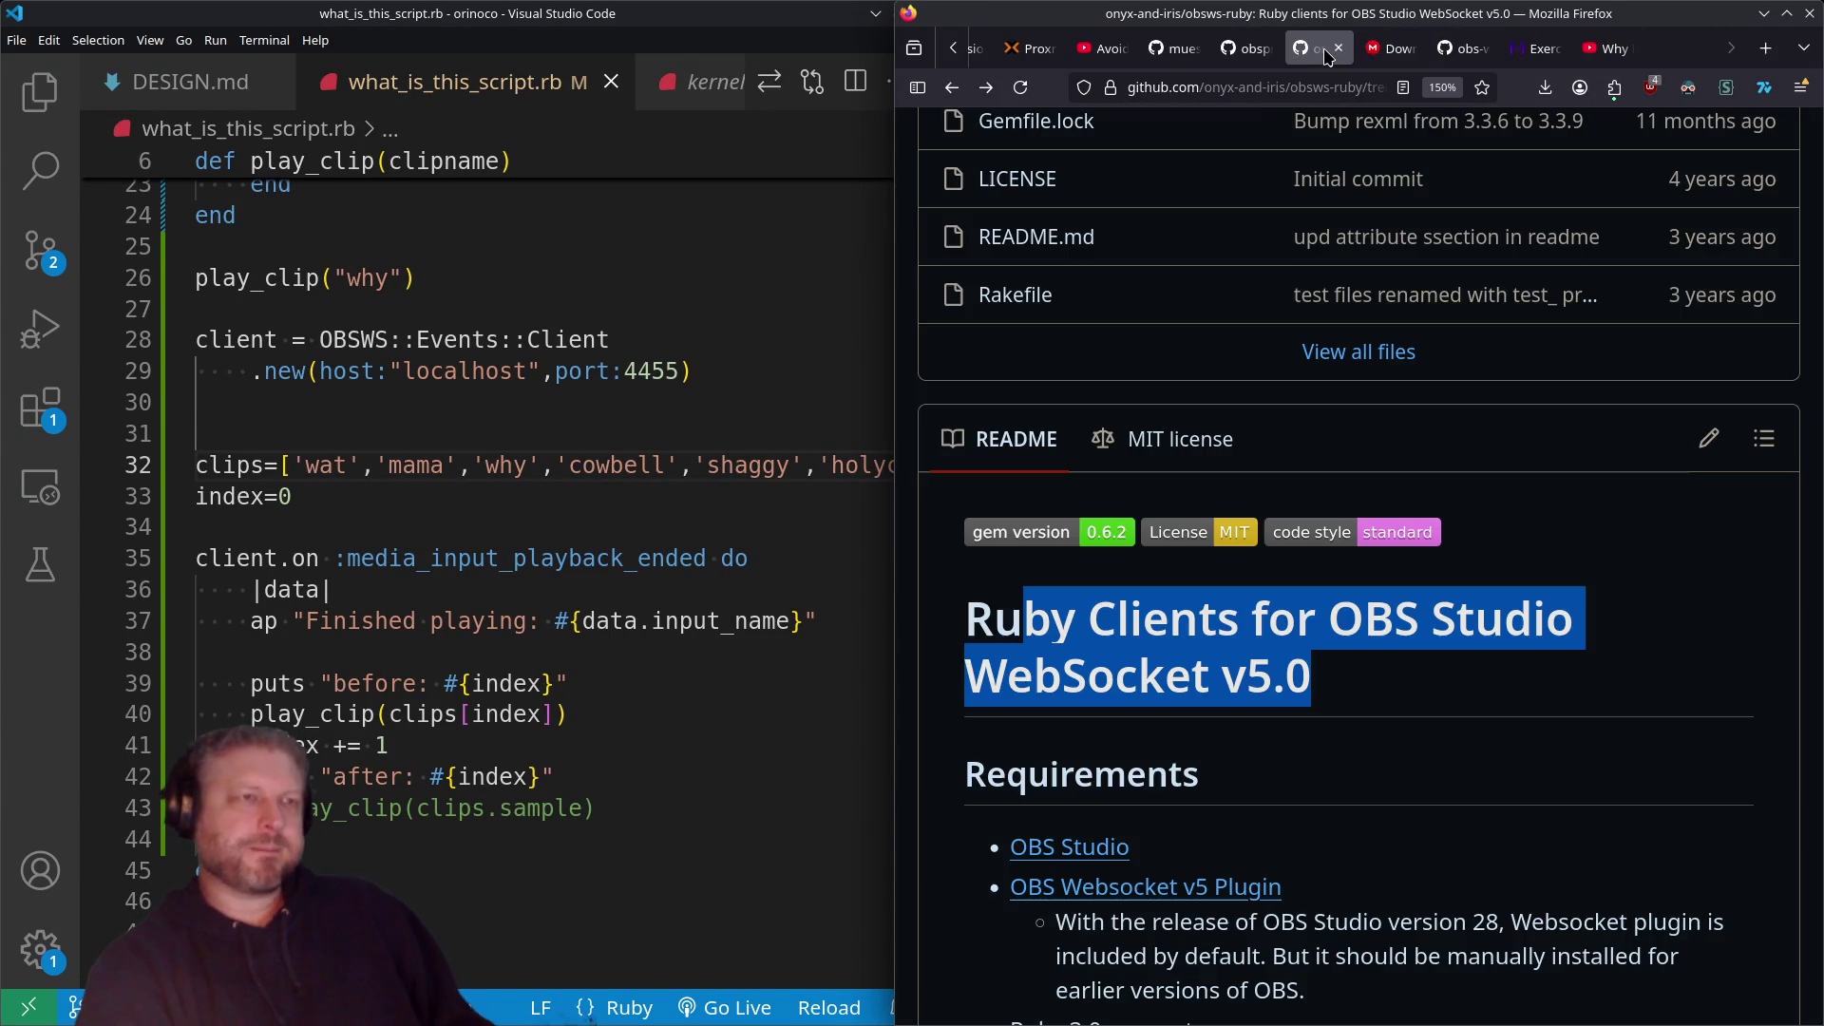
left_click_drag(1463, 49, 1345, 42)
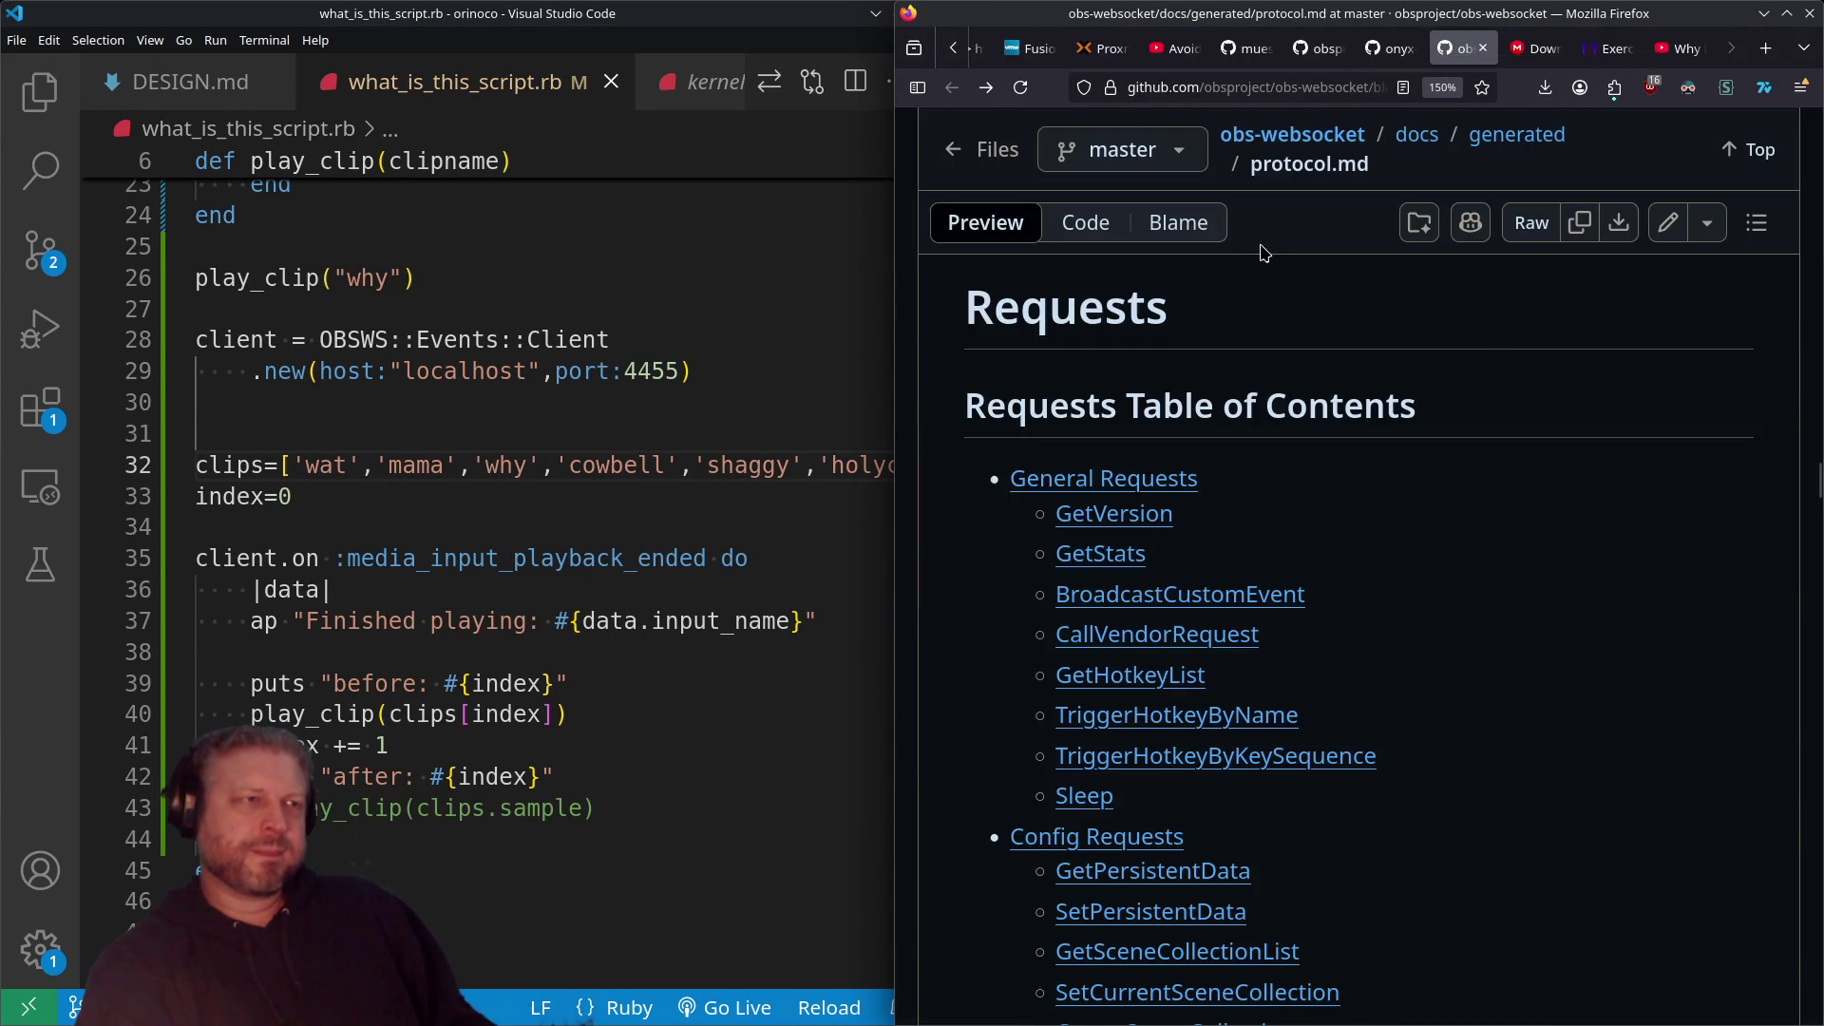
left_click(1389, 50)
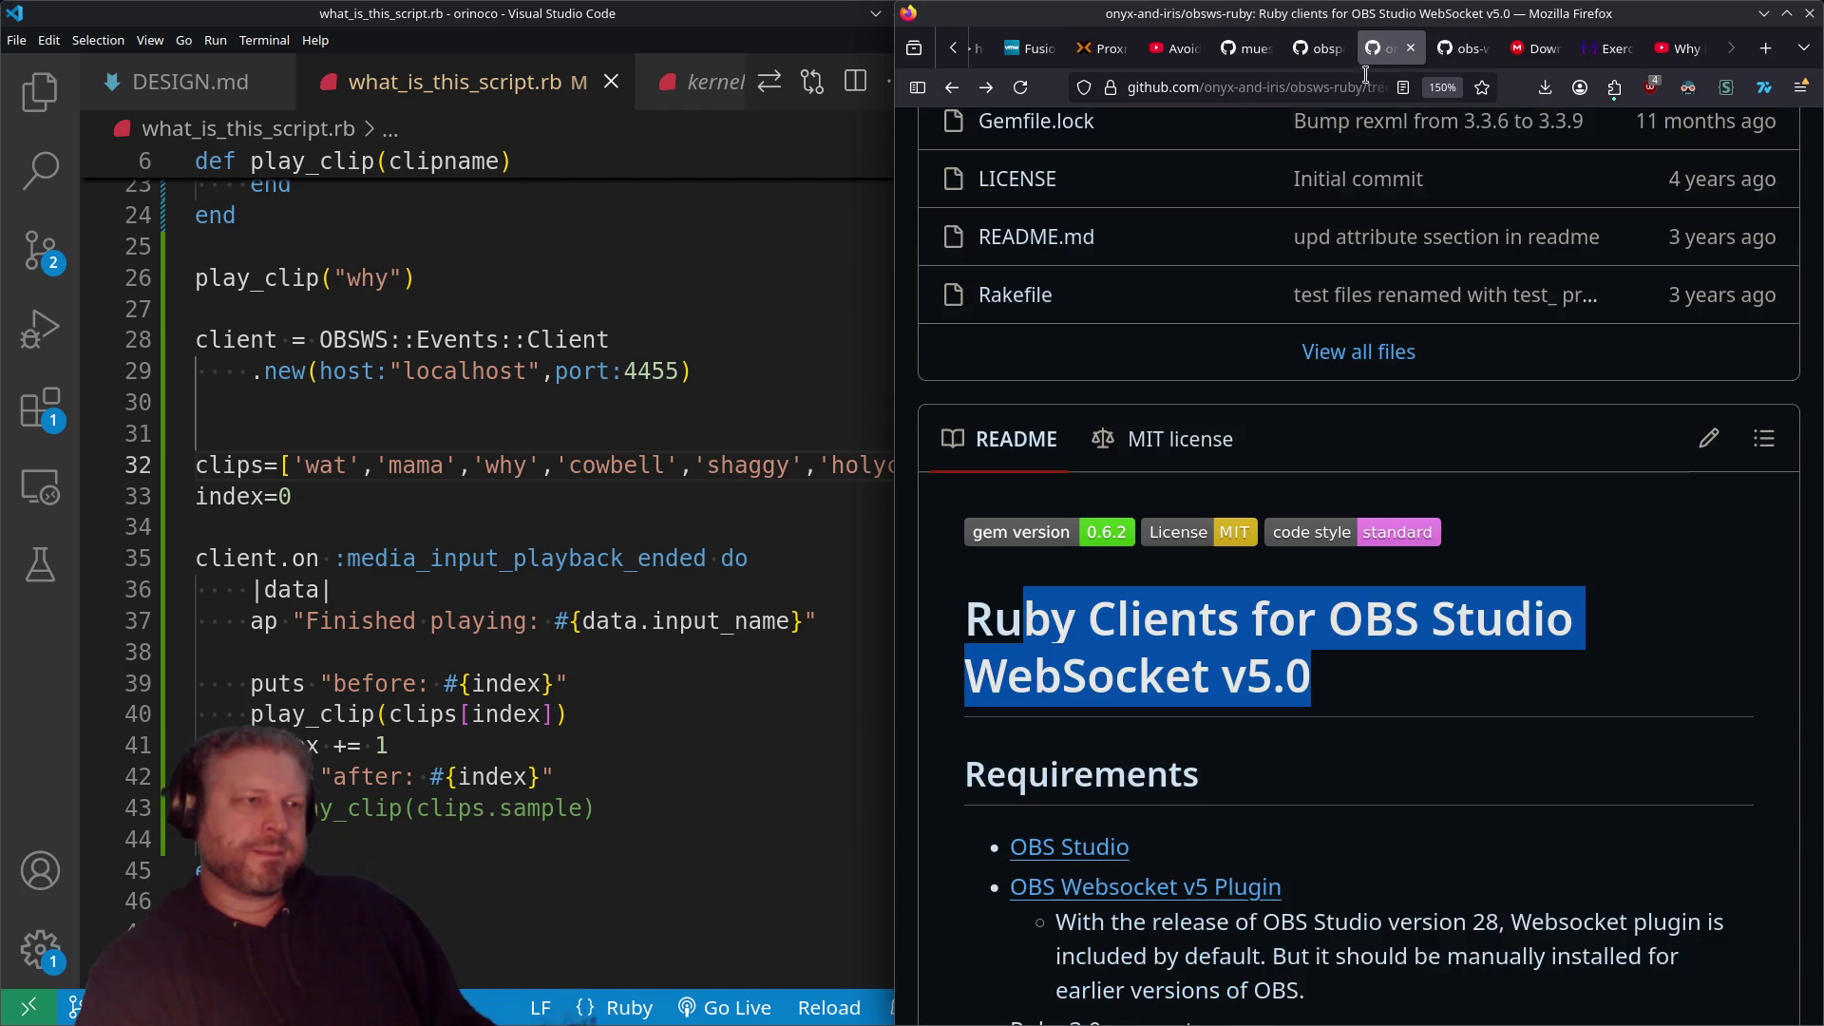
scroll(1397, 623, "down", 4)
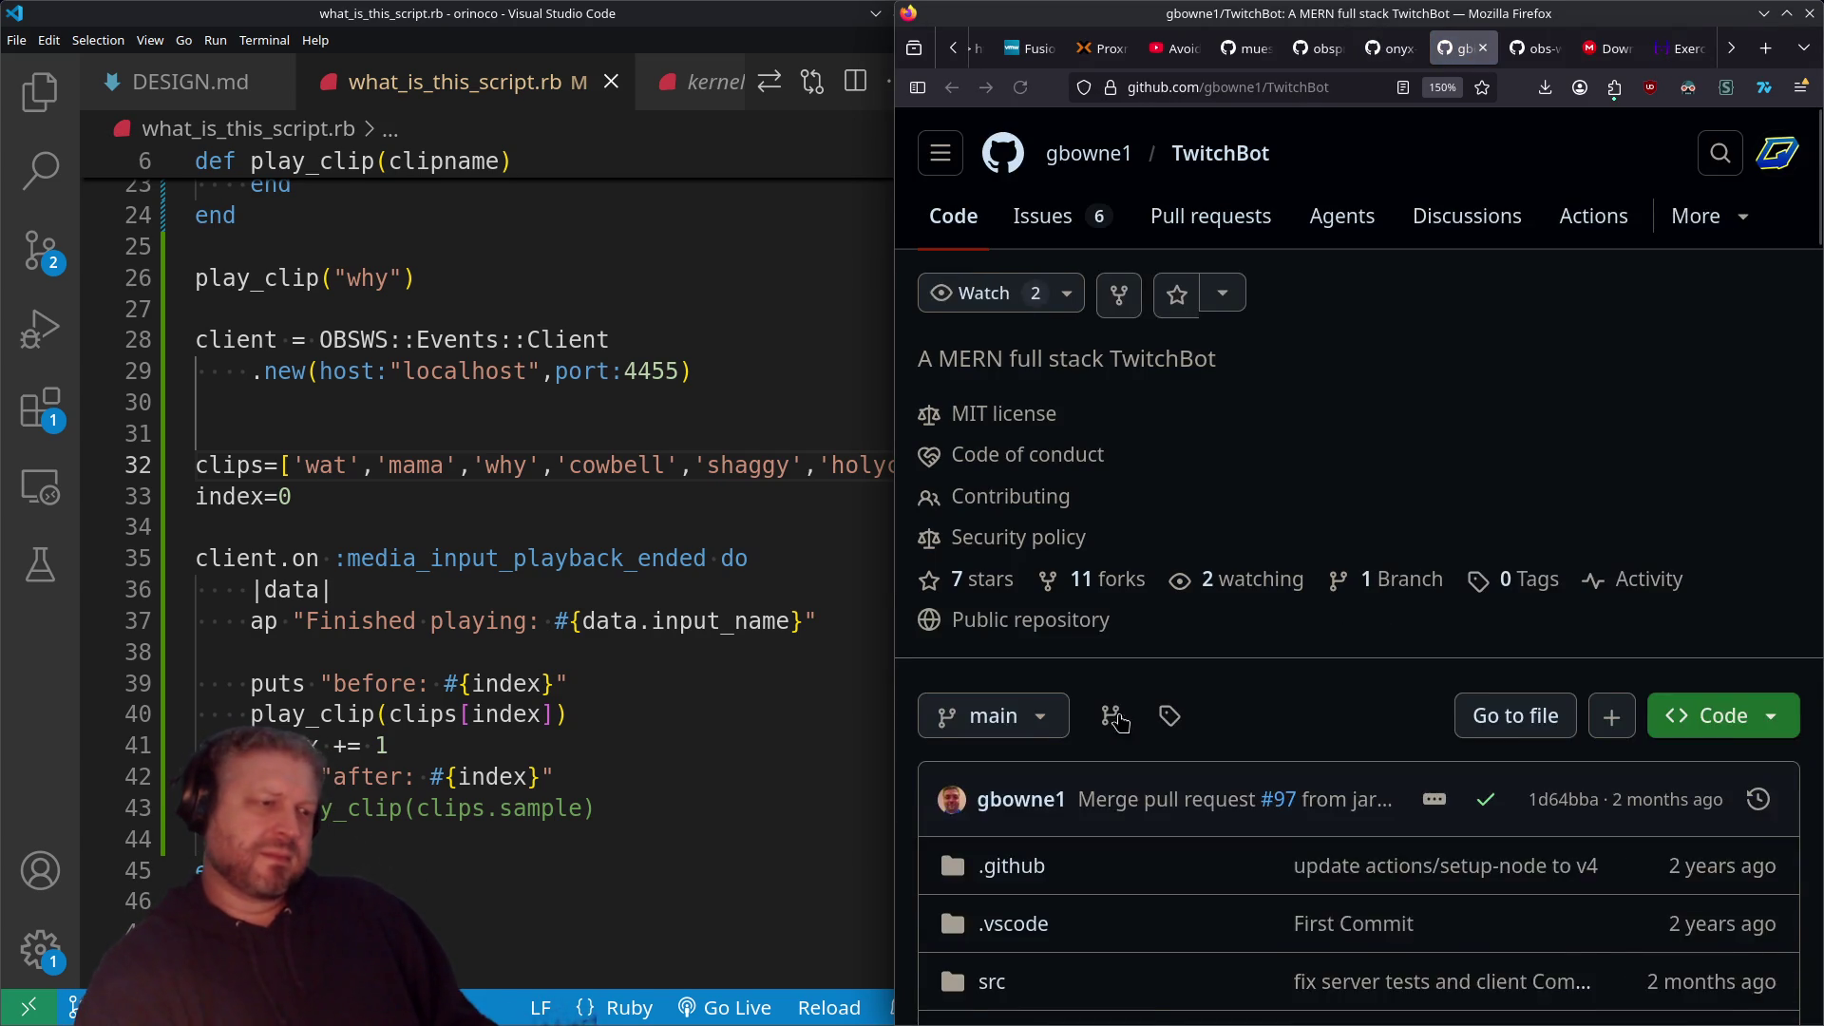
Step: Open the TwitchBot src/server folder and scroll through its files
scroll(1092, 713, "down", 5)
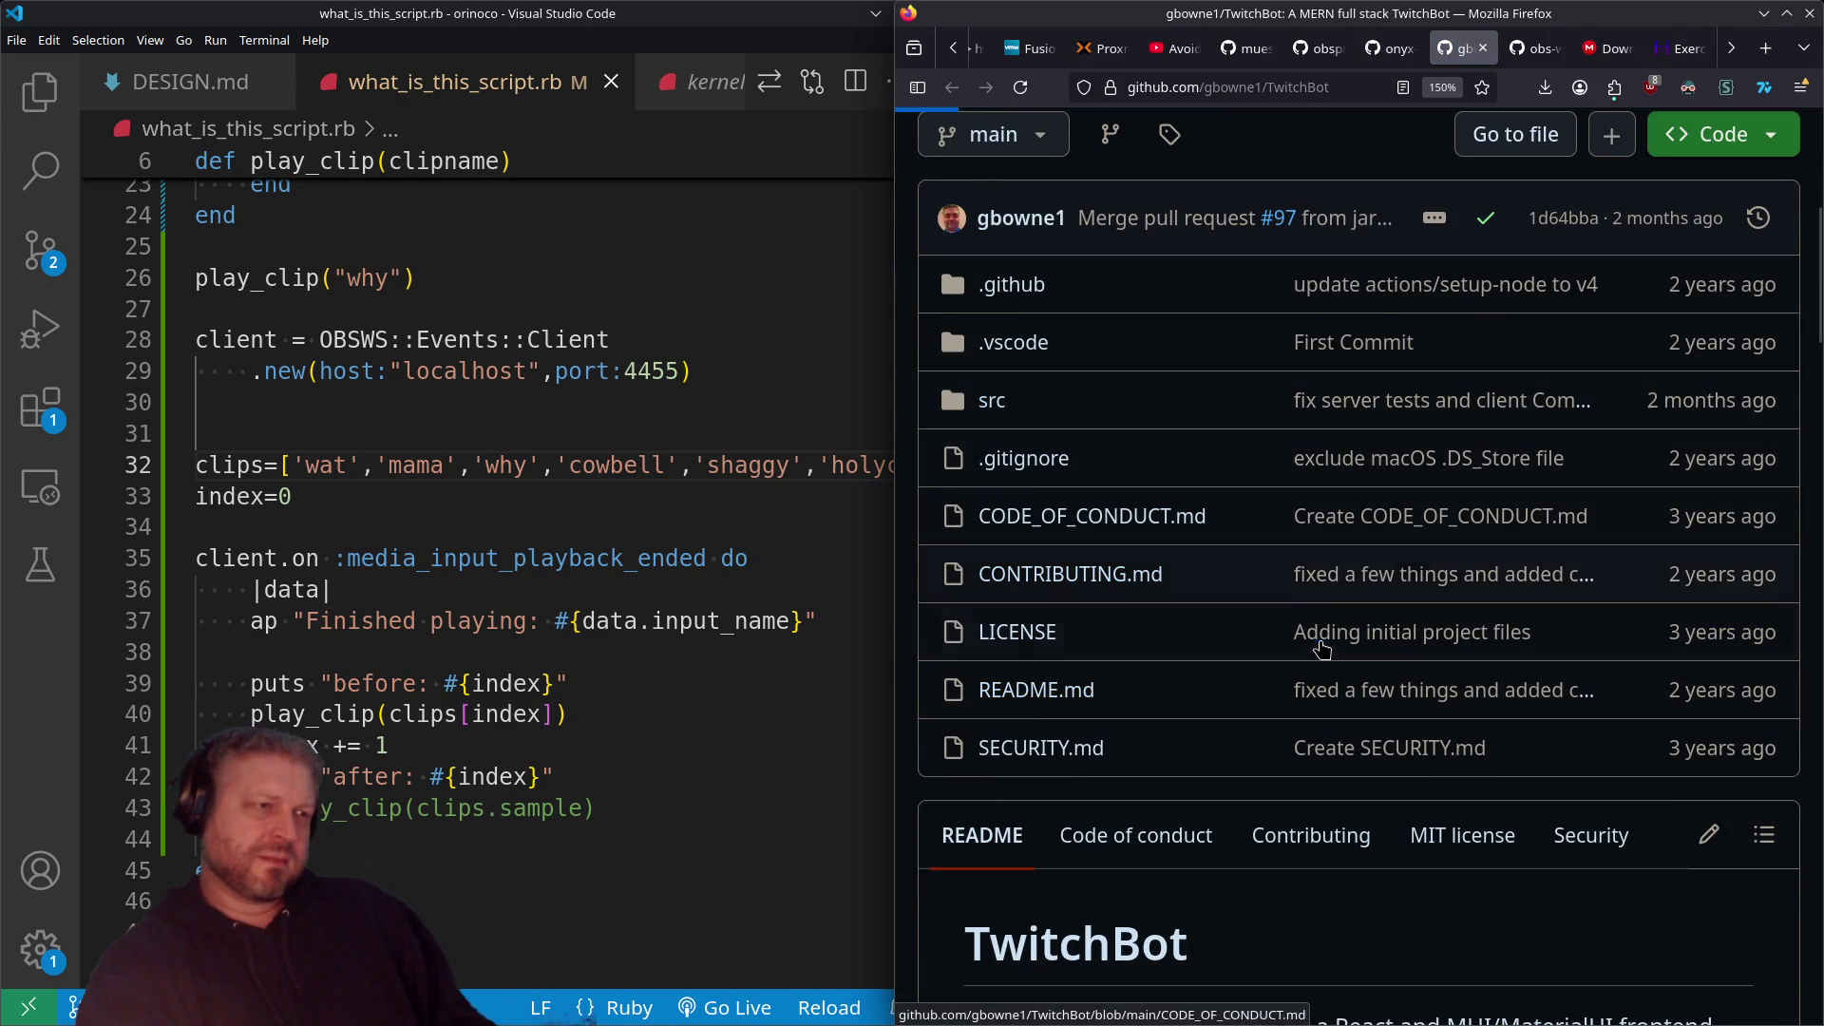
left_click(991, 400)
left_click(1002, 634)
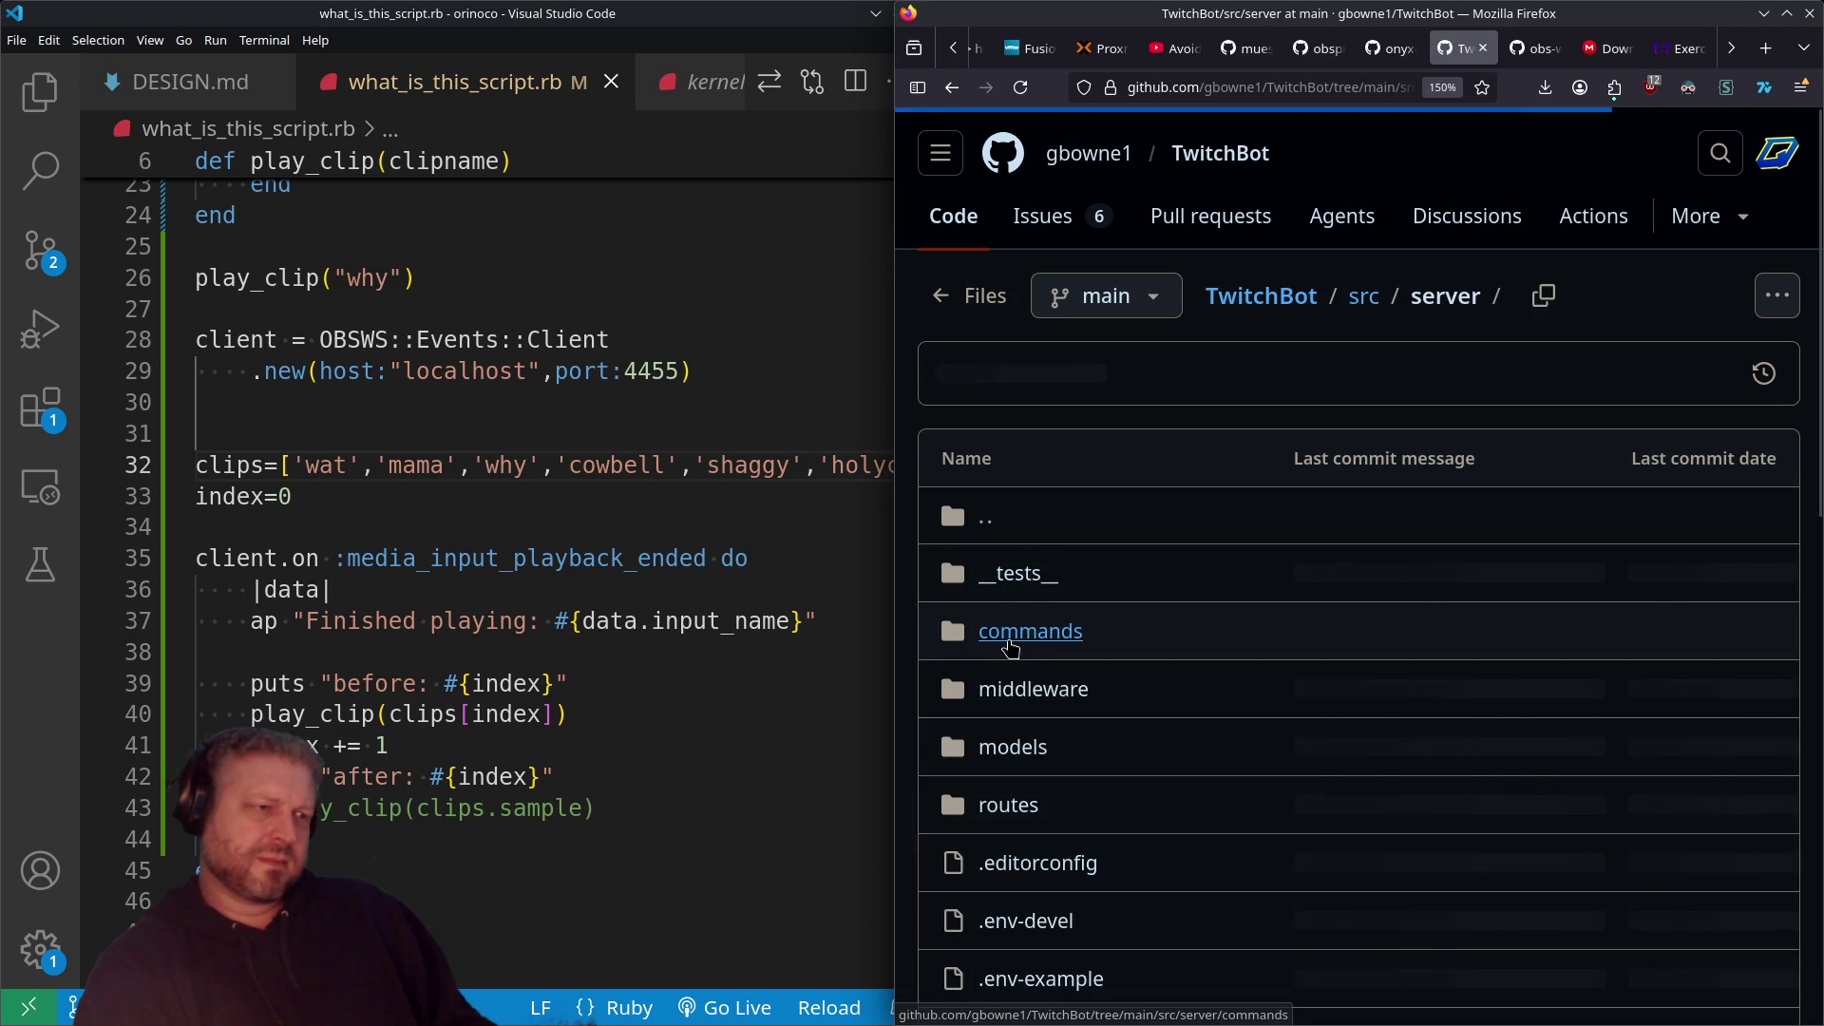
scroll(1027, 608, "down", 4)
scroll(1026, 610, "down", 4)
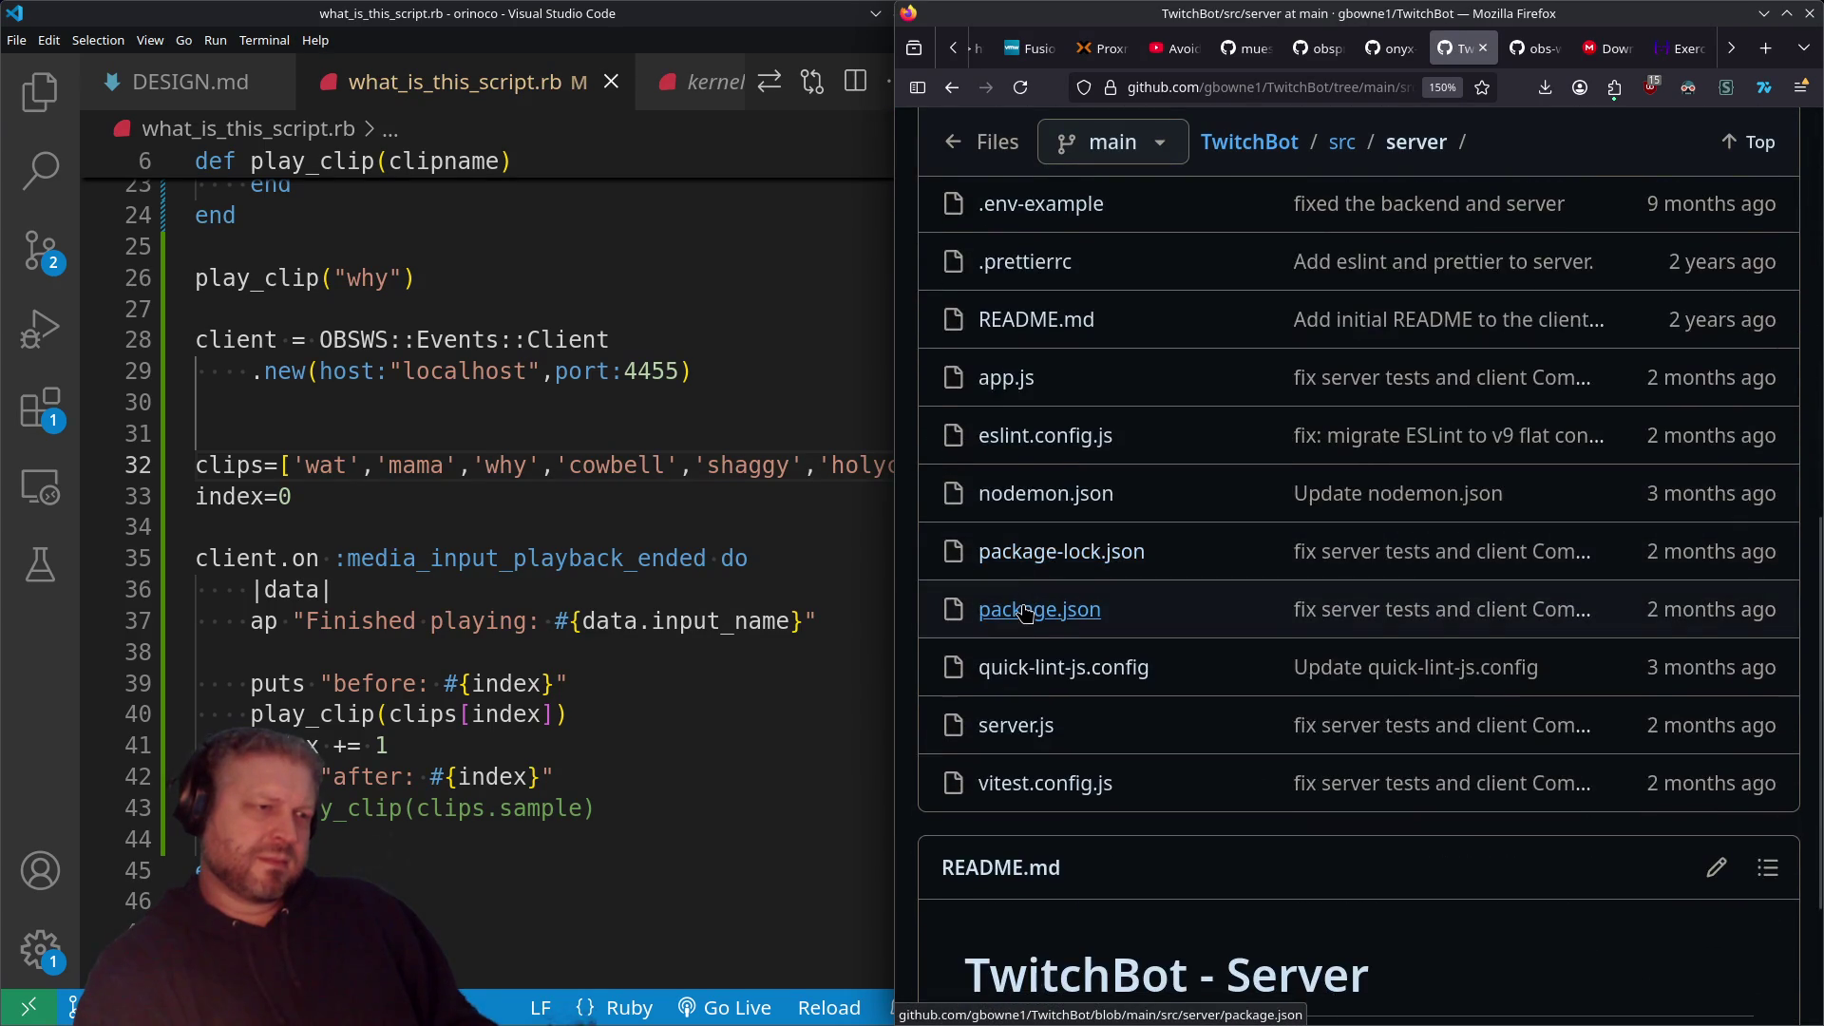
scroll(1025, 613, "down", 2)
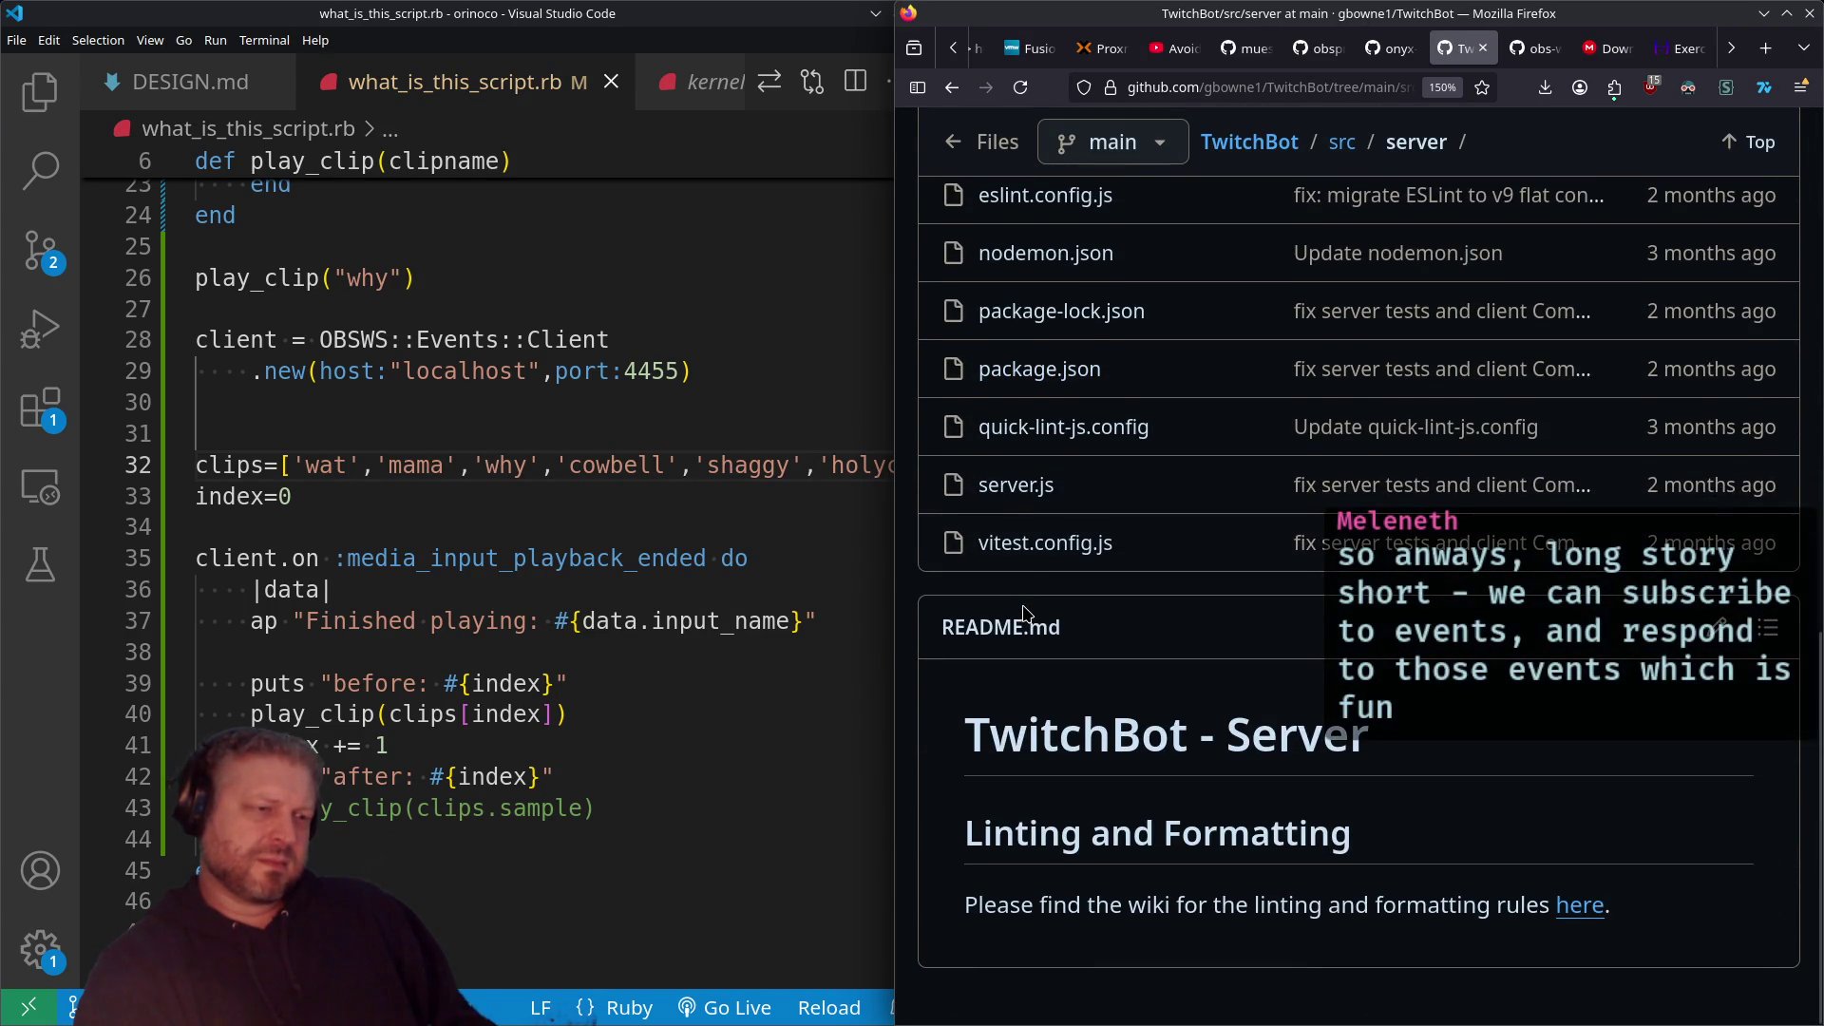
scroll(1027, 613, "up", 9)
Step: Go to the client's src folder and read main.jsx
key("alt+Left")
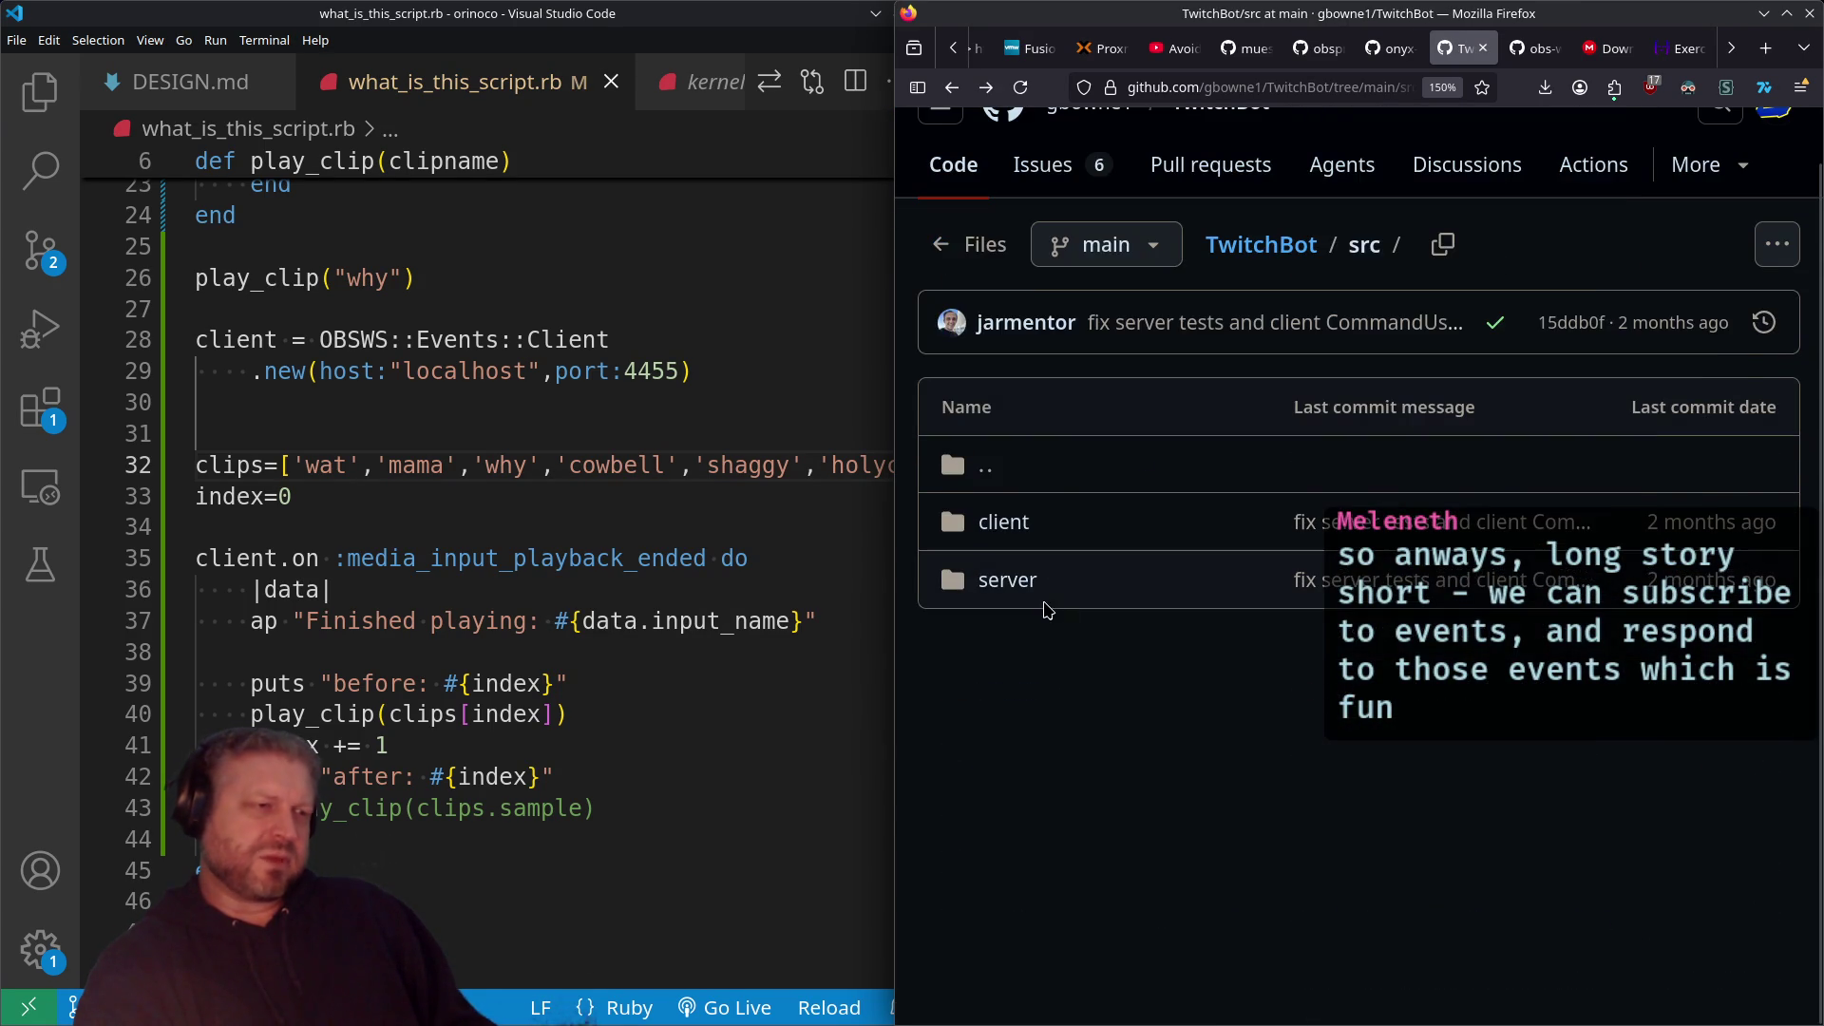
left_click(1017, 539)
scroll(1081, 556, "down", 2)
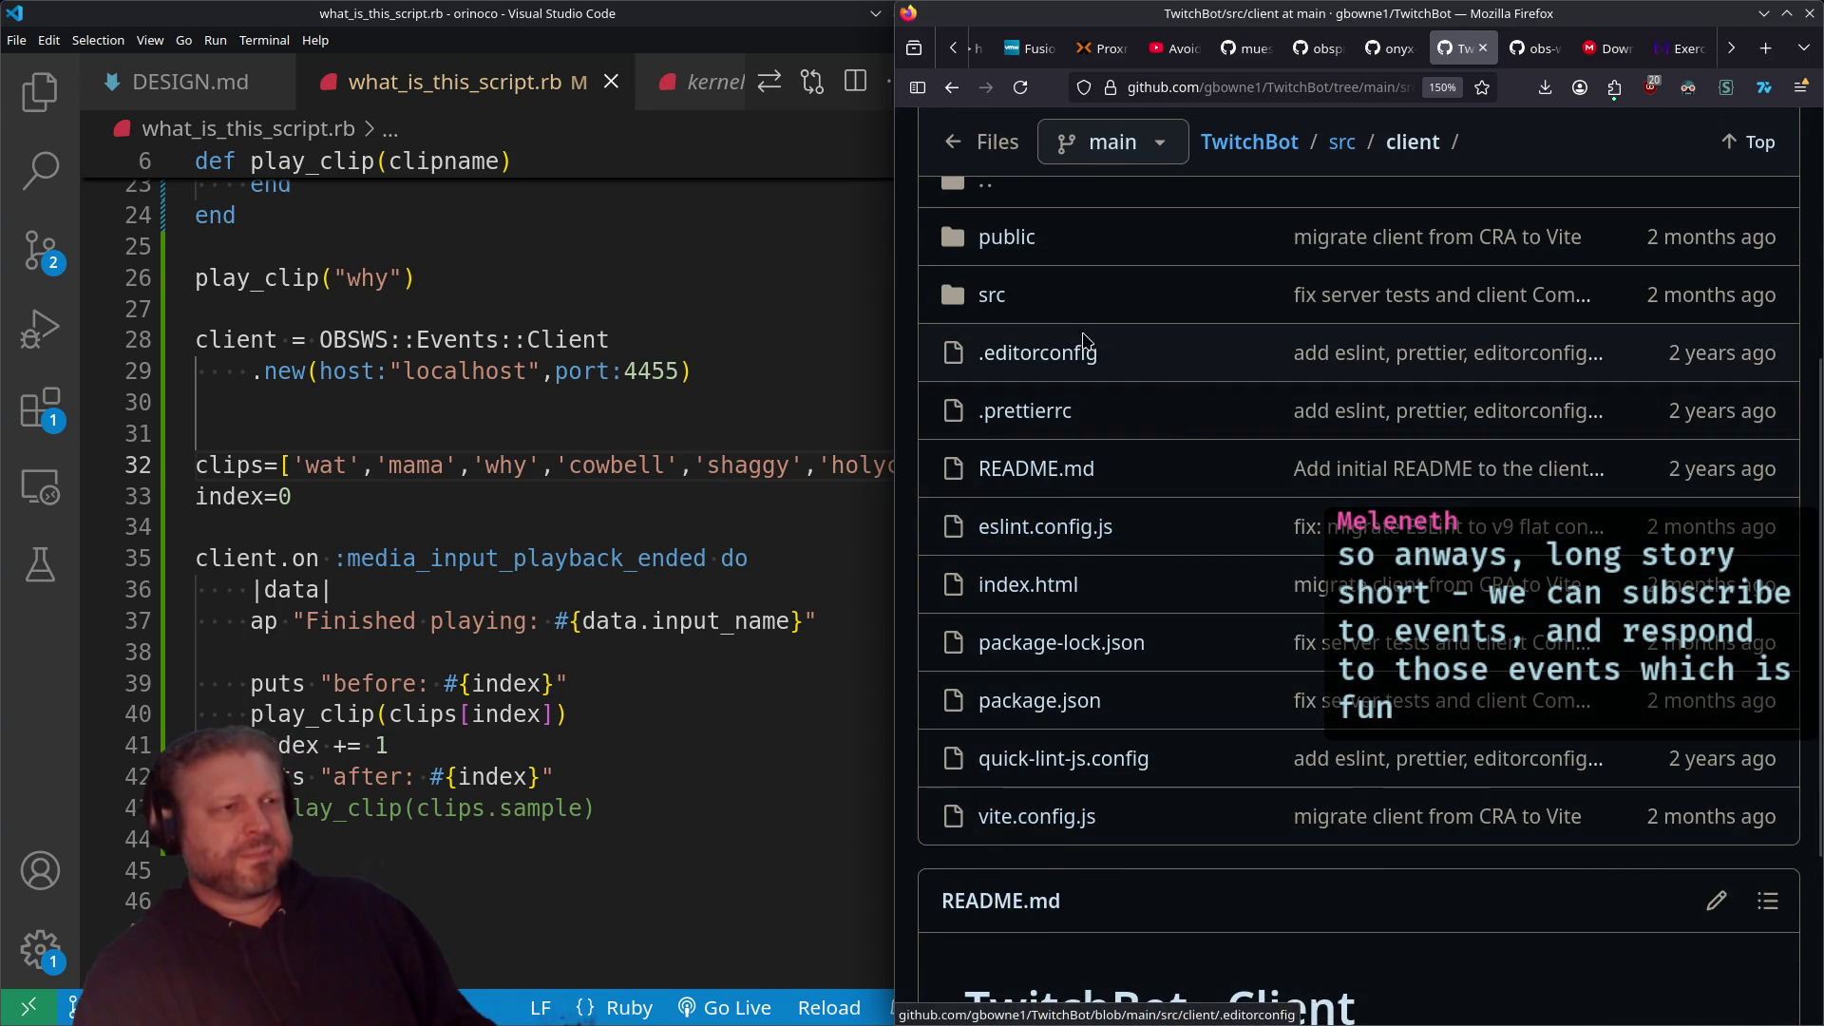
scroll(1045, 465, "up", 1)
left_click(1024, 427)
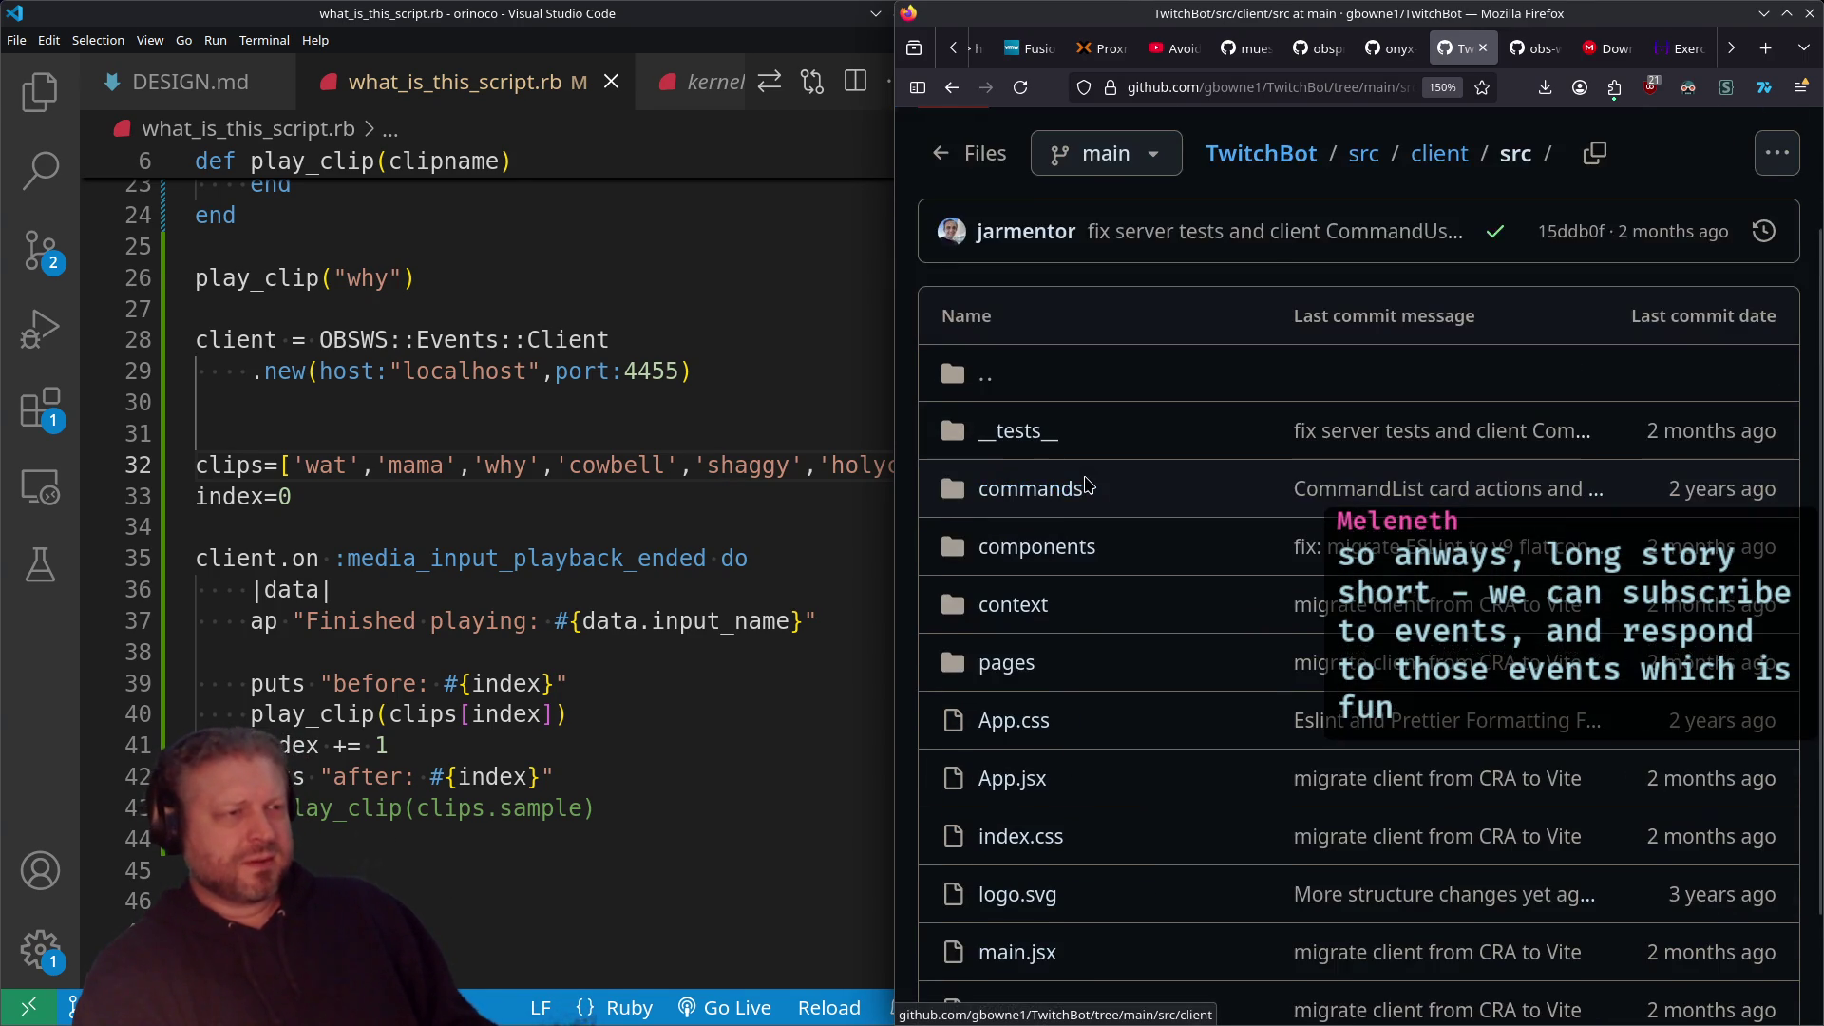
scroll(1088, 485, "down", 1)
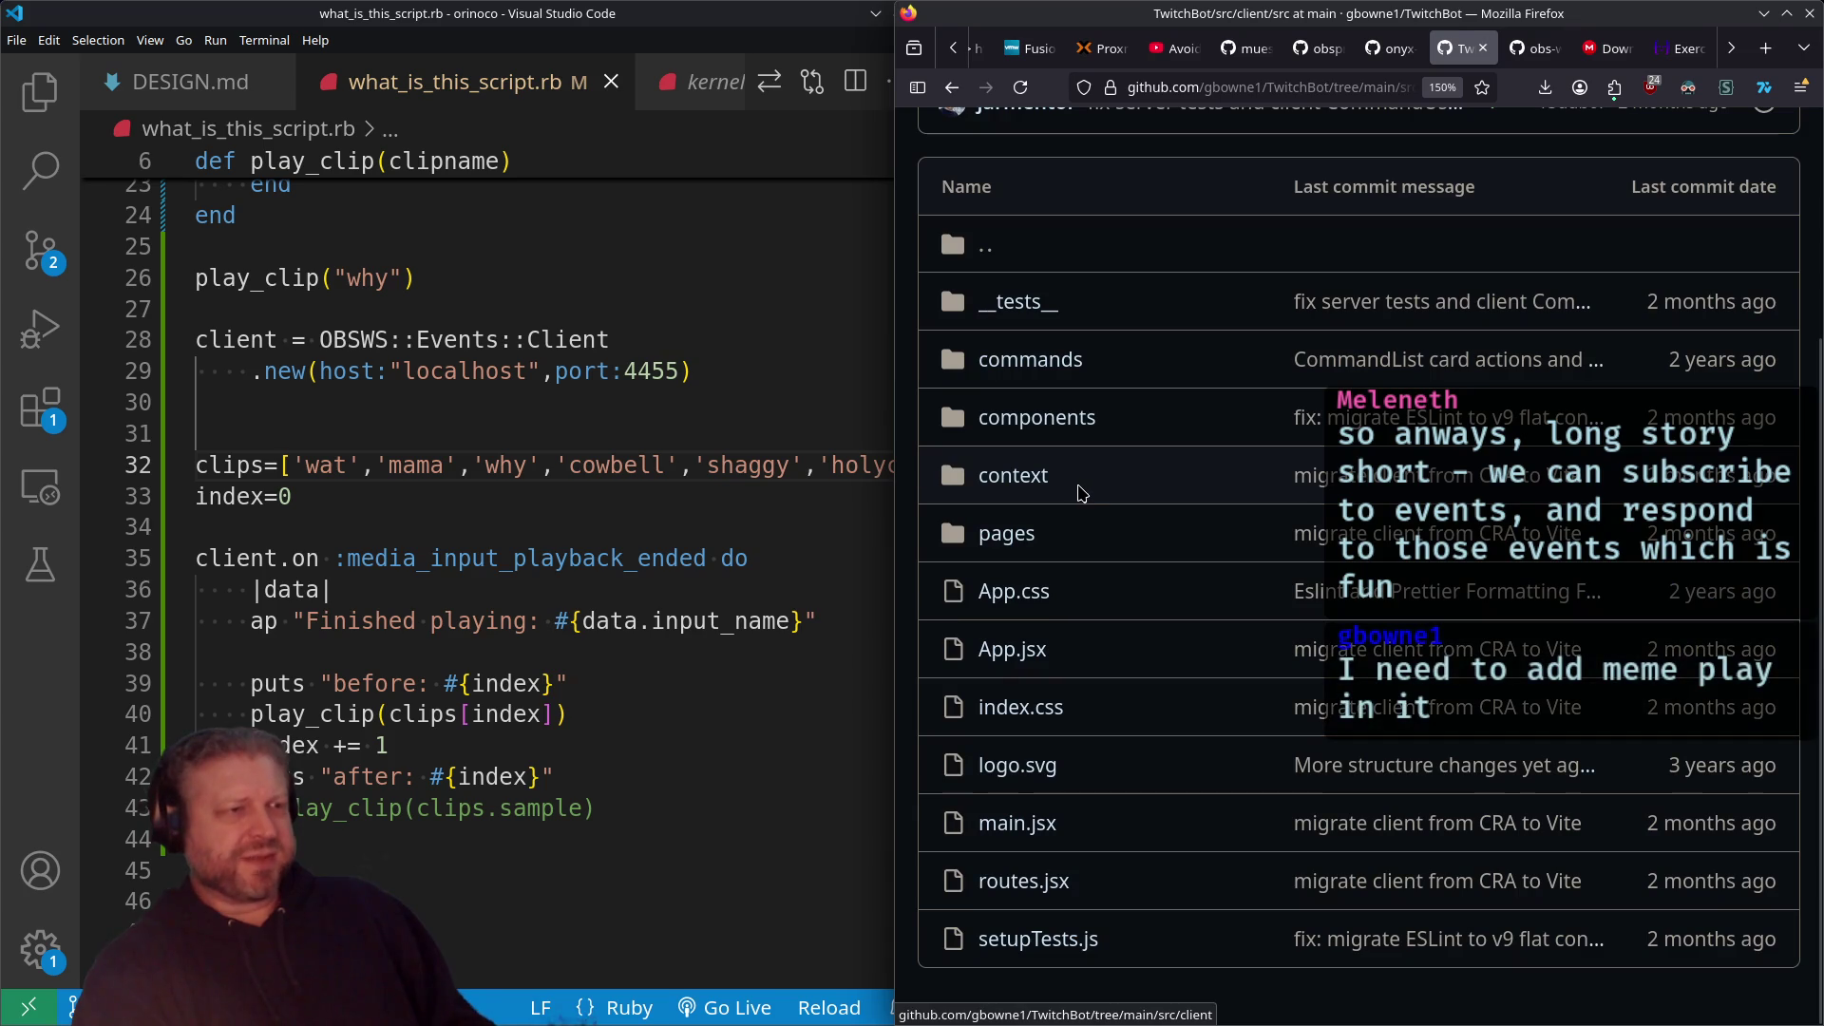
left_click(1018, 823)
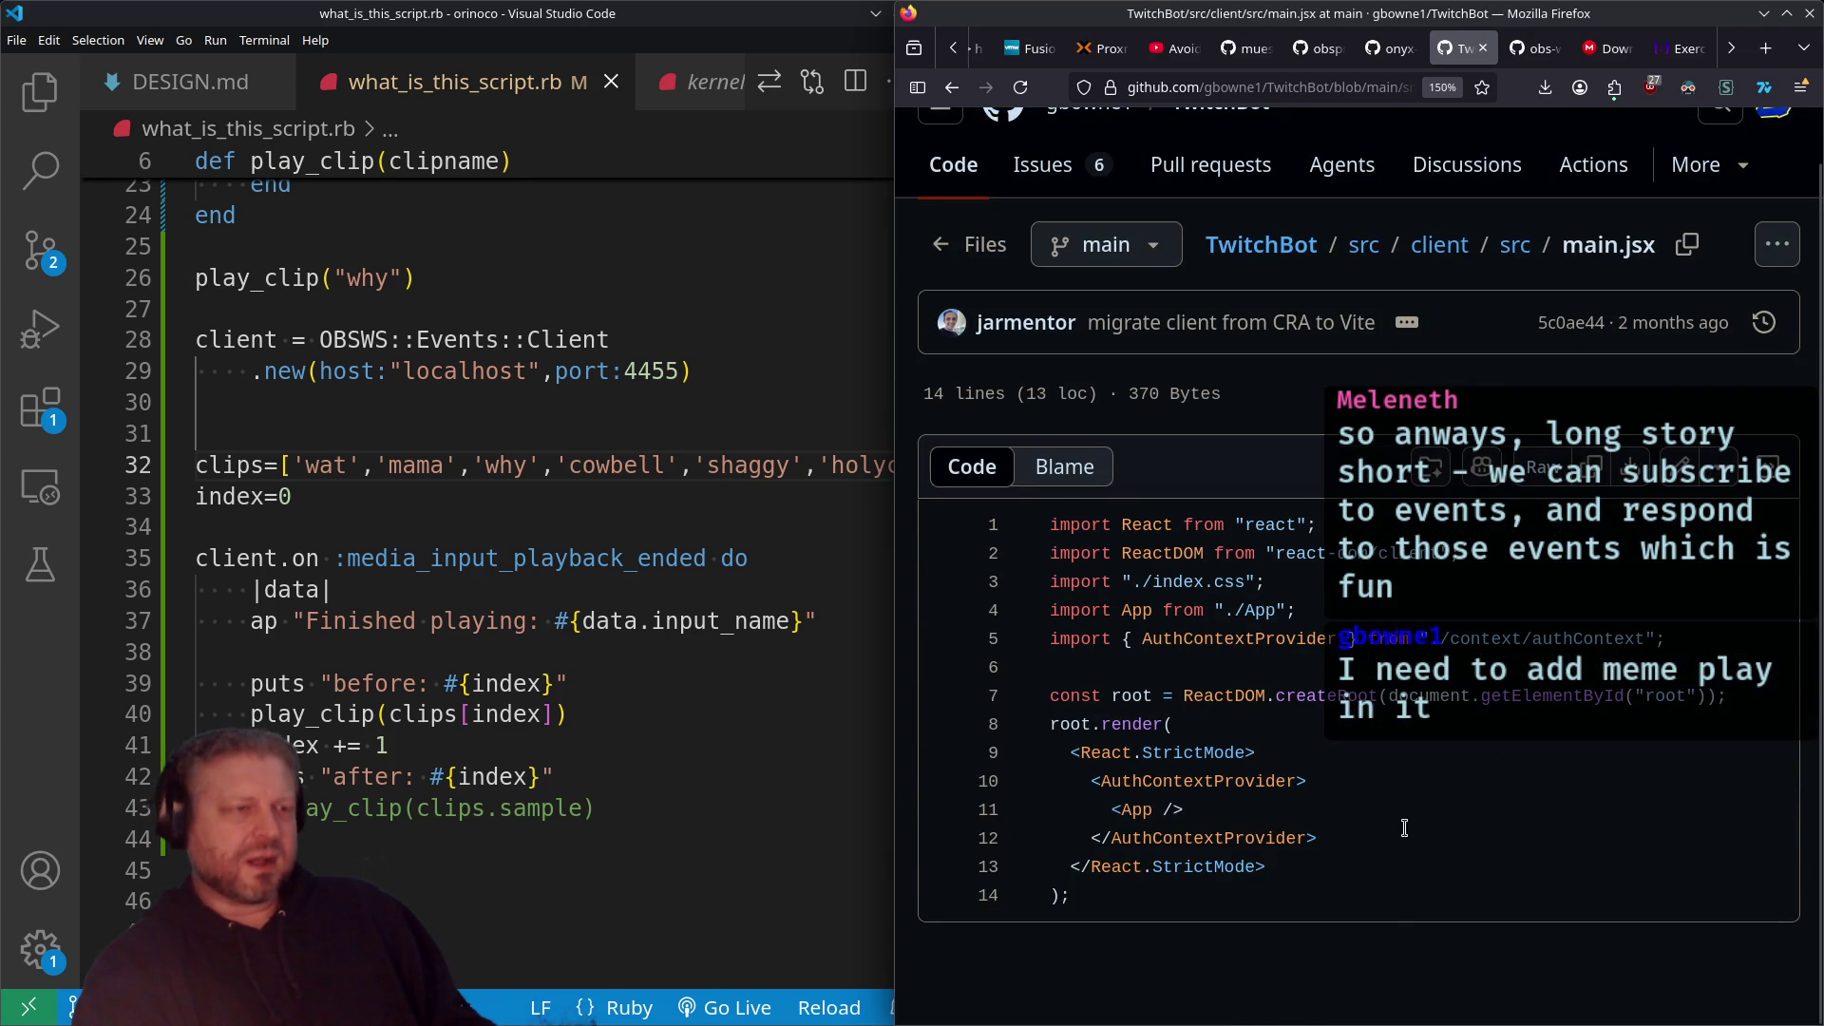
Step: View index.css and main.jsx again, then read App.jsx in client/src
key("alt+Left")
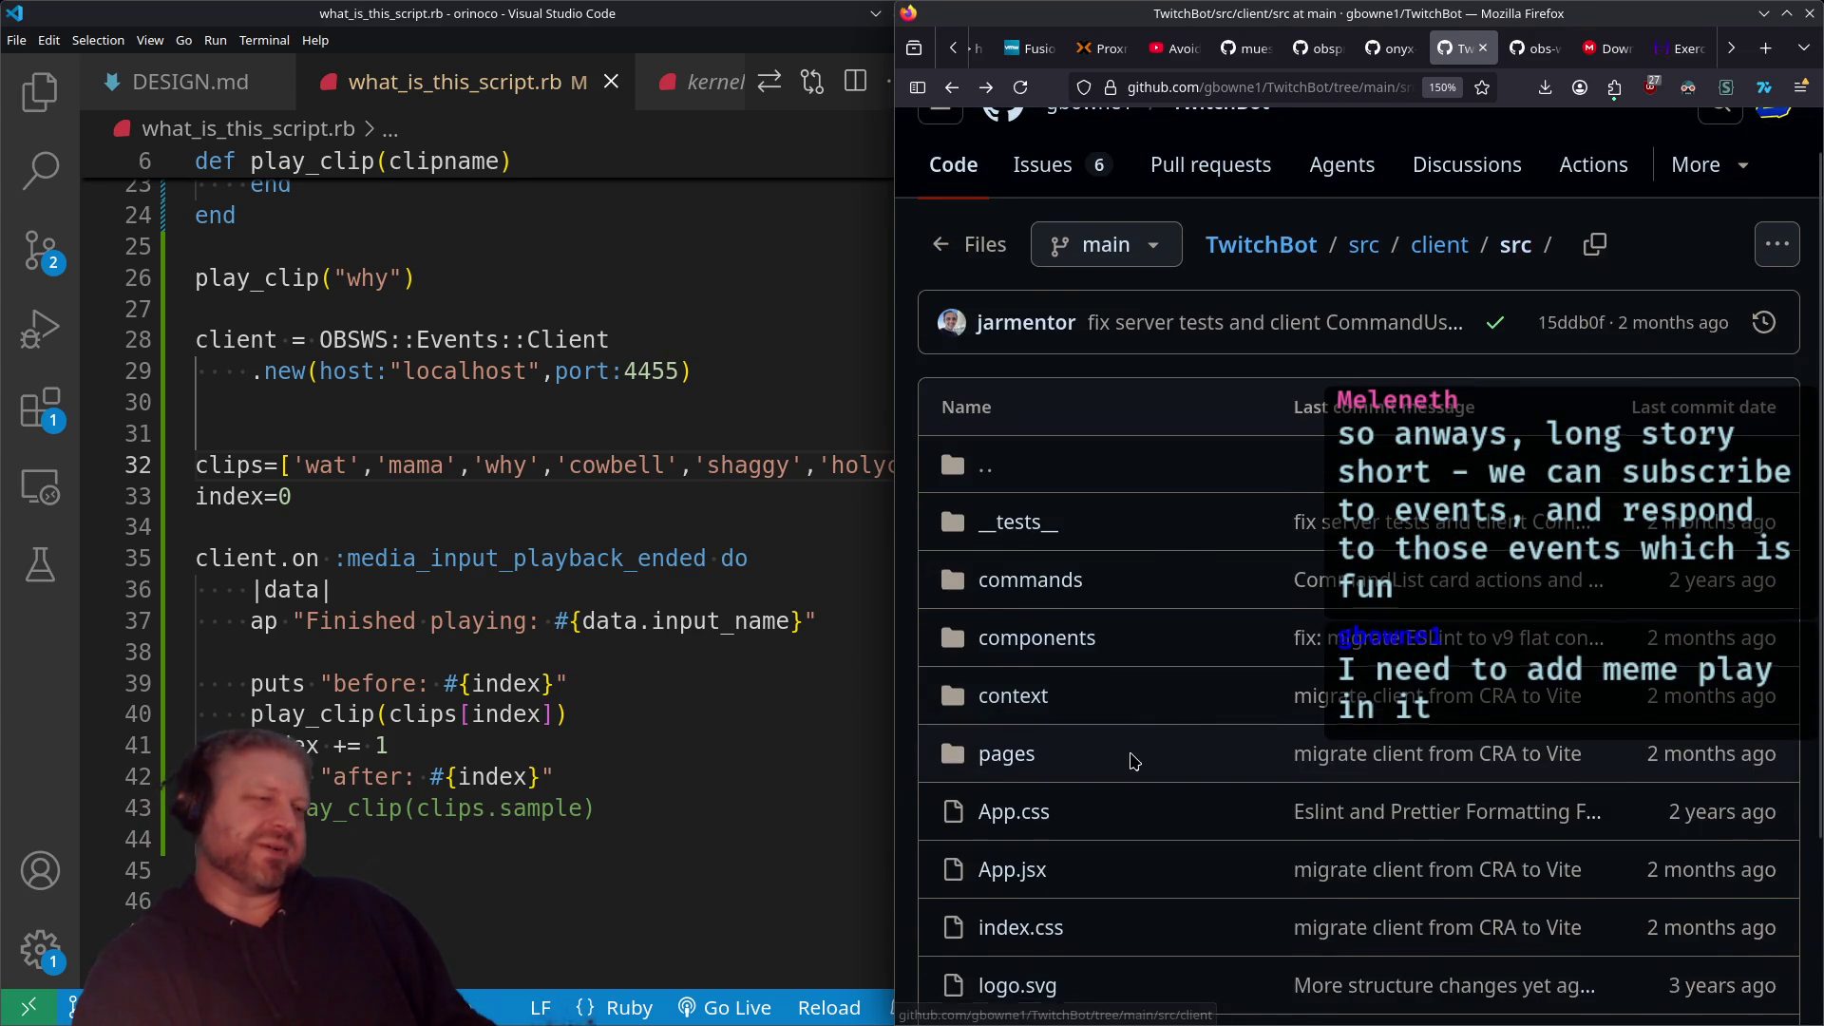
left_click(1045, 739)
key("alt+Left")
scroll(1207, 747, "down", 1)
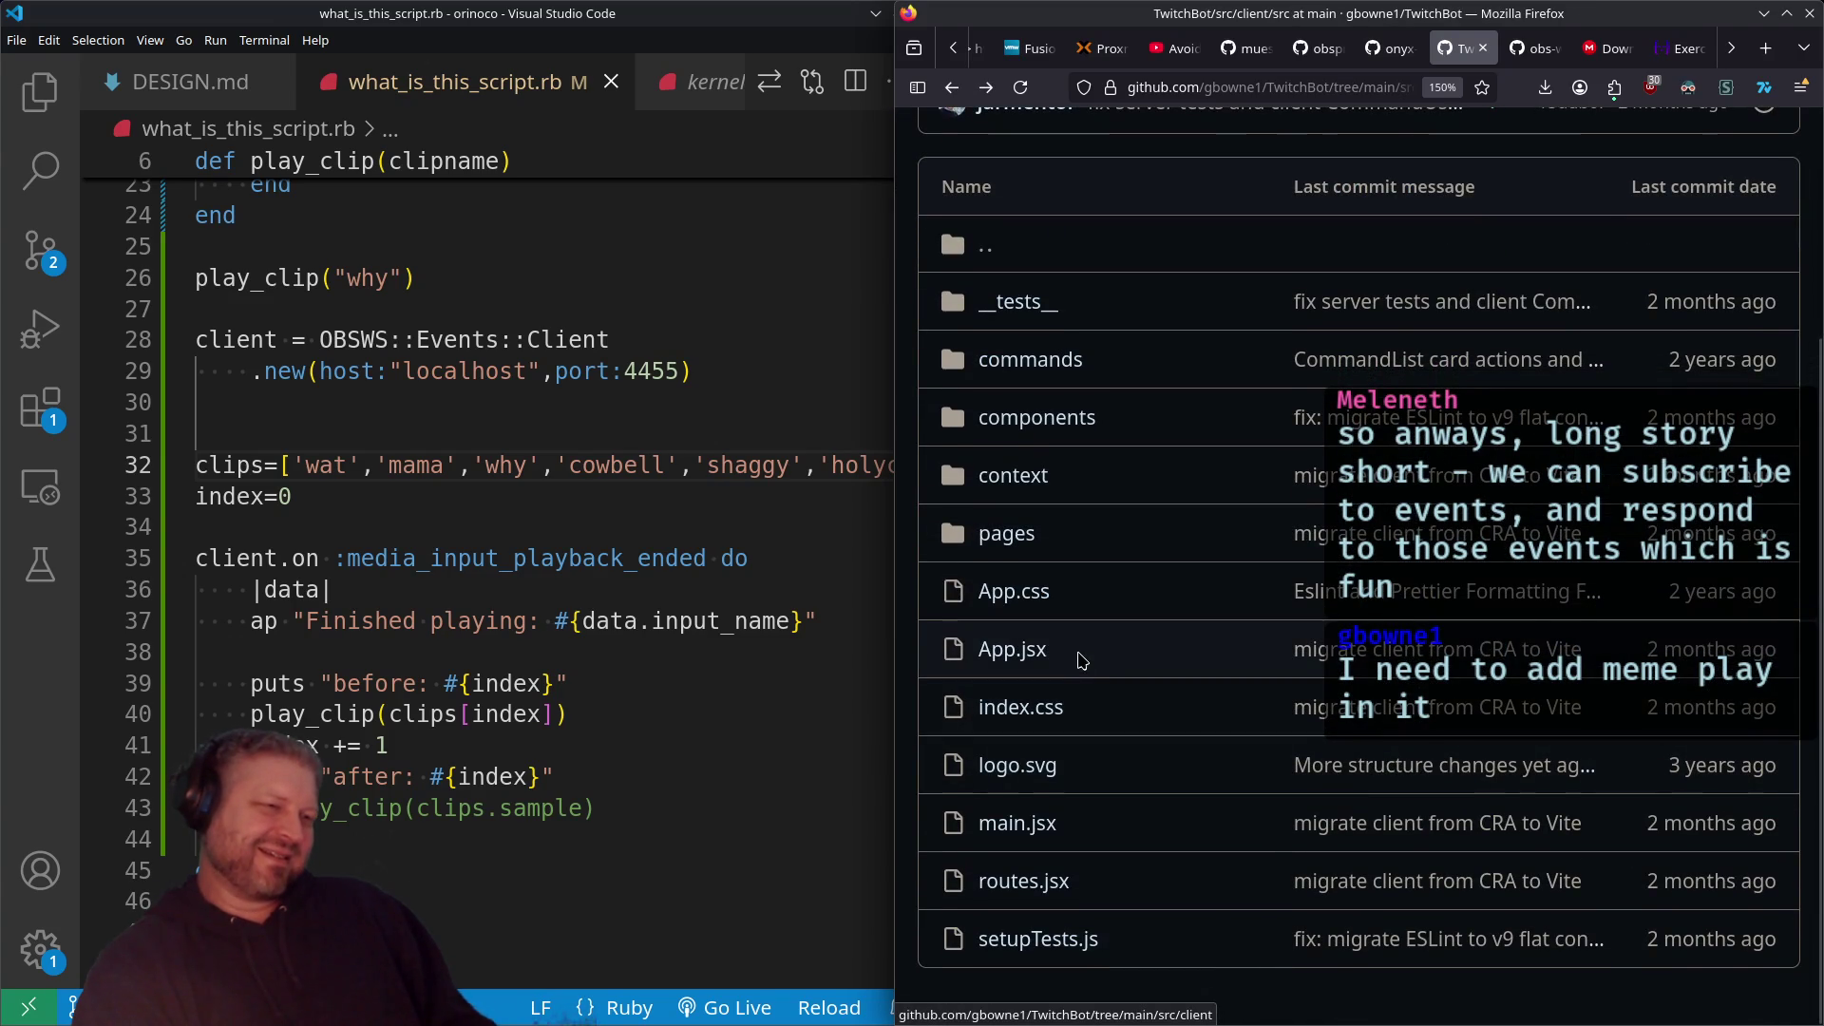
left_click(1017, 822)
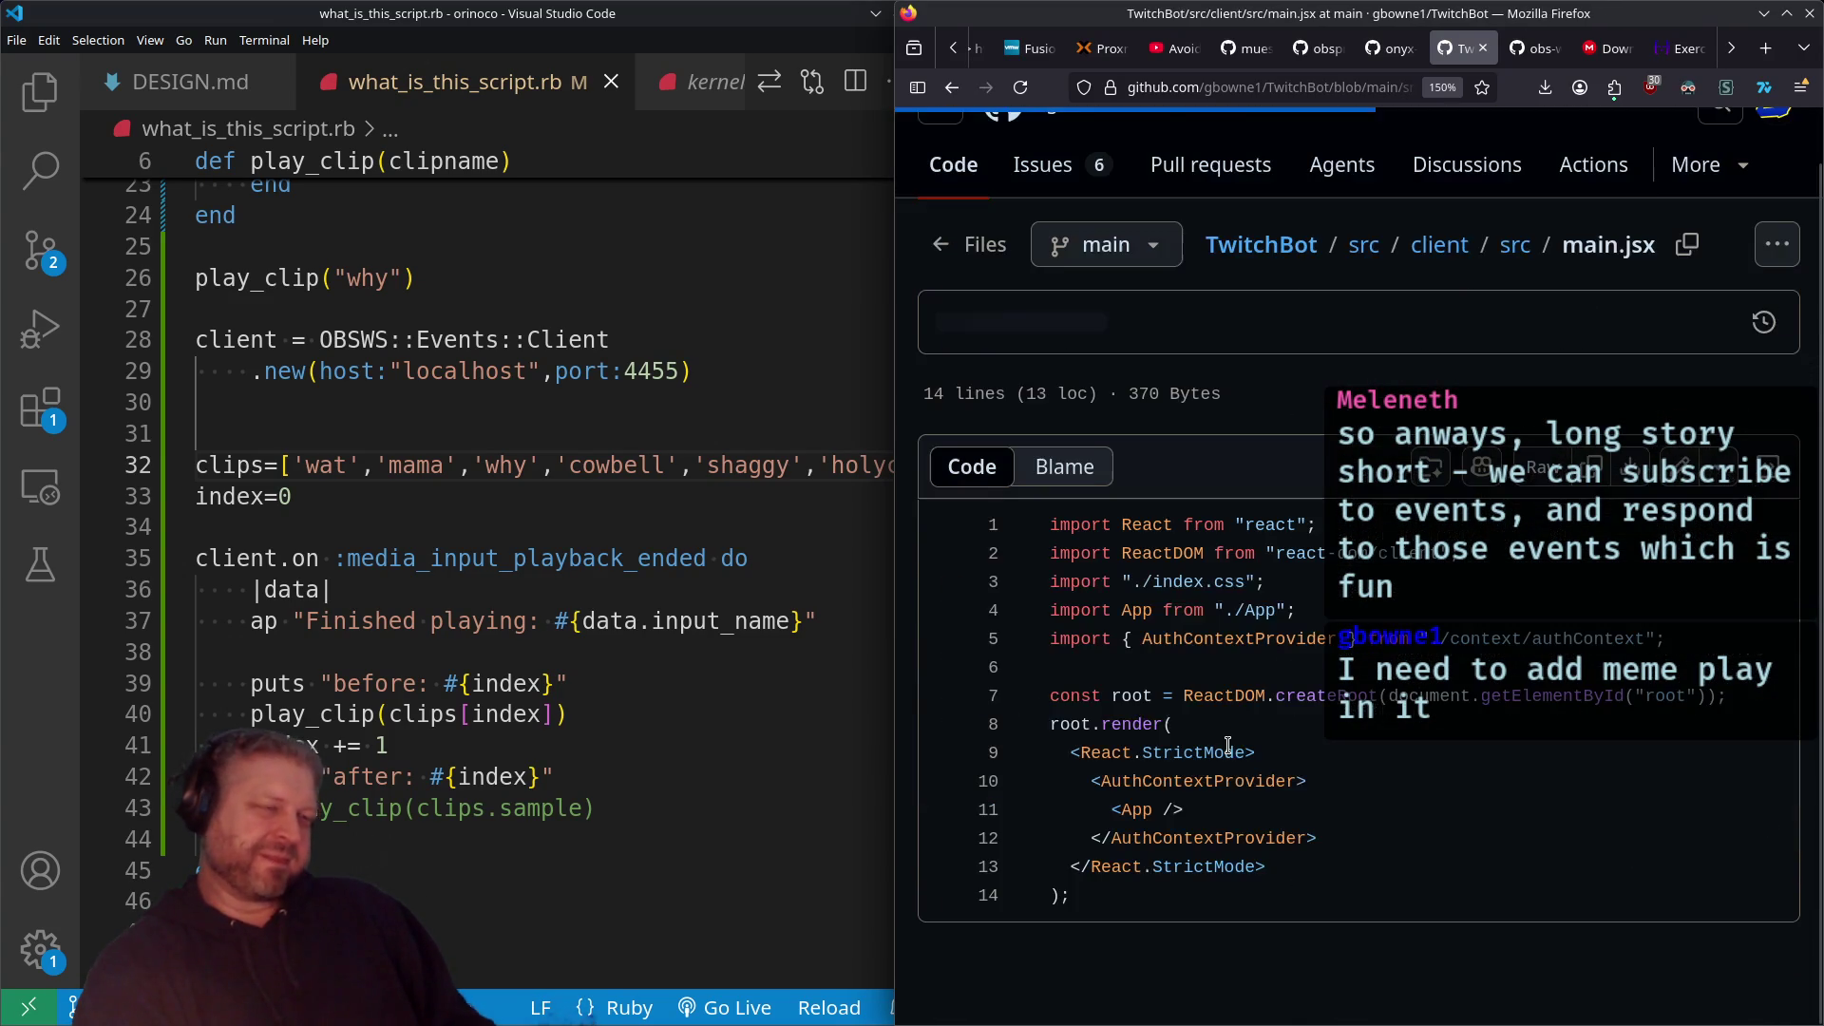
key("alt+Left")
scroll(1224, 722, "down", 2)
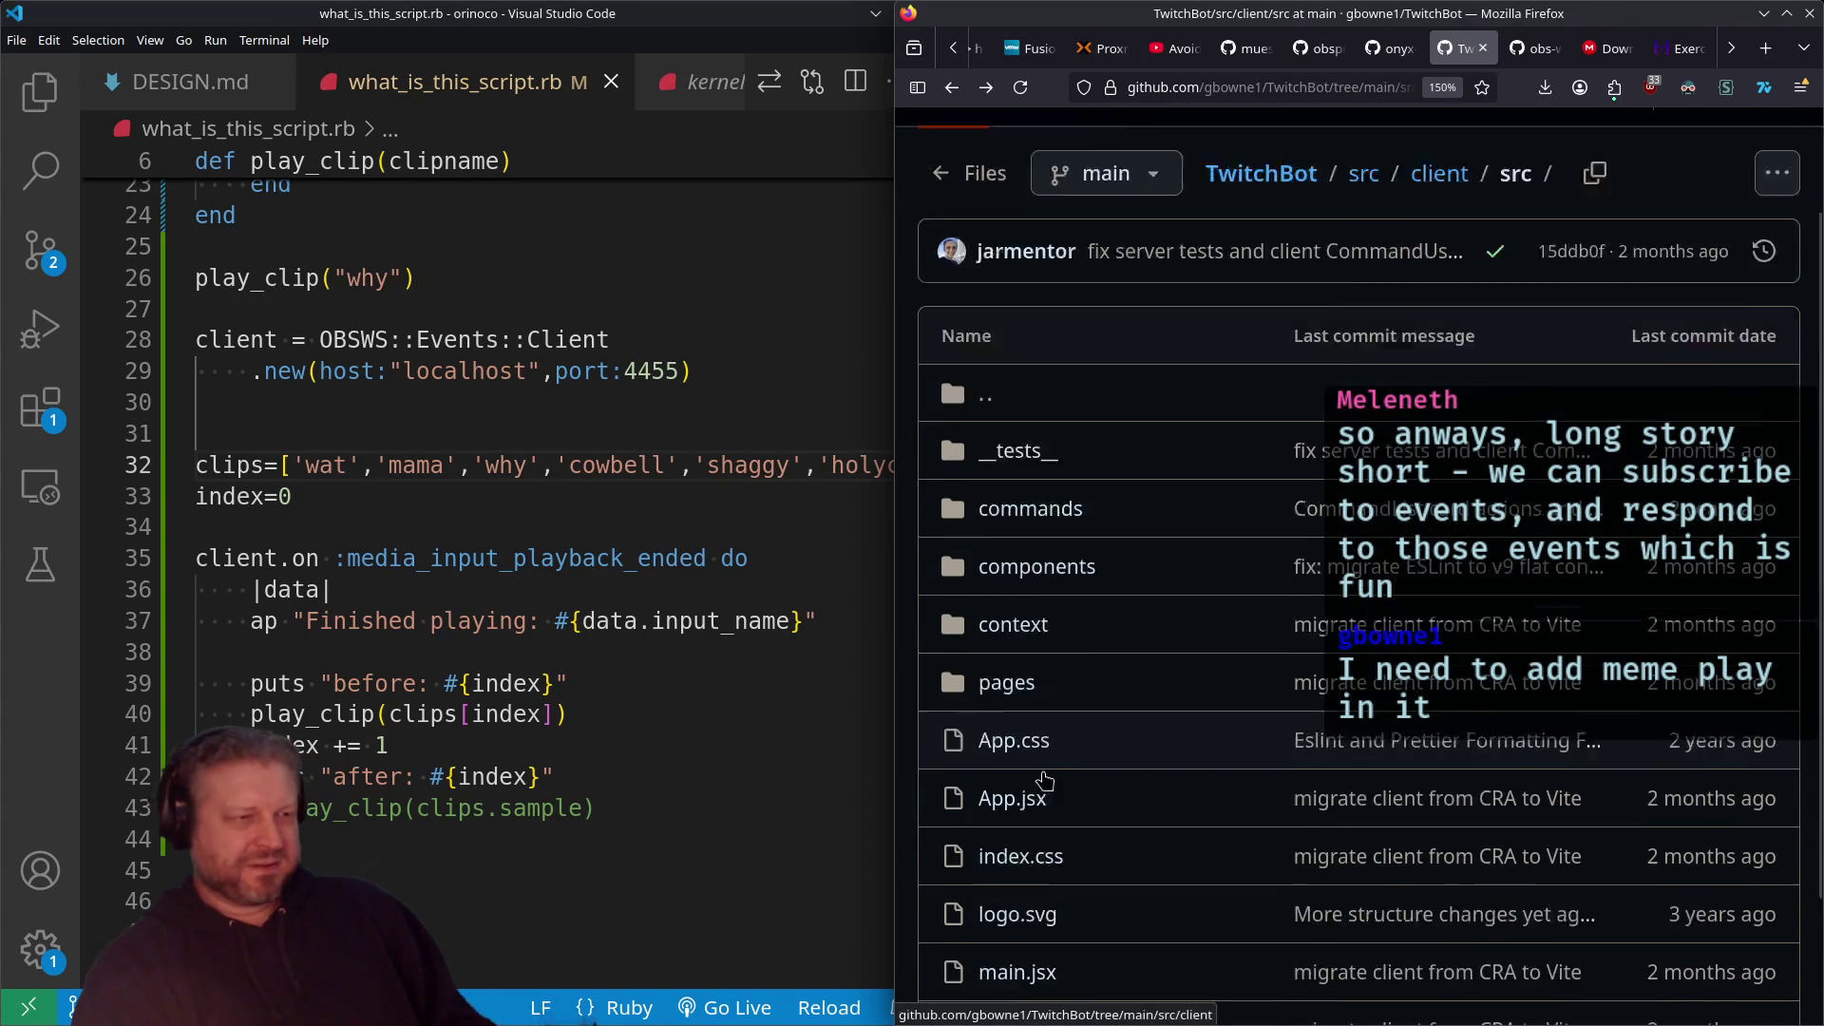
left_click(1223, 680)
scroll(1244, 608, "down", 2)
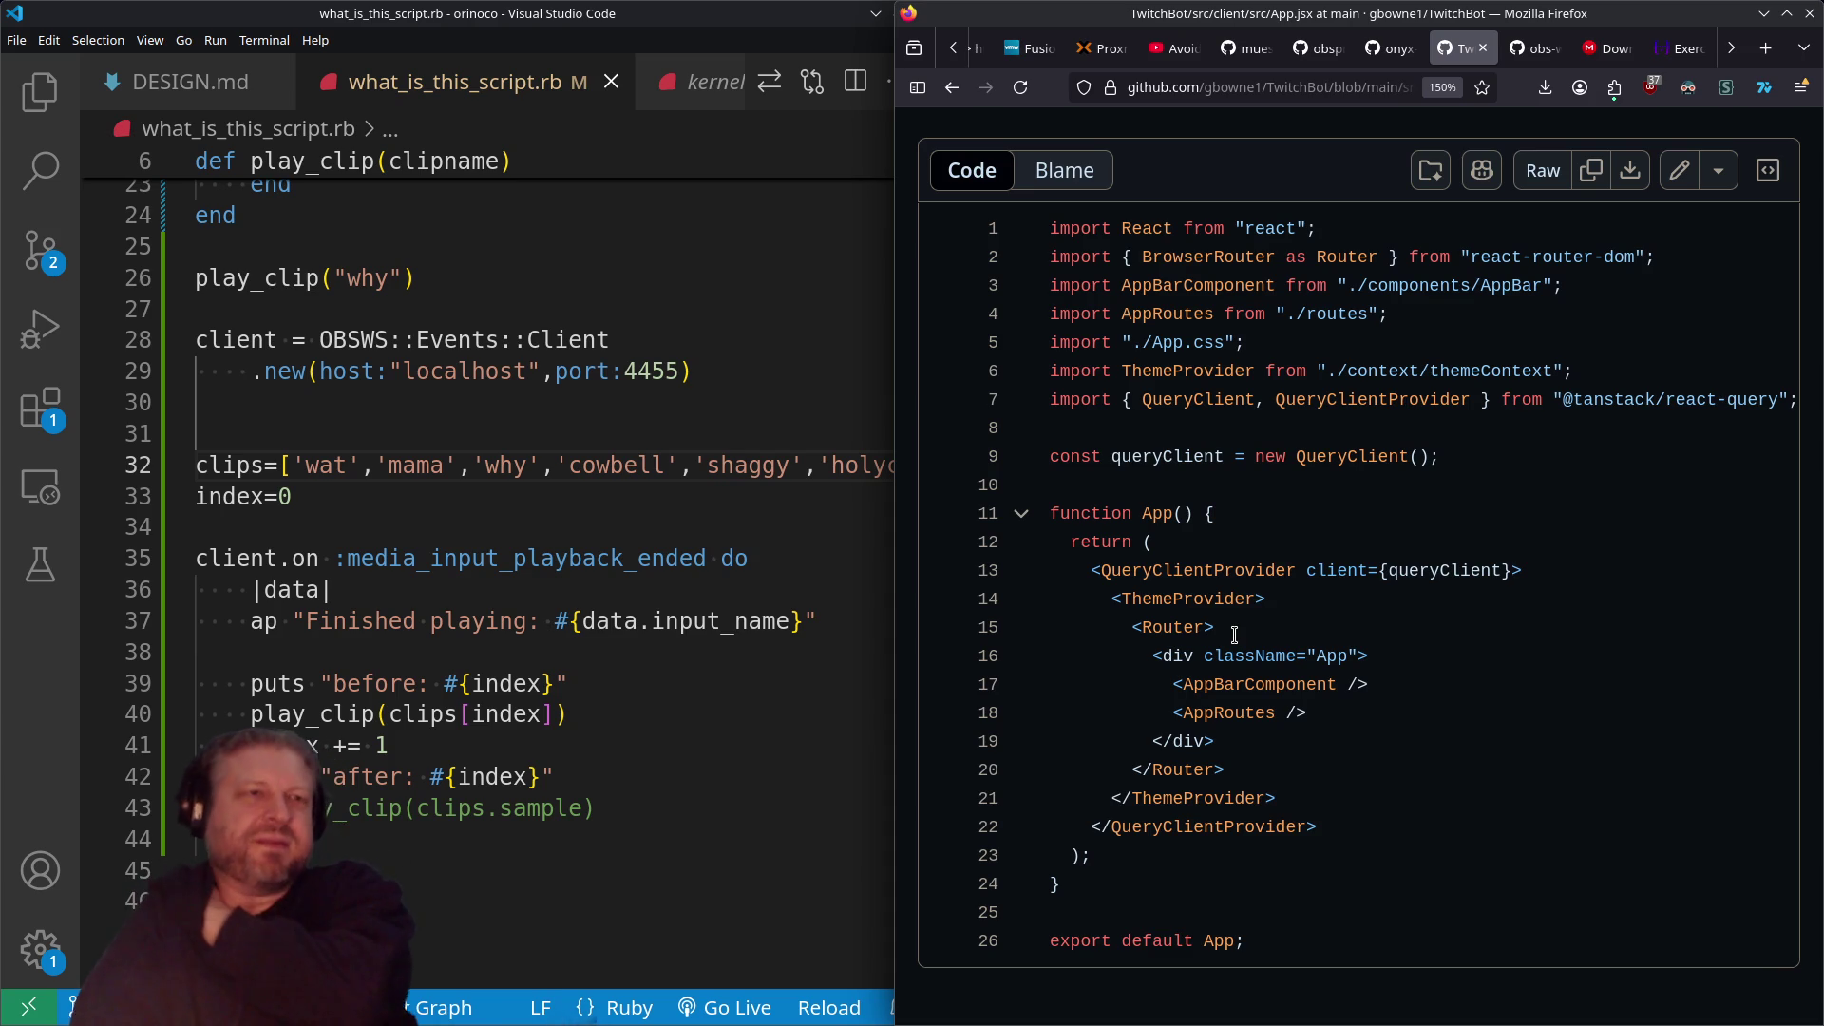
Step: Close the TwitchBot tab to reach the obsws-ruby README, then focus the editor at line 39
left_click(1484, 47)
left_click(1347, 459)
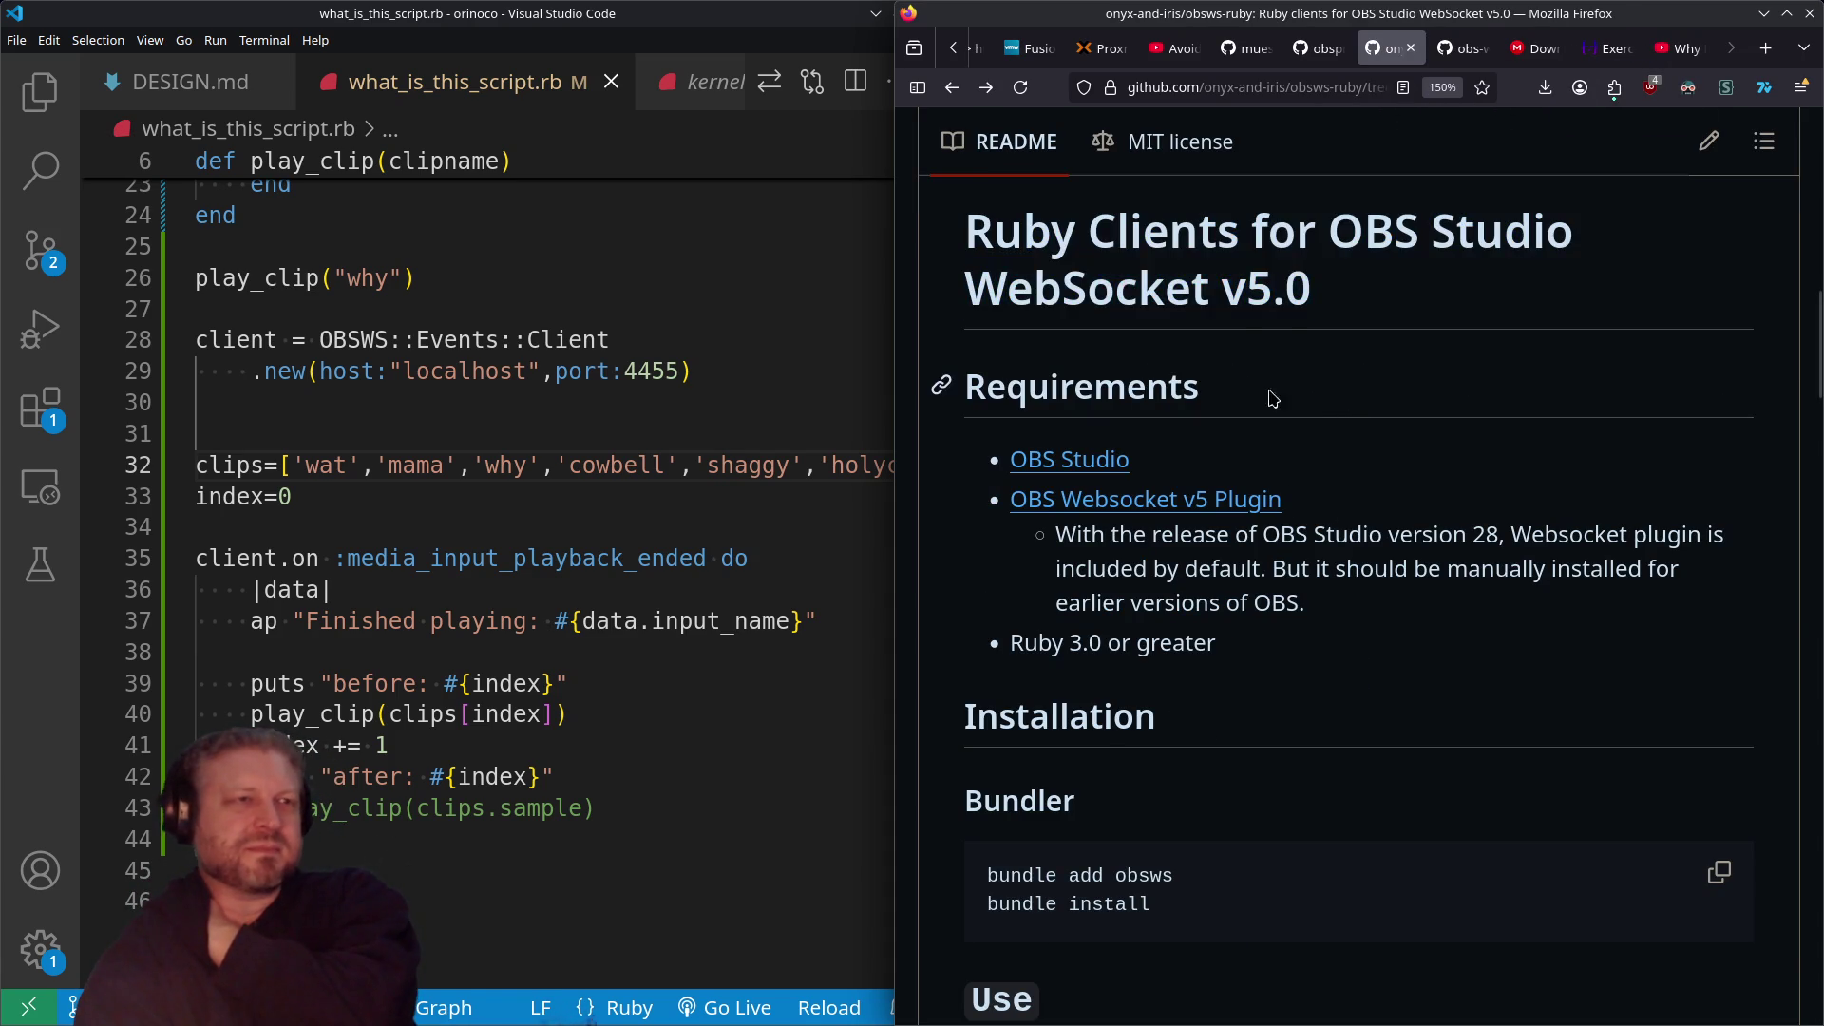
left_click(659, 694)
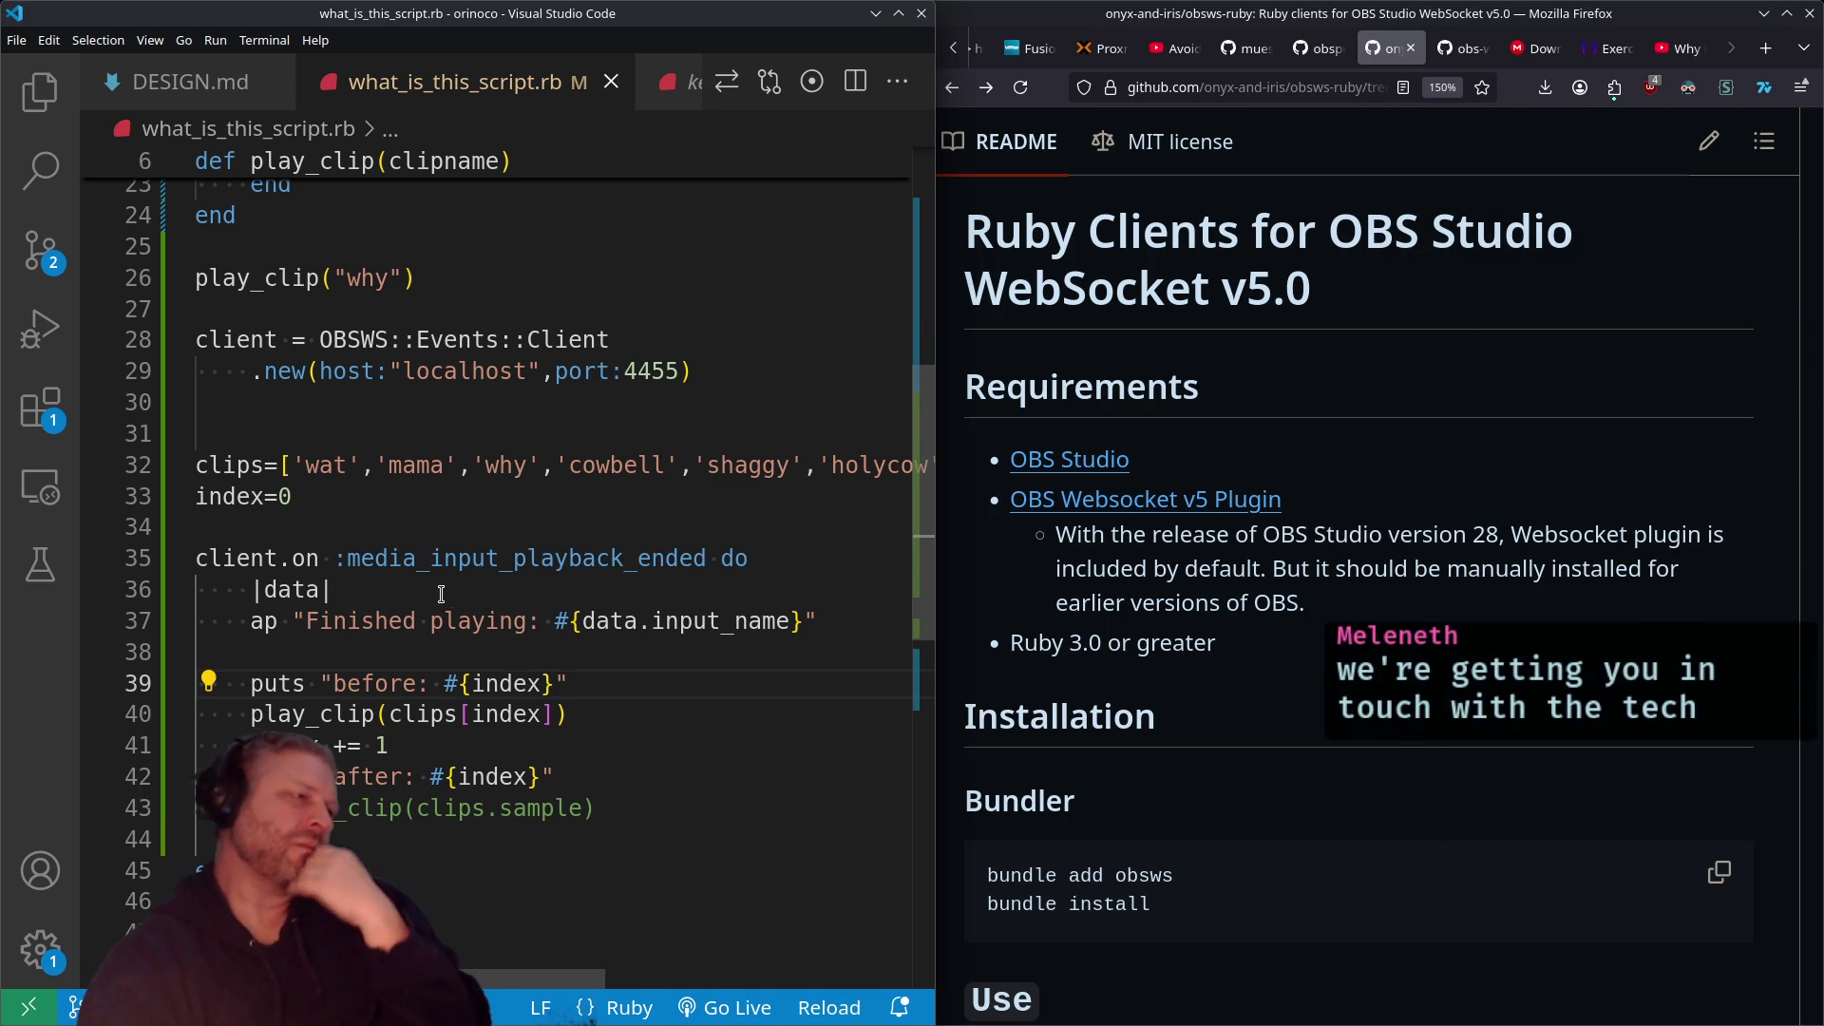
Step: Rename the block parameter data to clip on line 36 and save
double_click(291, 590)
type("clip|")
key("Escape")
key("ctrl+s")
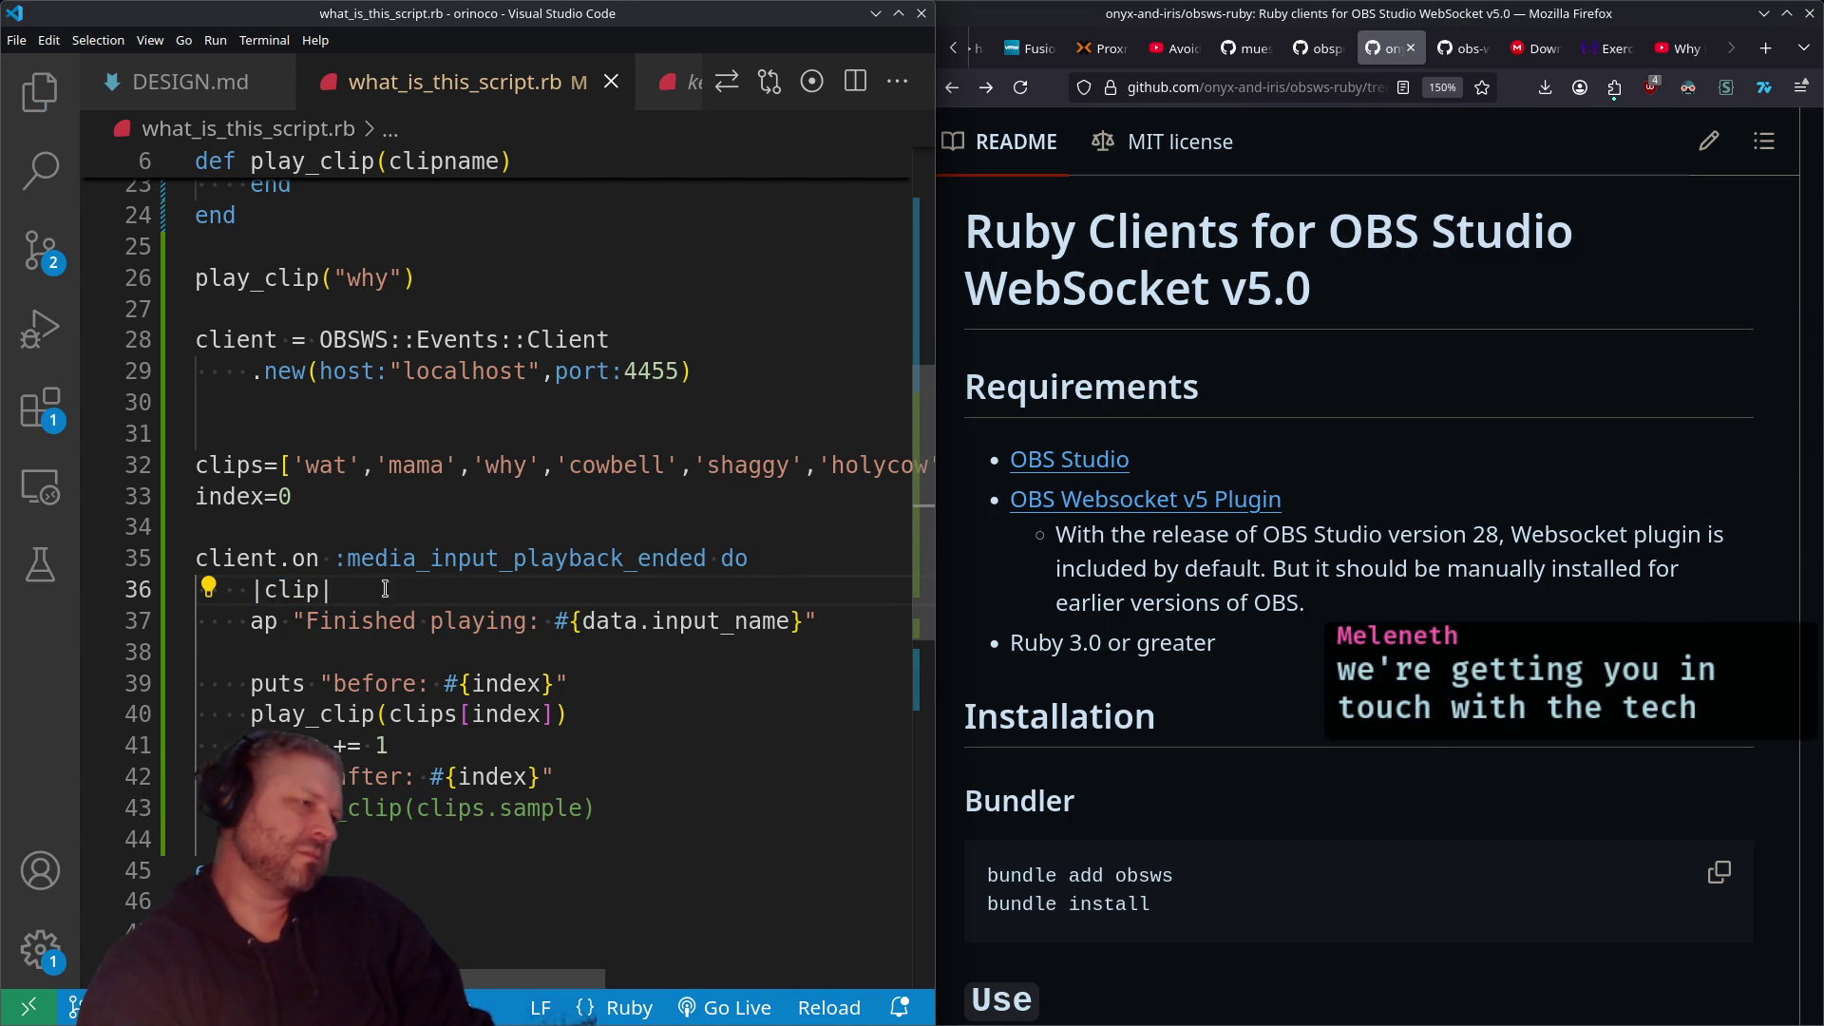
Step: Replace data with clip in the Finished playing message, save, and bring up the 'Why Ruby?' video
double_click(283, 590)
key("ctrl+c")
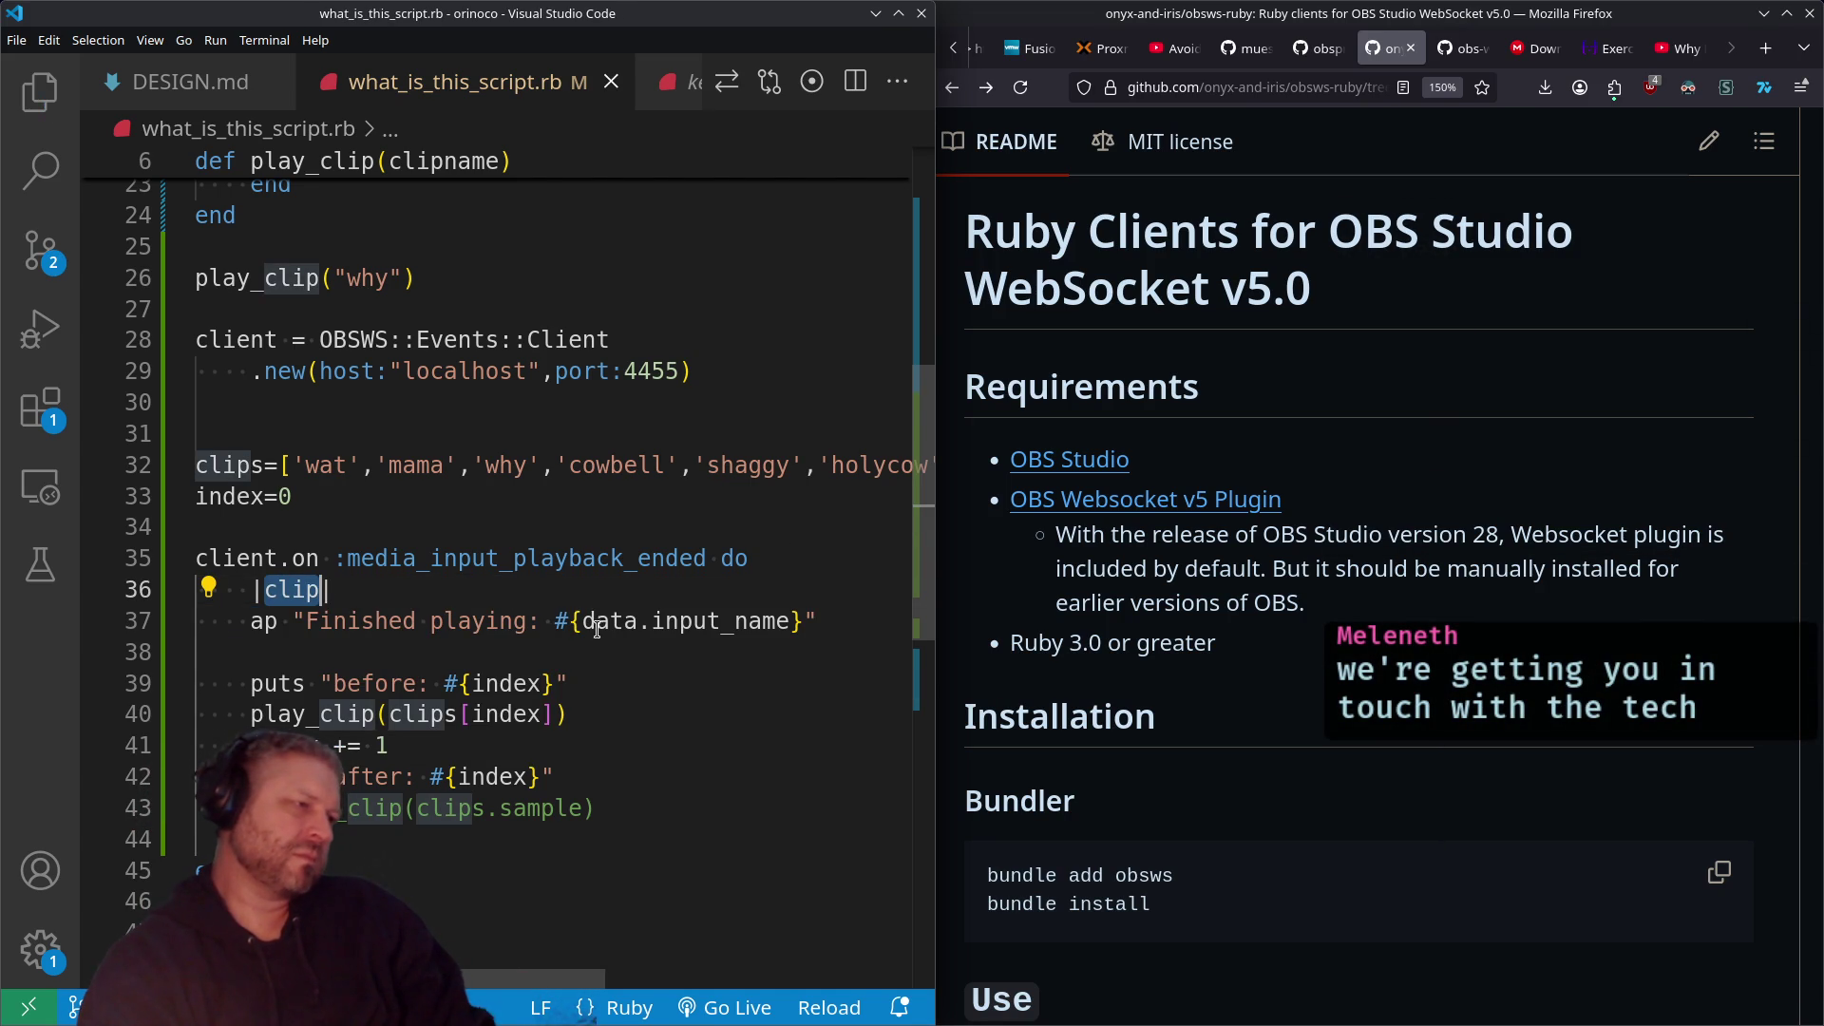
double_click(596, 627)
key("ctrl+v")
key("ctrl+s")
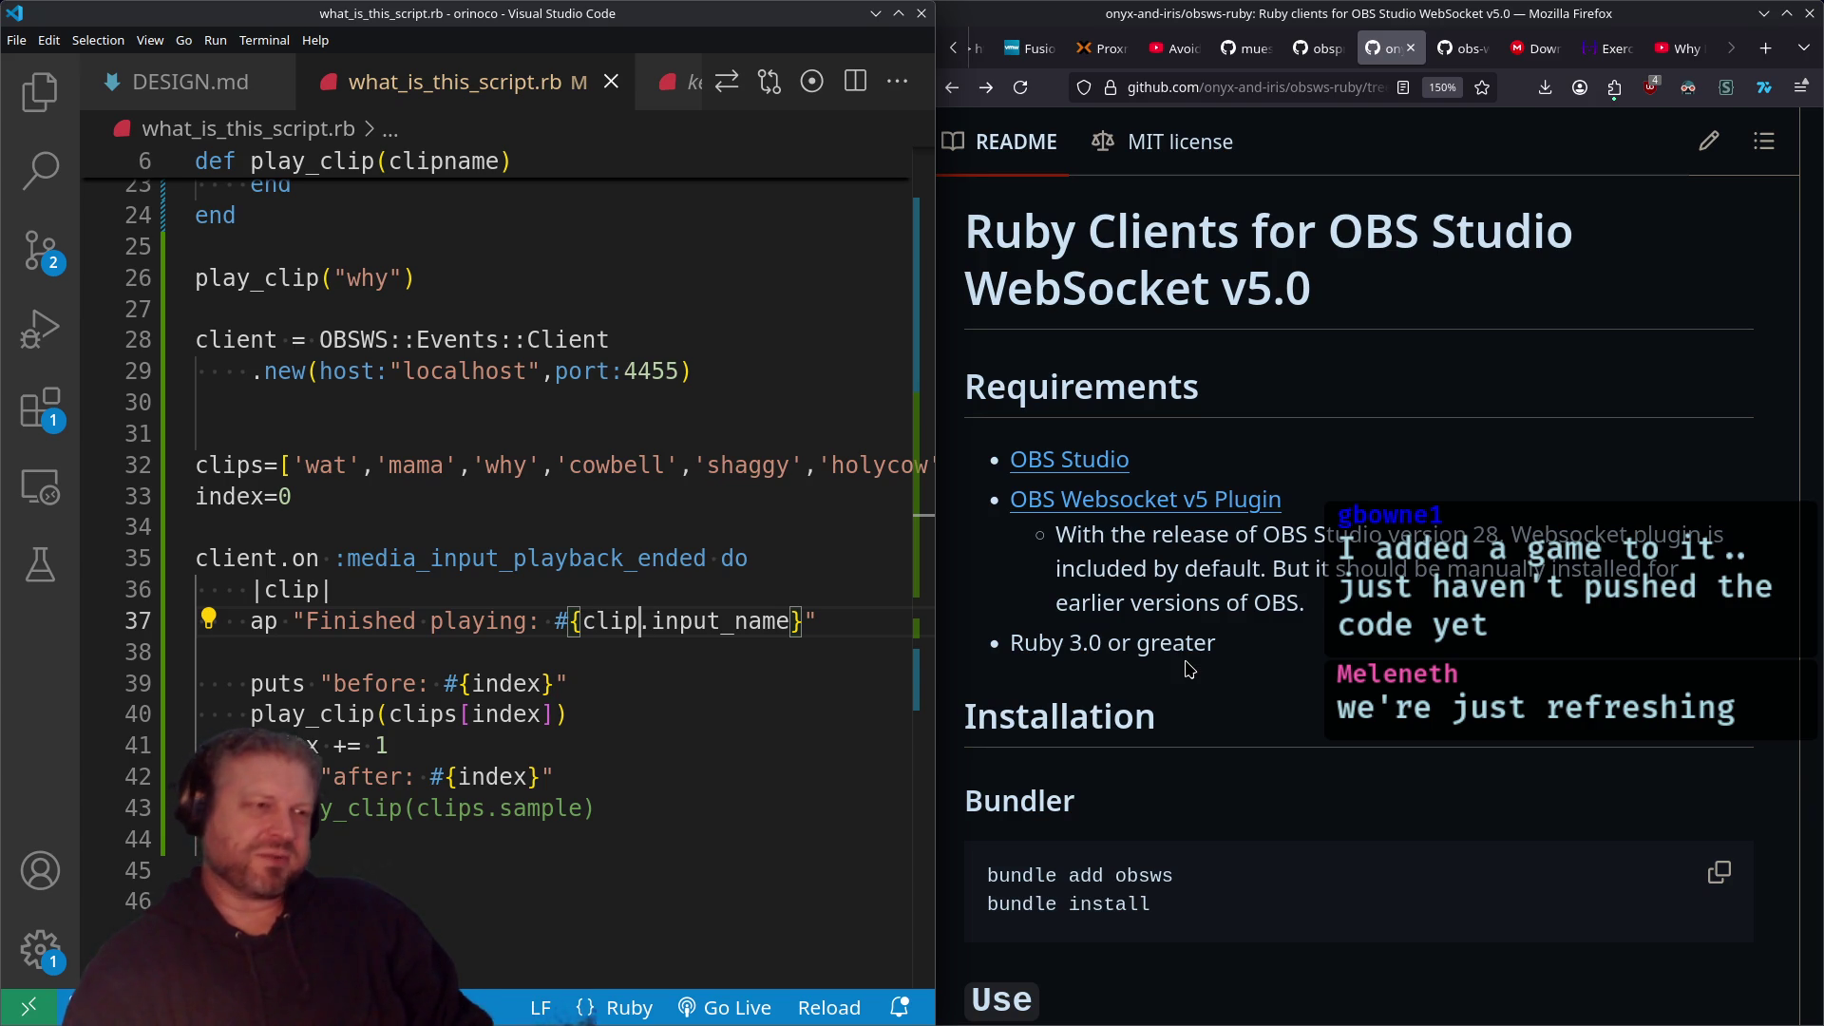
left_click(1677, 45)
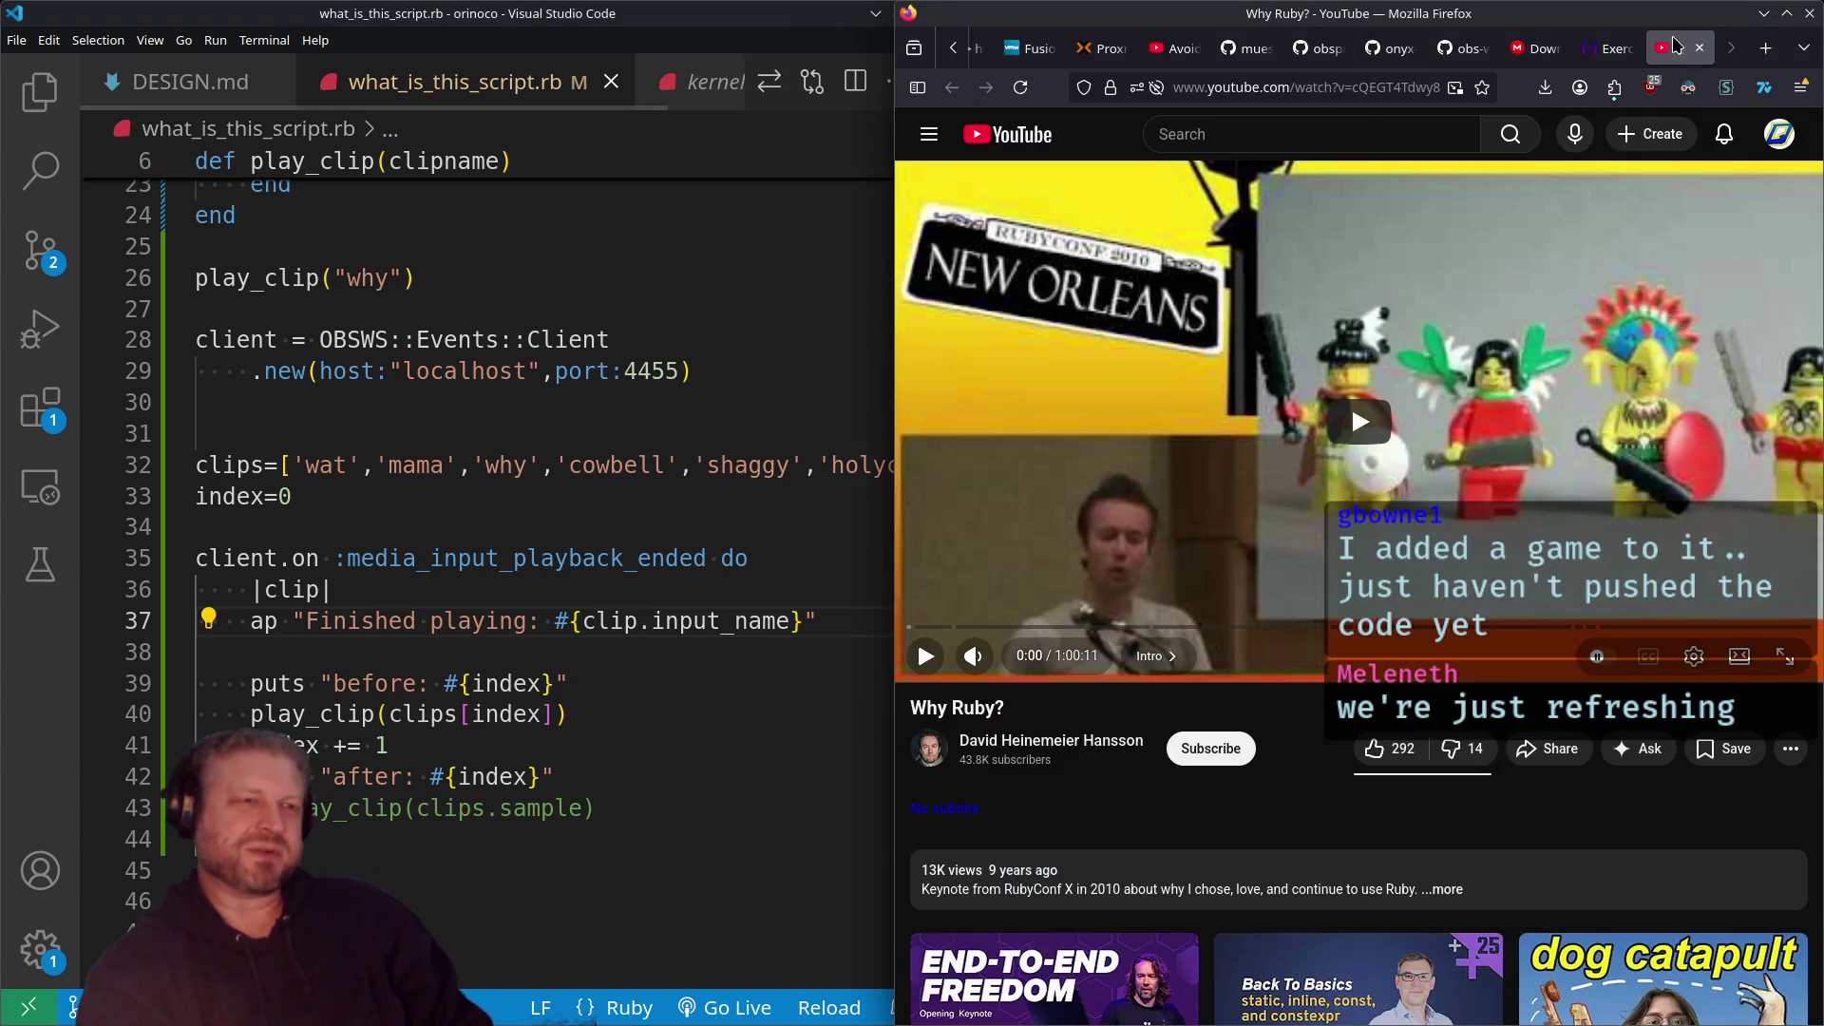
left_click(1614, 47)
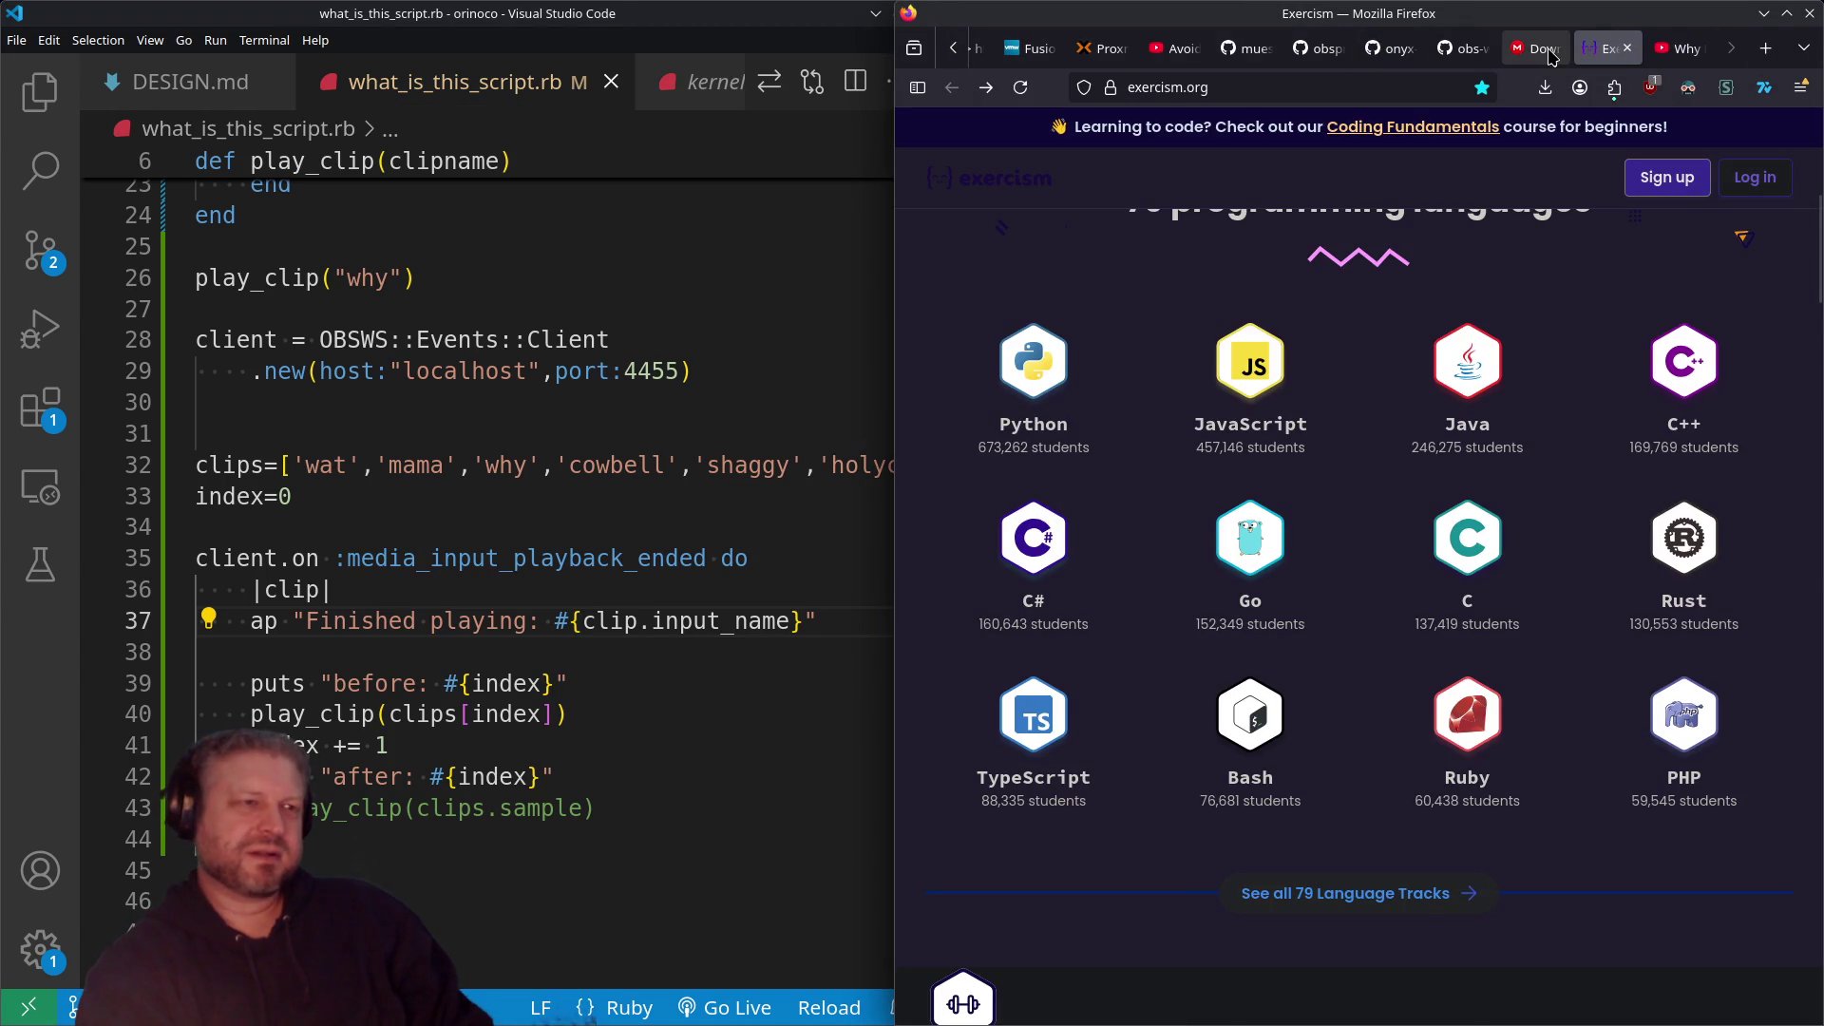
scroll(1491, 346, "up", 5)
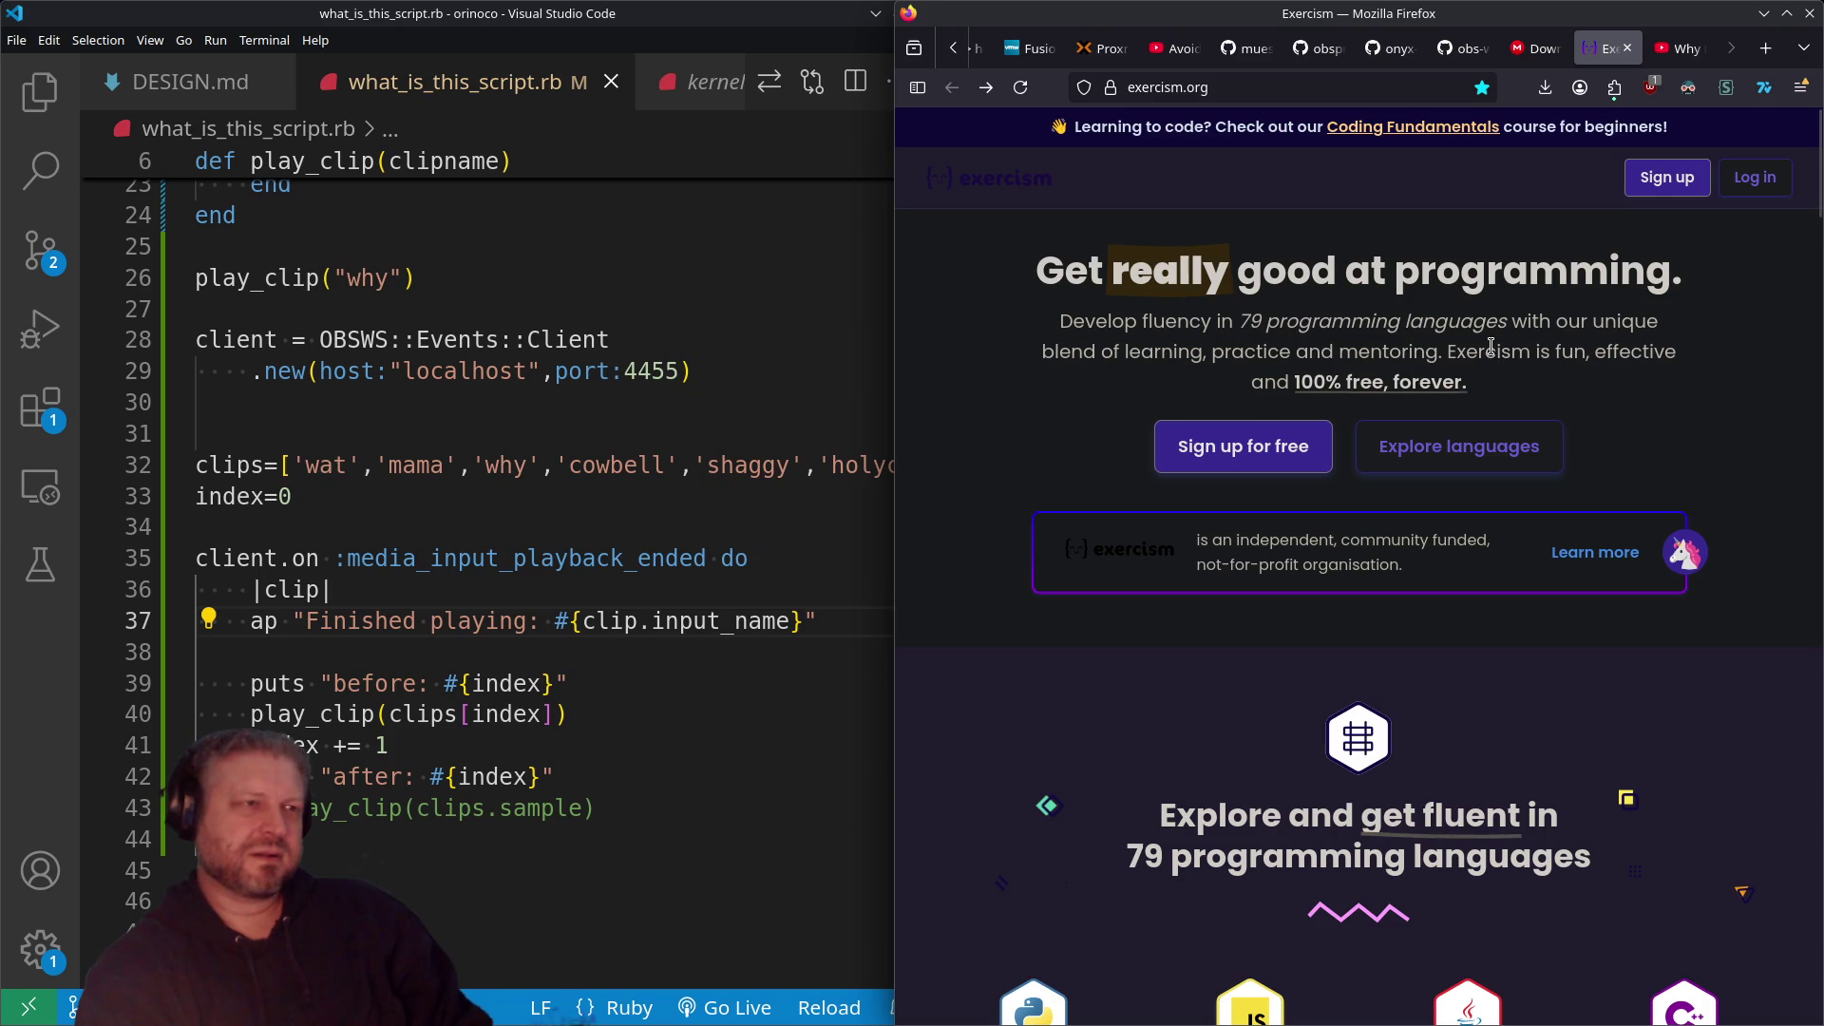
left_click(1537, 50)
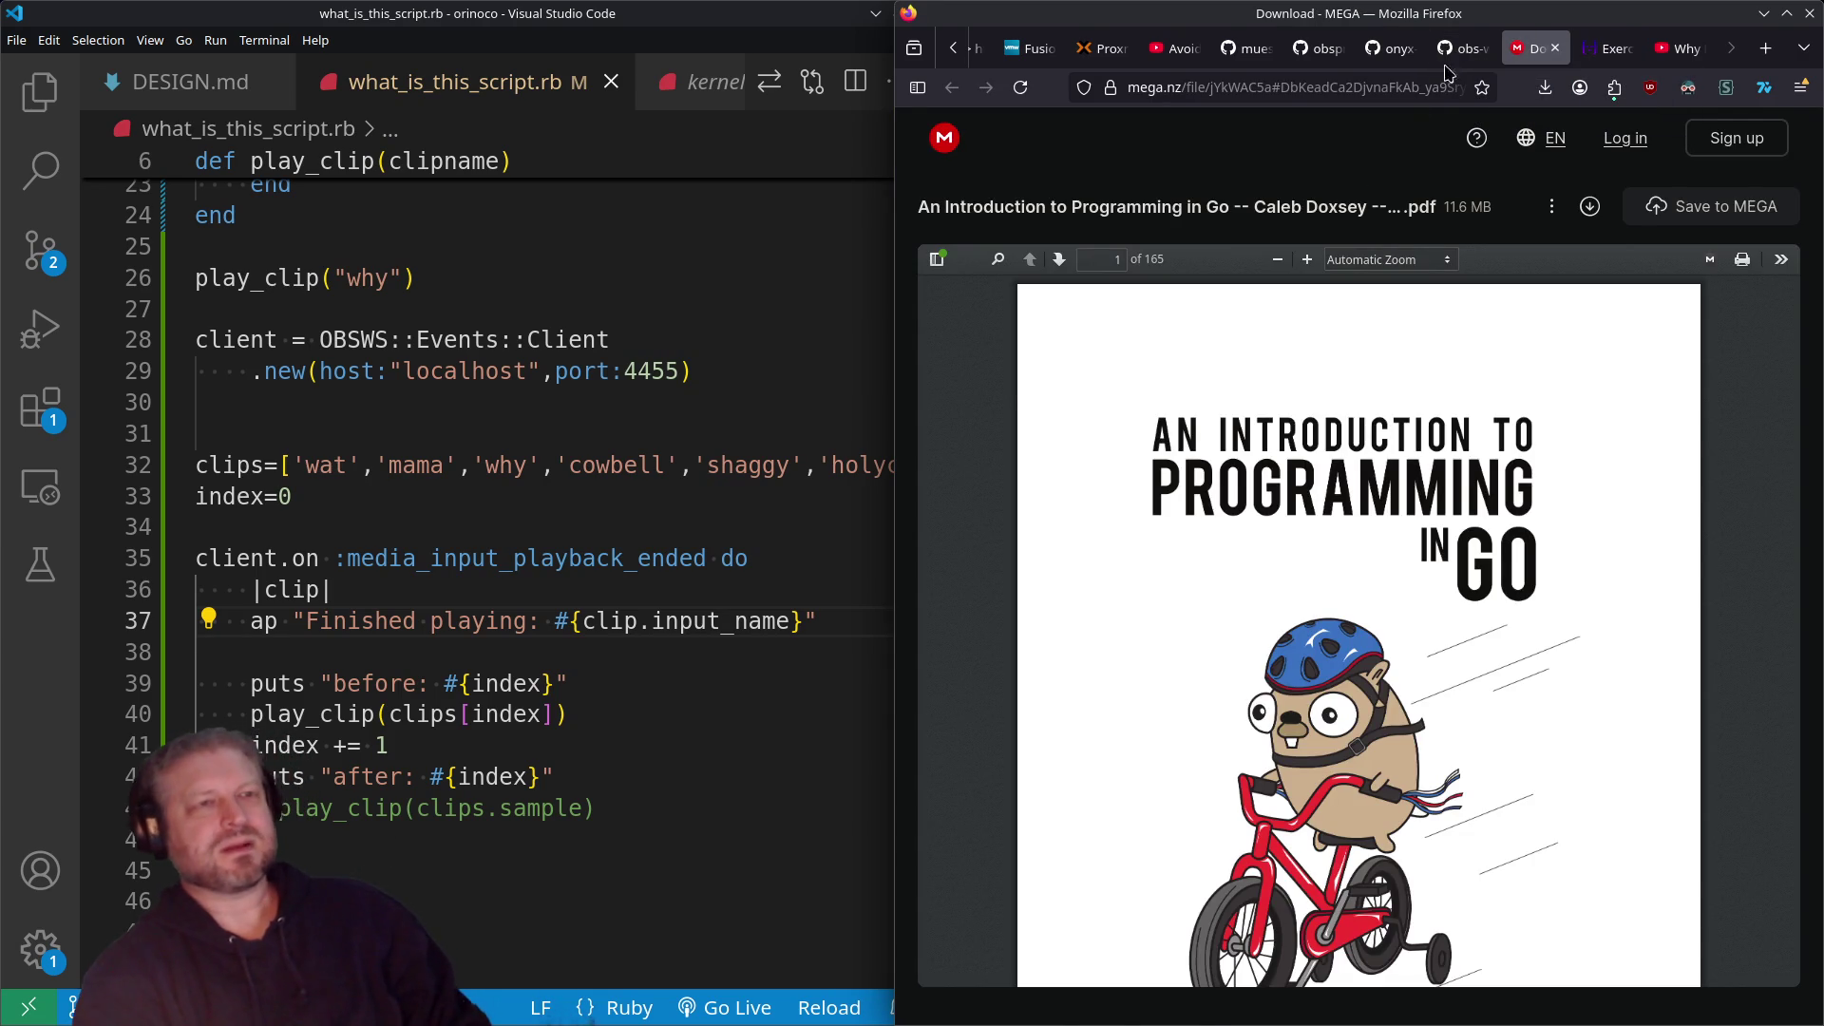
left_click(1461, 48)
left_click(1381, 56)
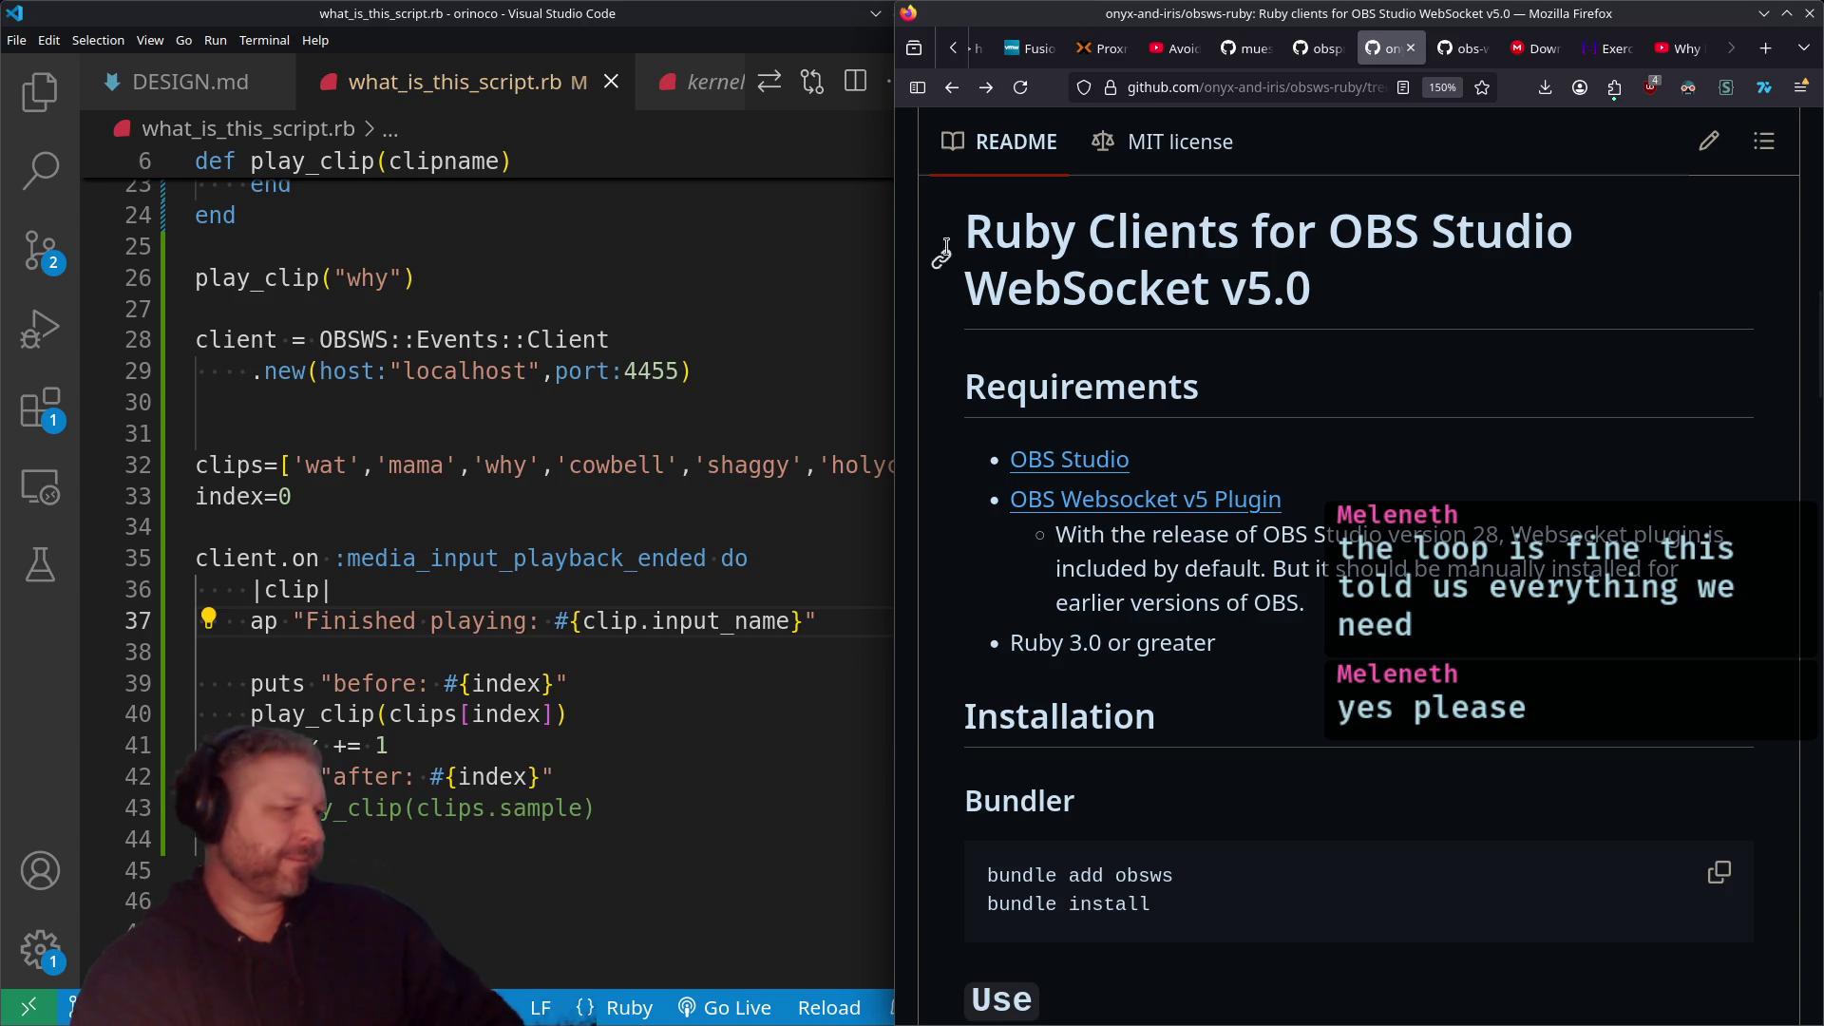
scroll(631, 448, "down", 3)
scroll(454, 683, "down", 1)
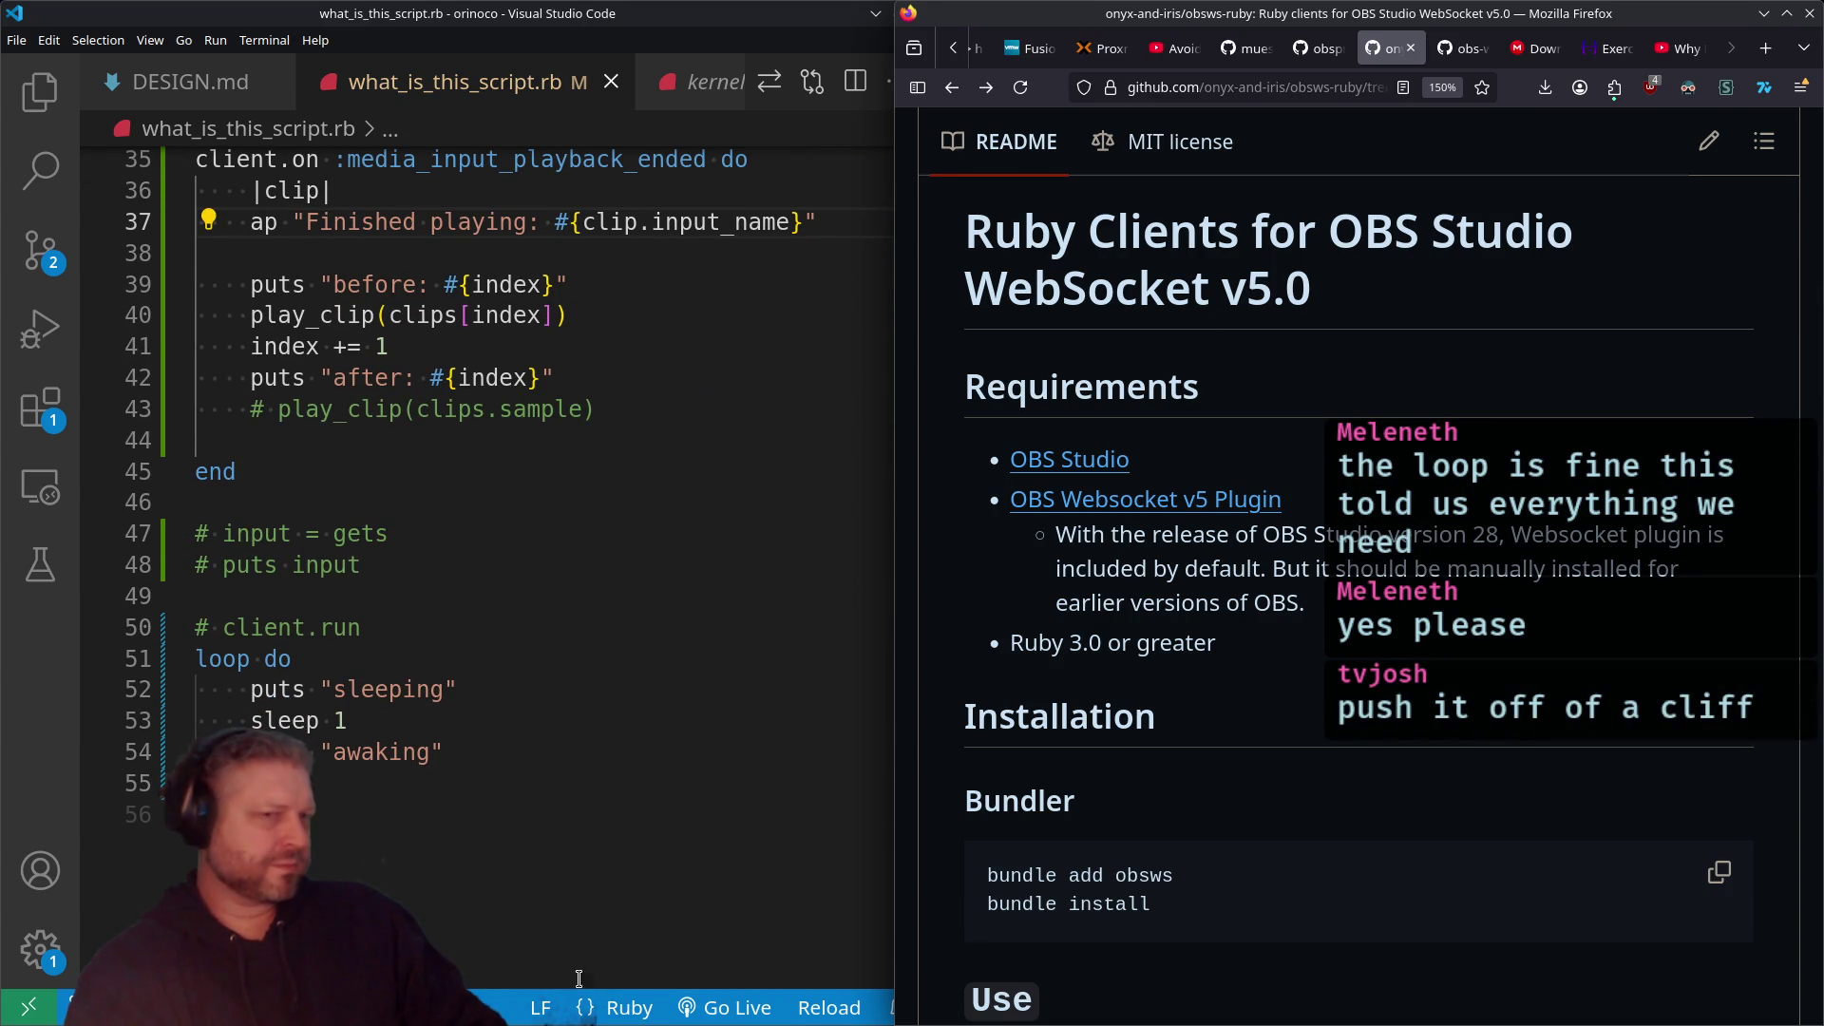
Step: In Konsole, clear the screen and run git status
key("alt+Tab")
type("clear")
key("Return")
type("git status")
key("Return")
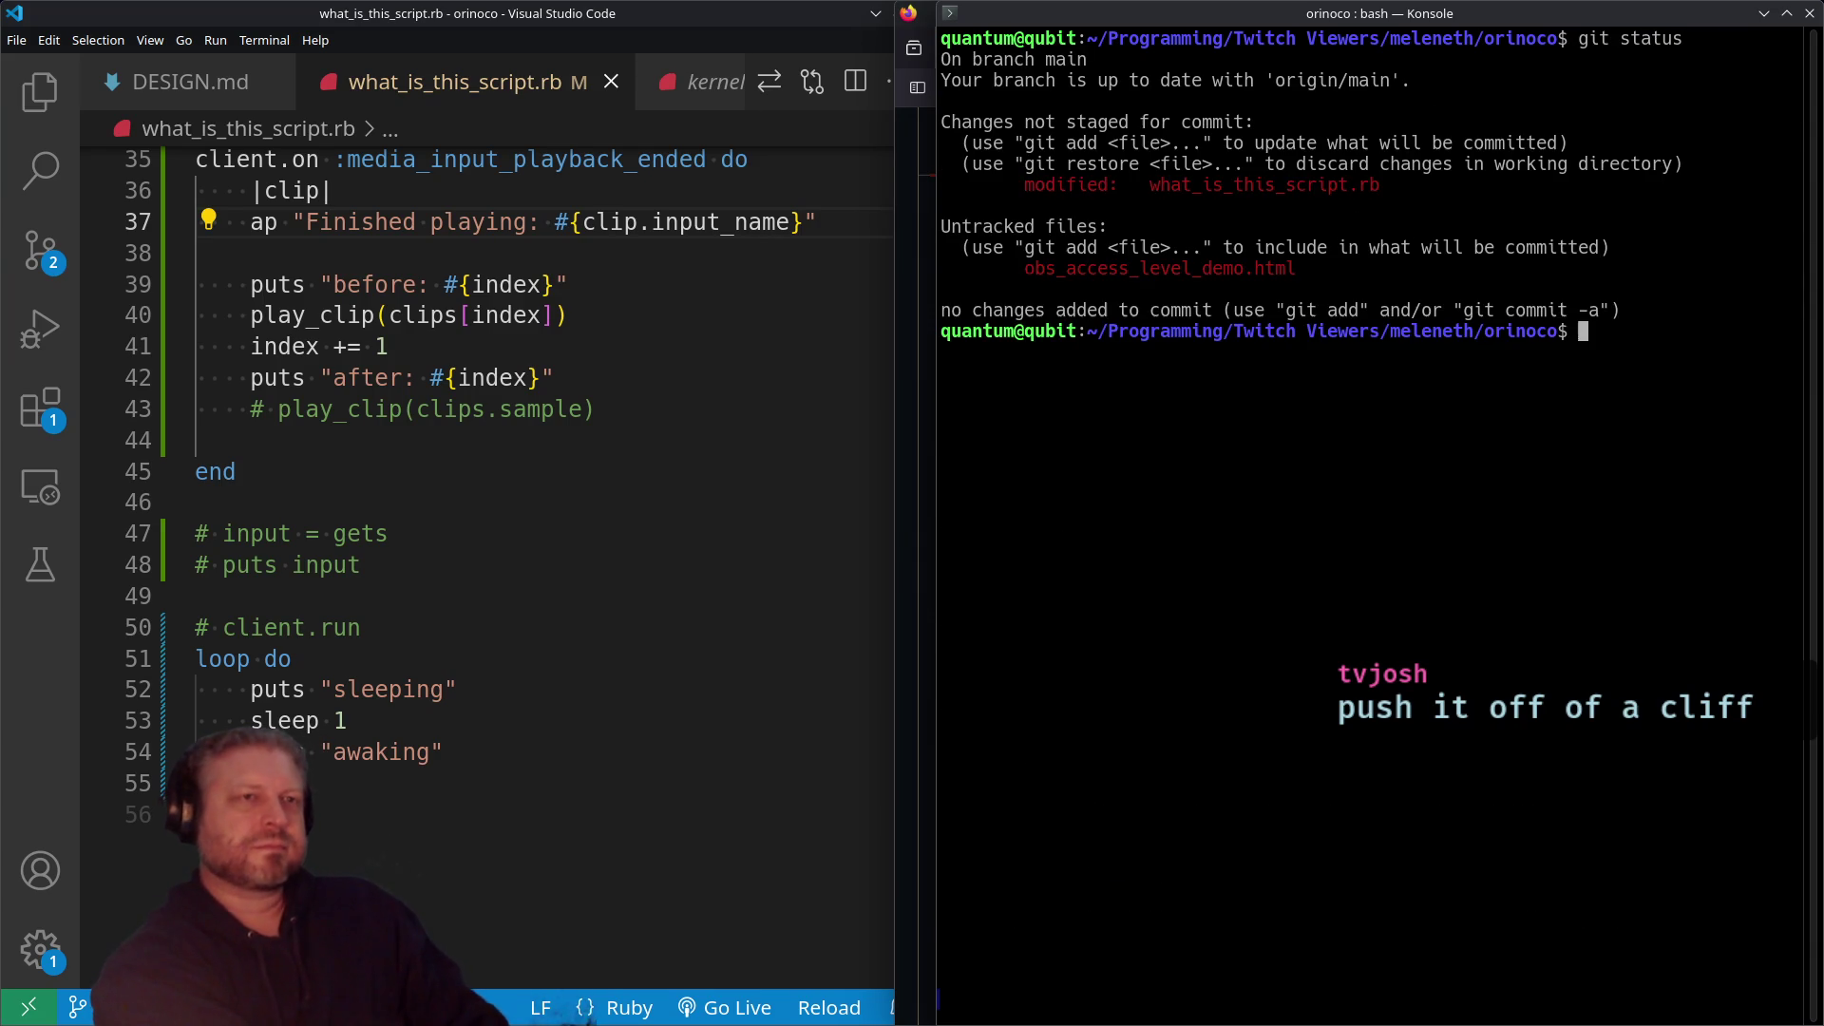
Step: Stage what_is_this_script.rb with git add
type("git add ")
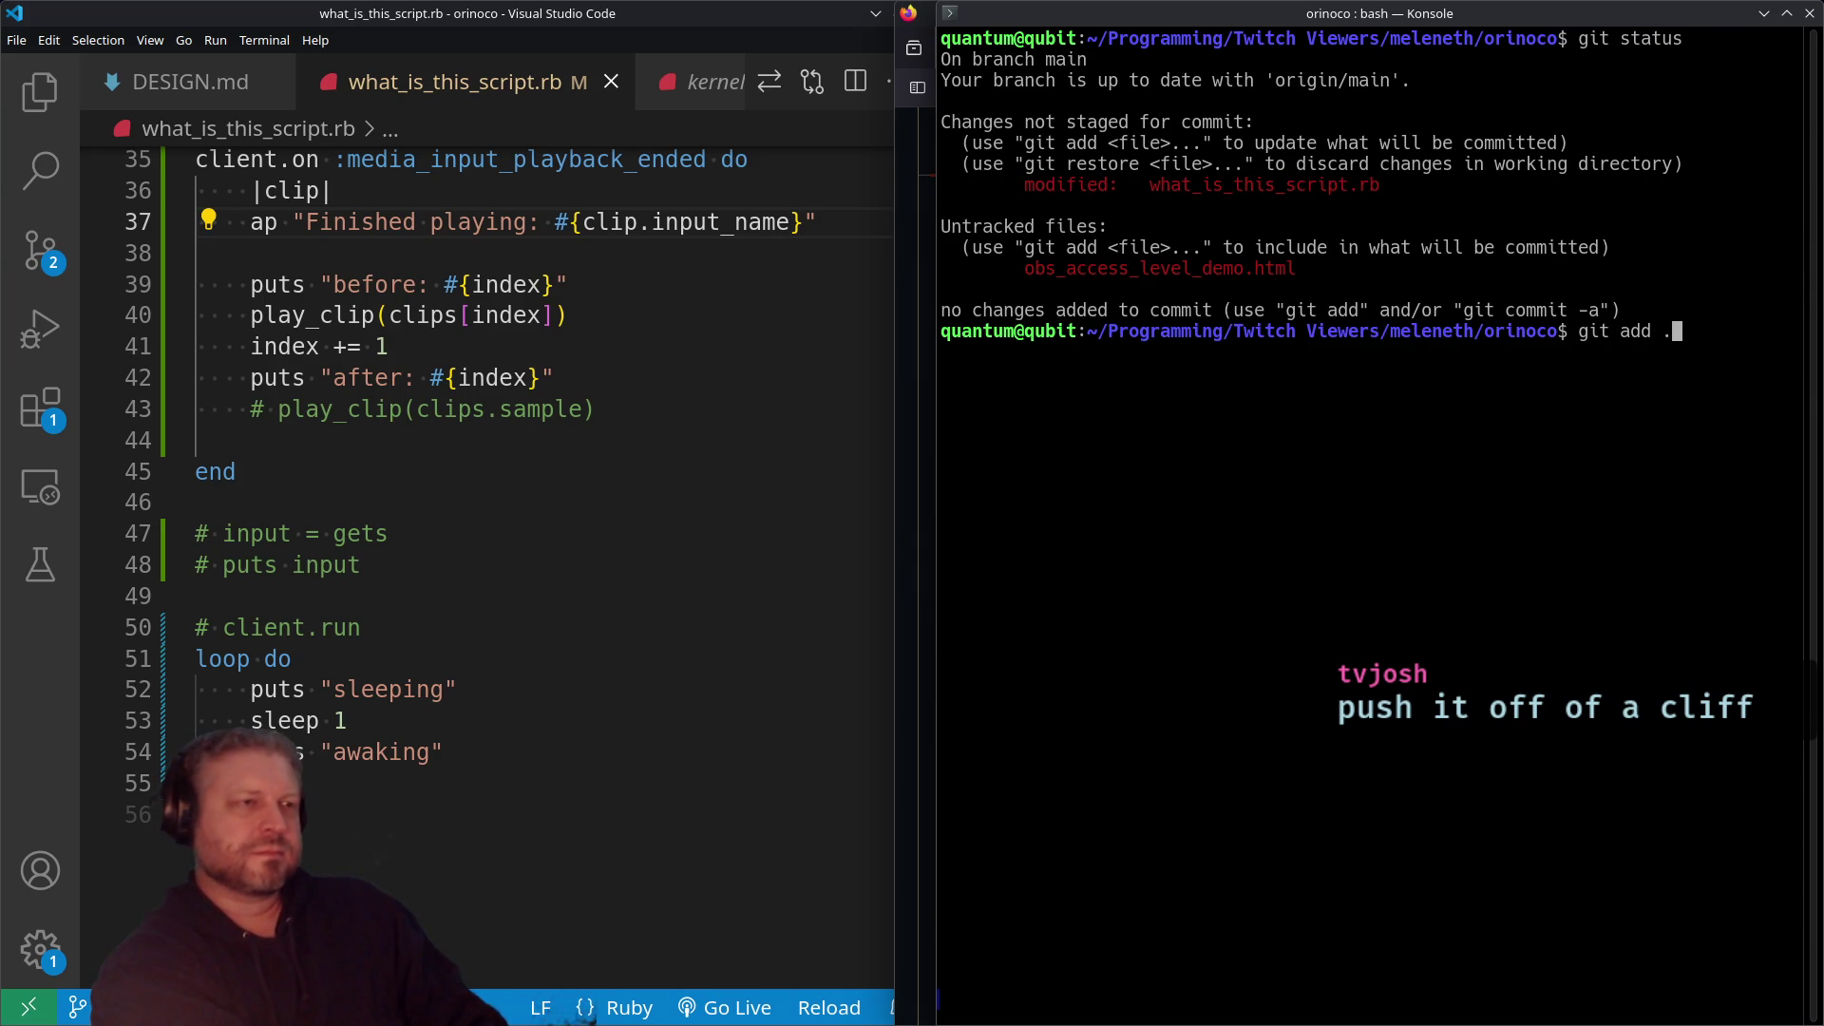
type("w")
key("BackSpace")
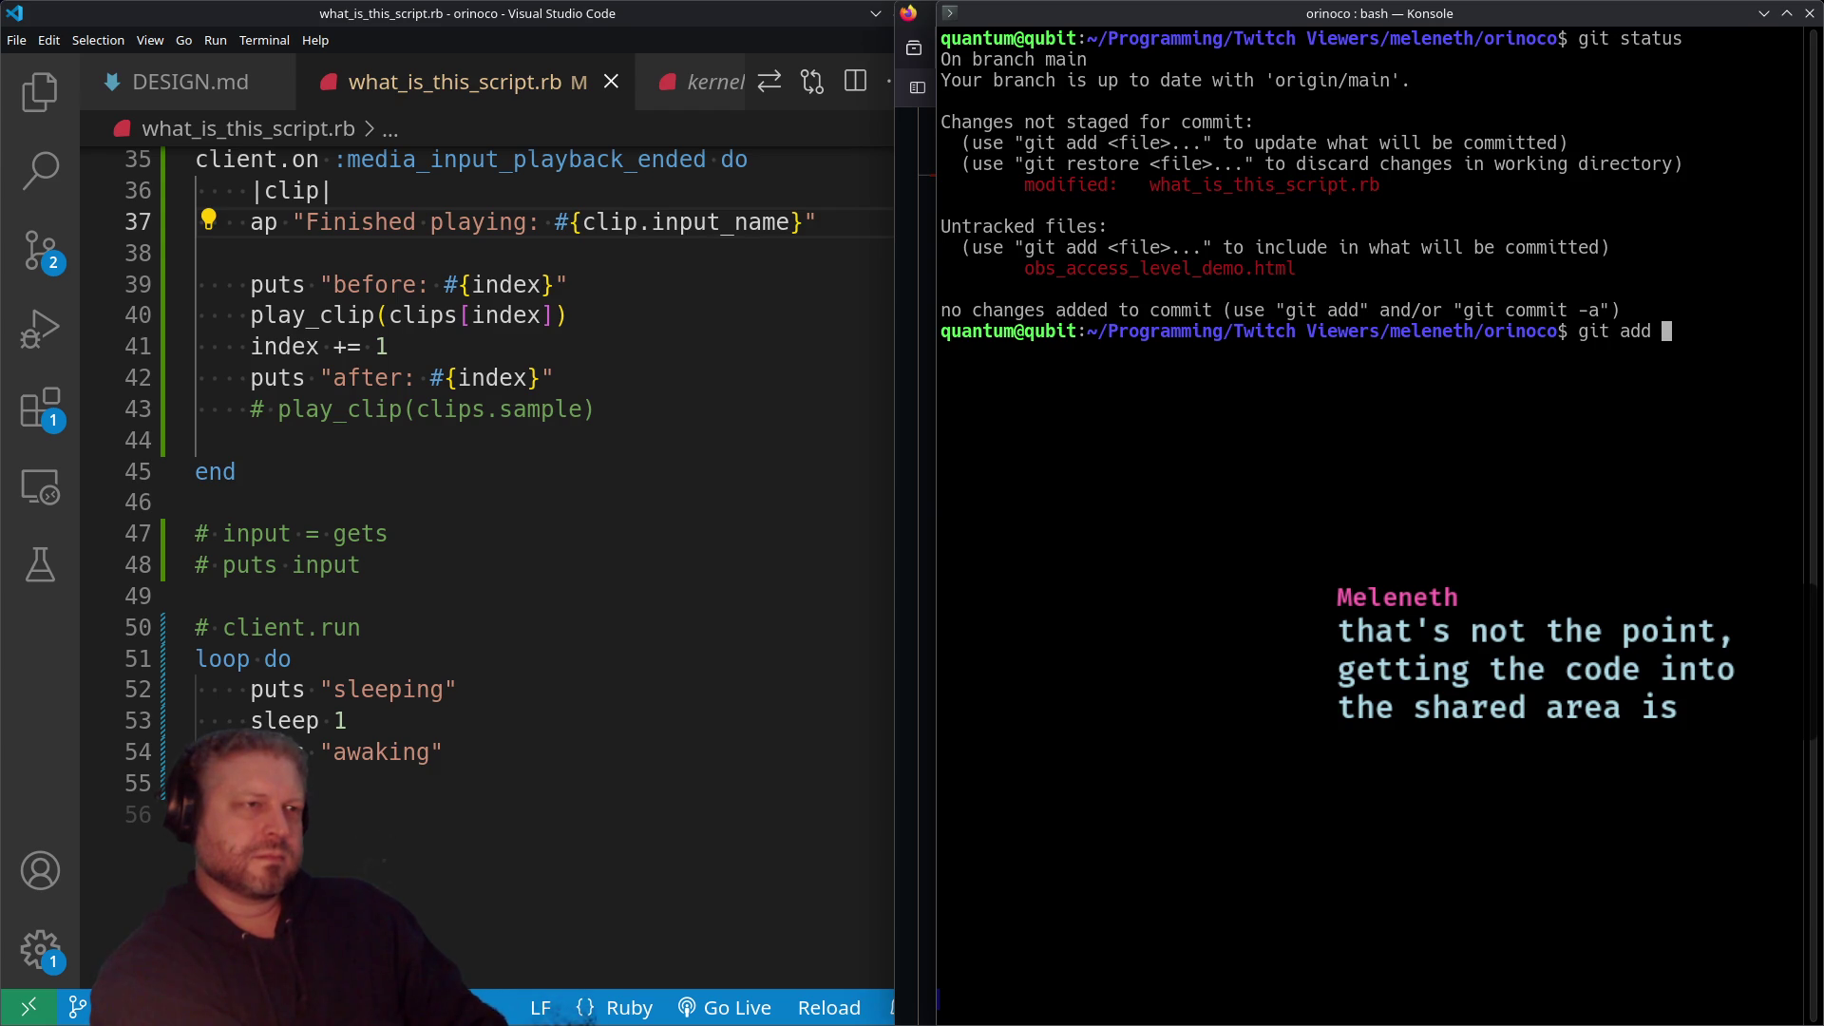
type("wh")
key("Tab")
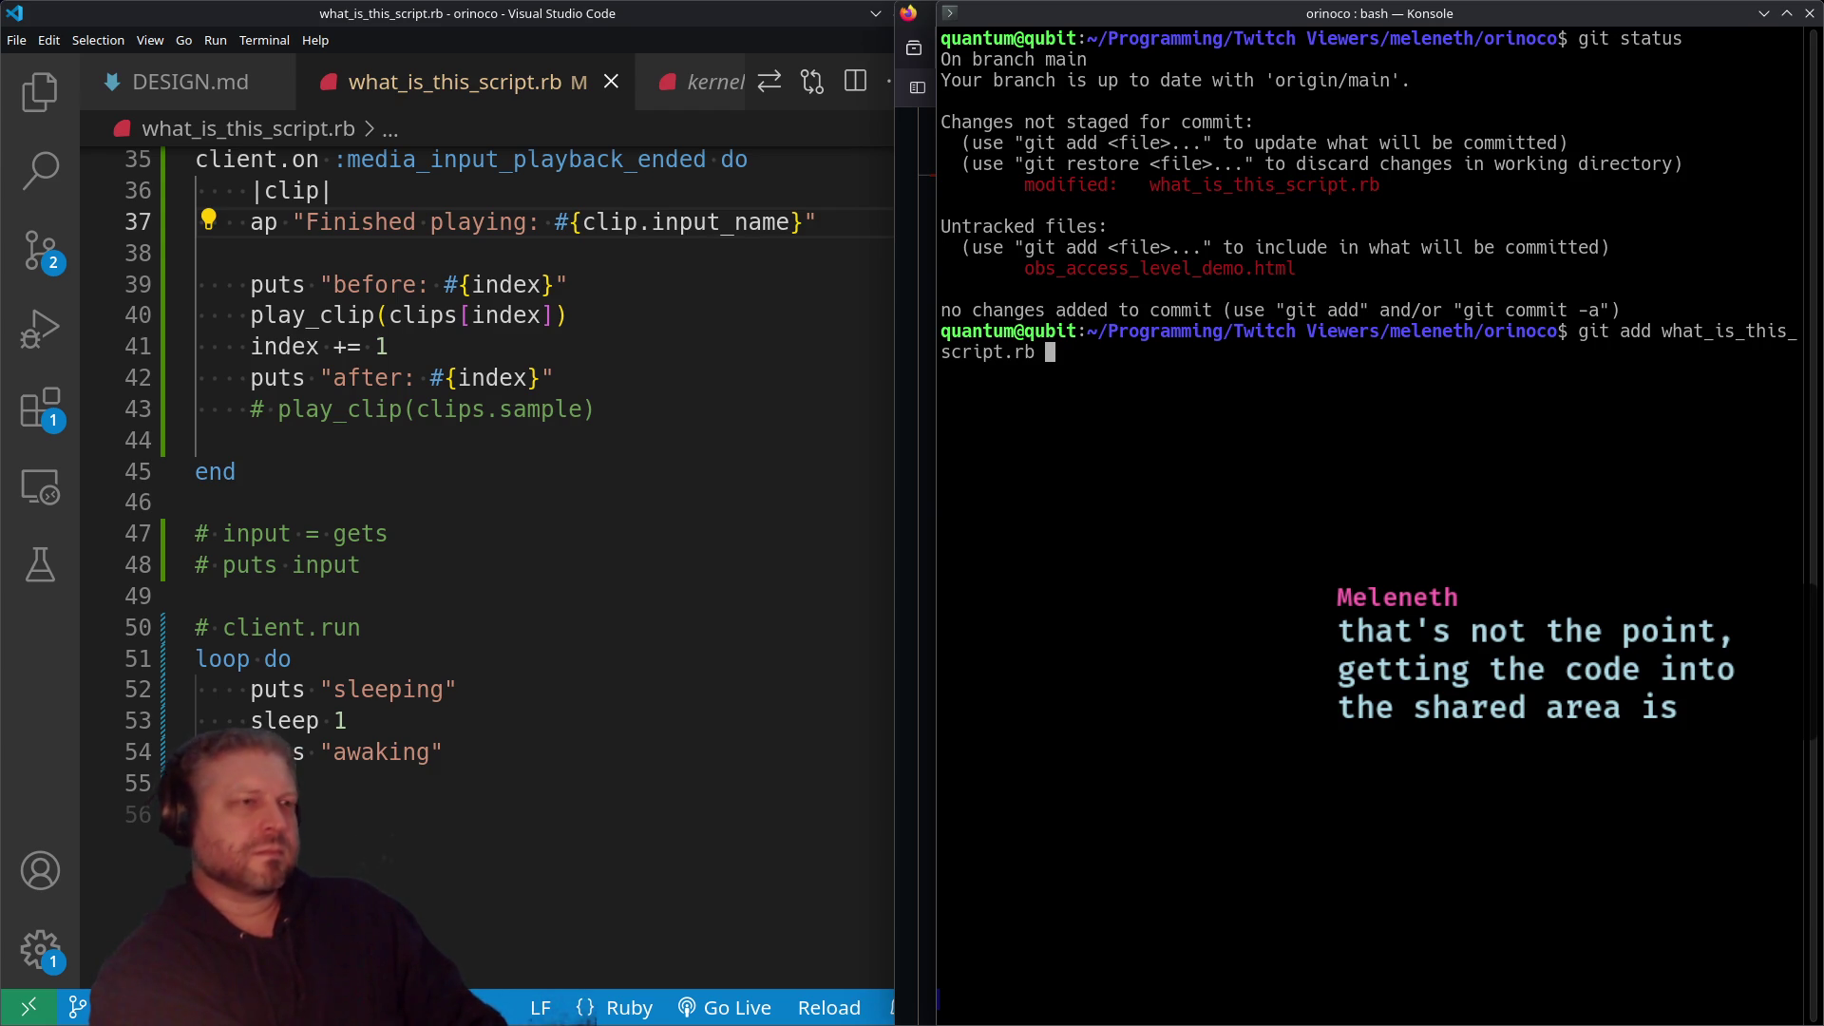
key("Return")
Step: Commit with the message "added some event and request functions"
type("git commit -m \"\"")
key("Left")
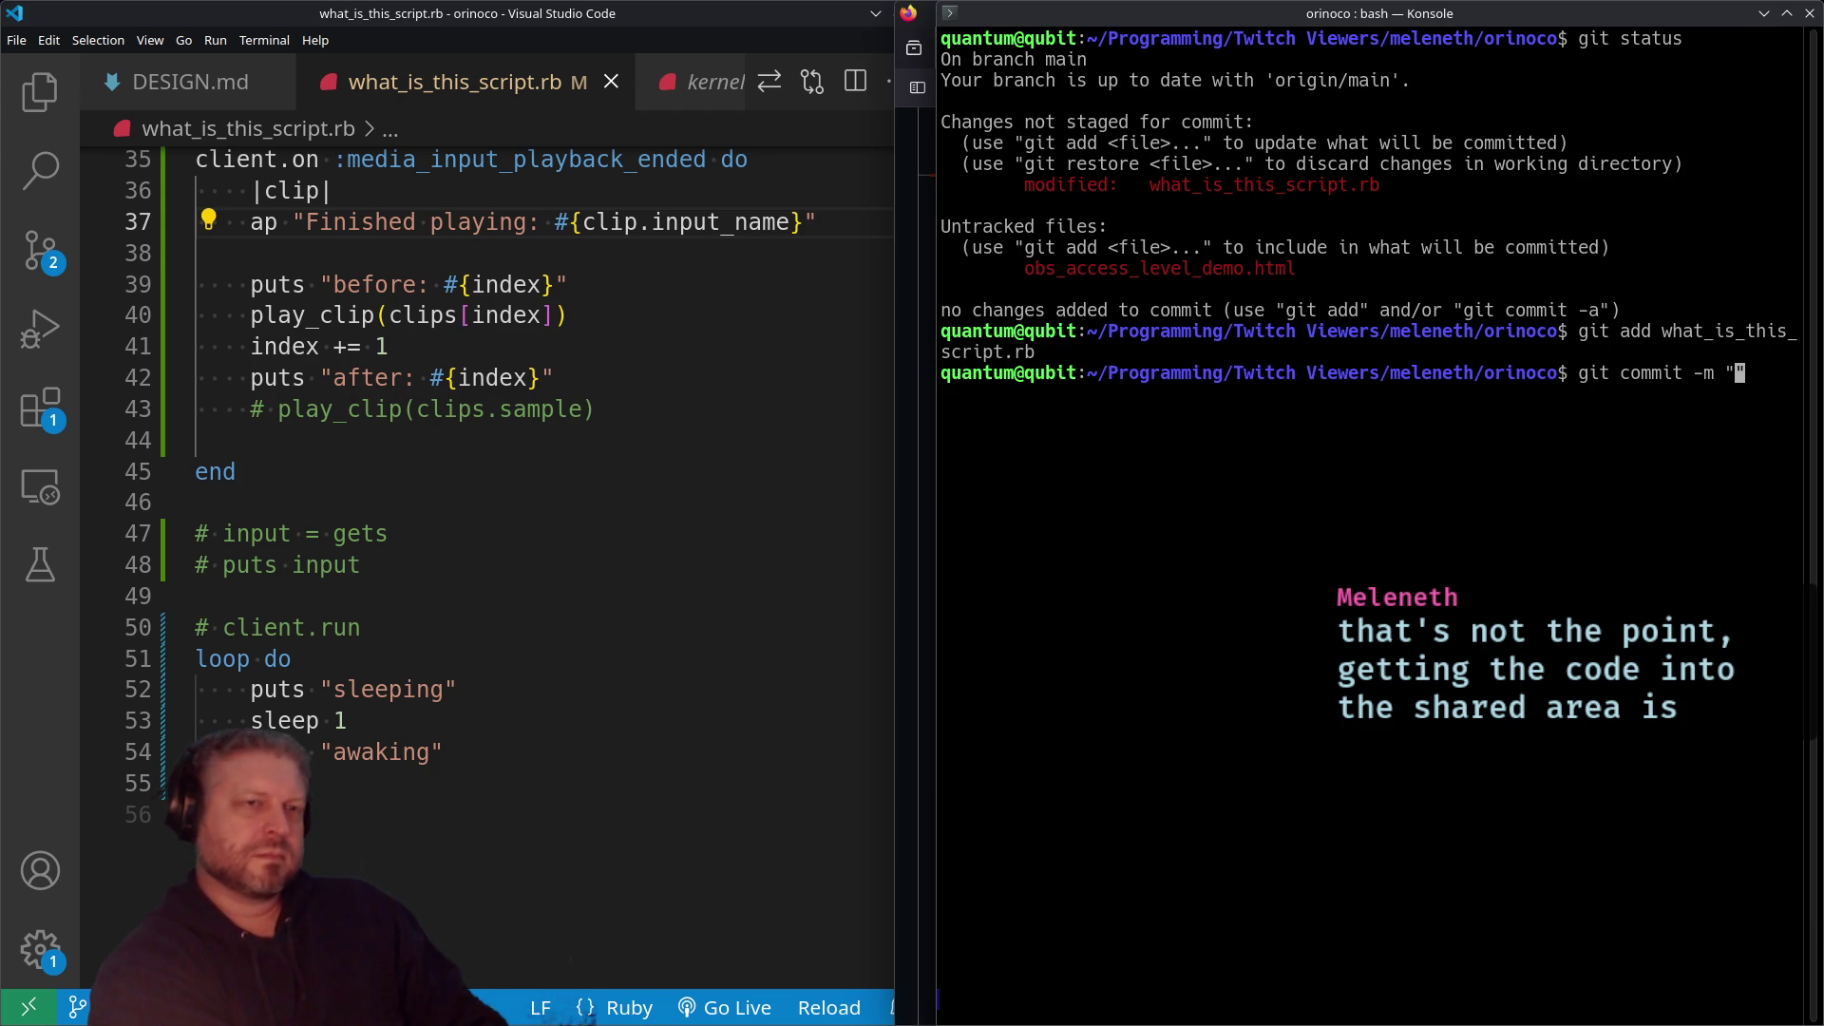
type("add")
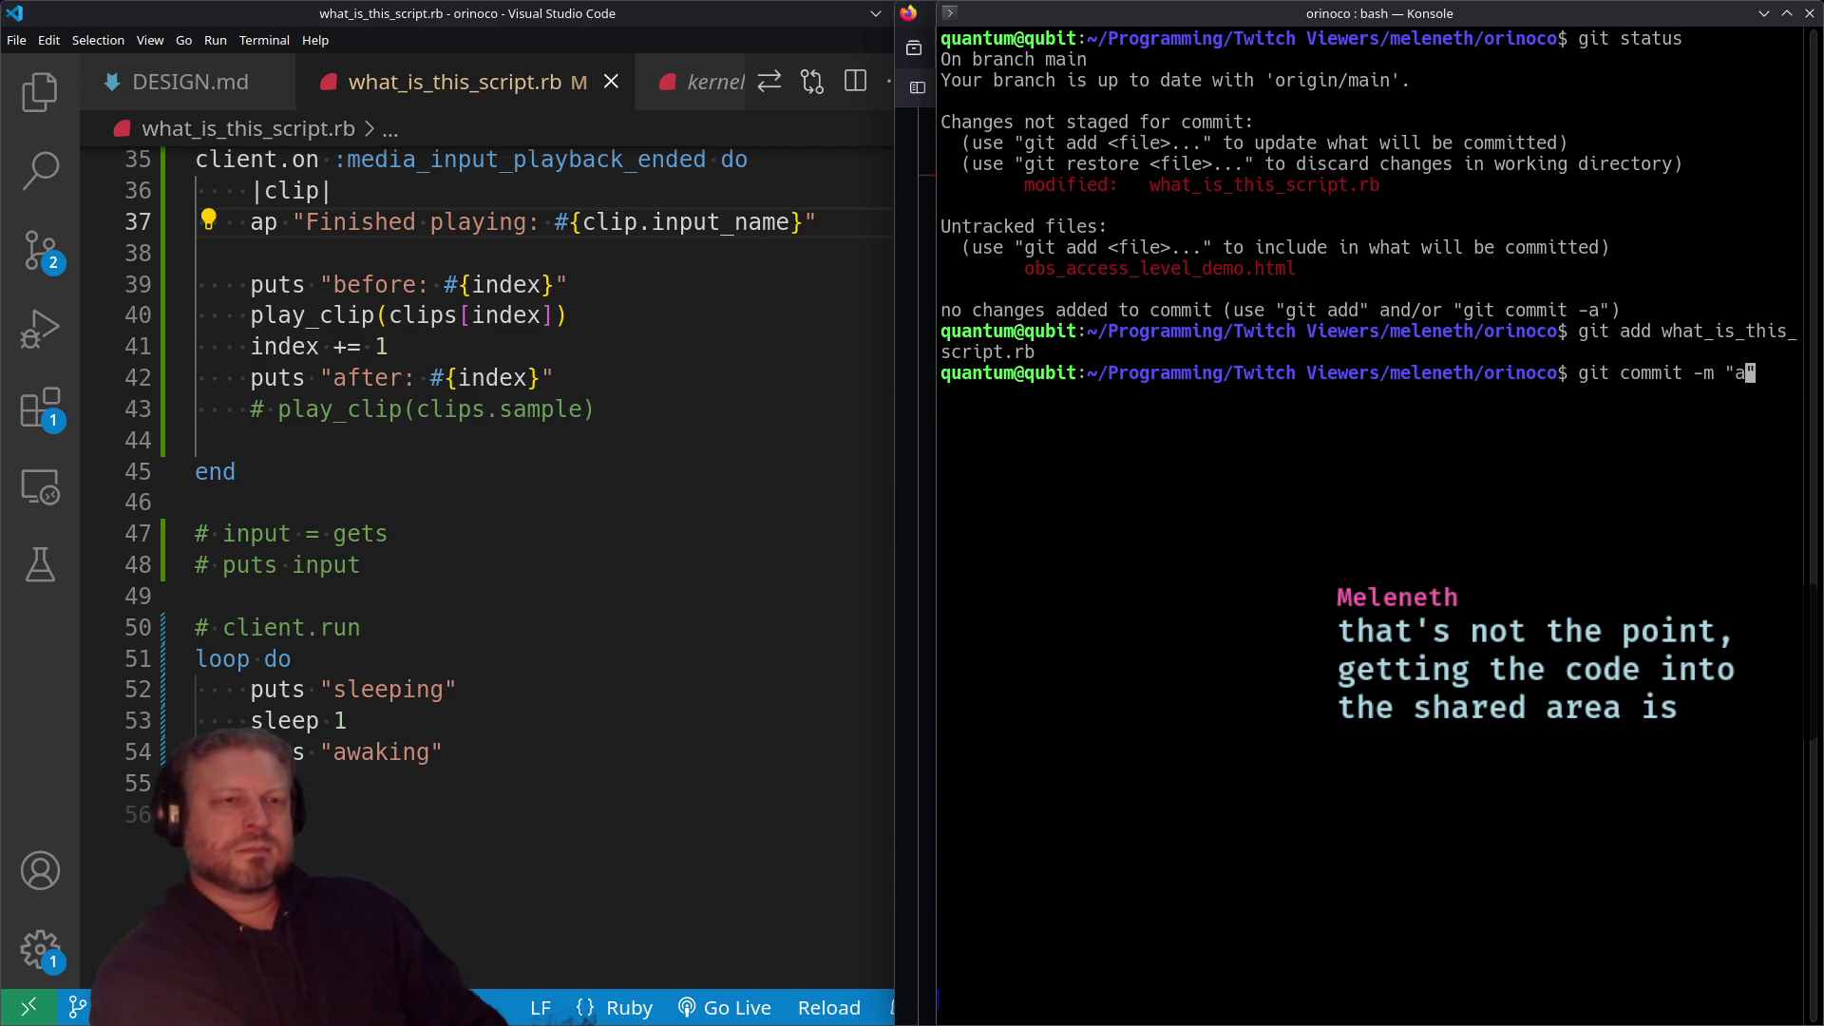
type("ed some")
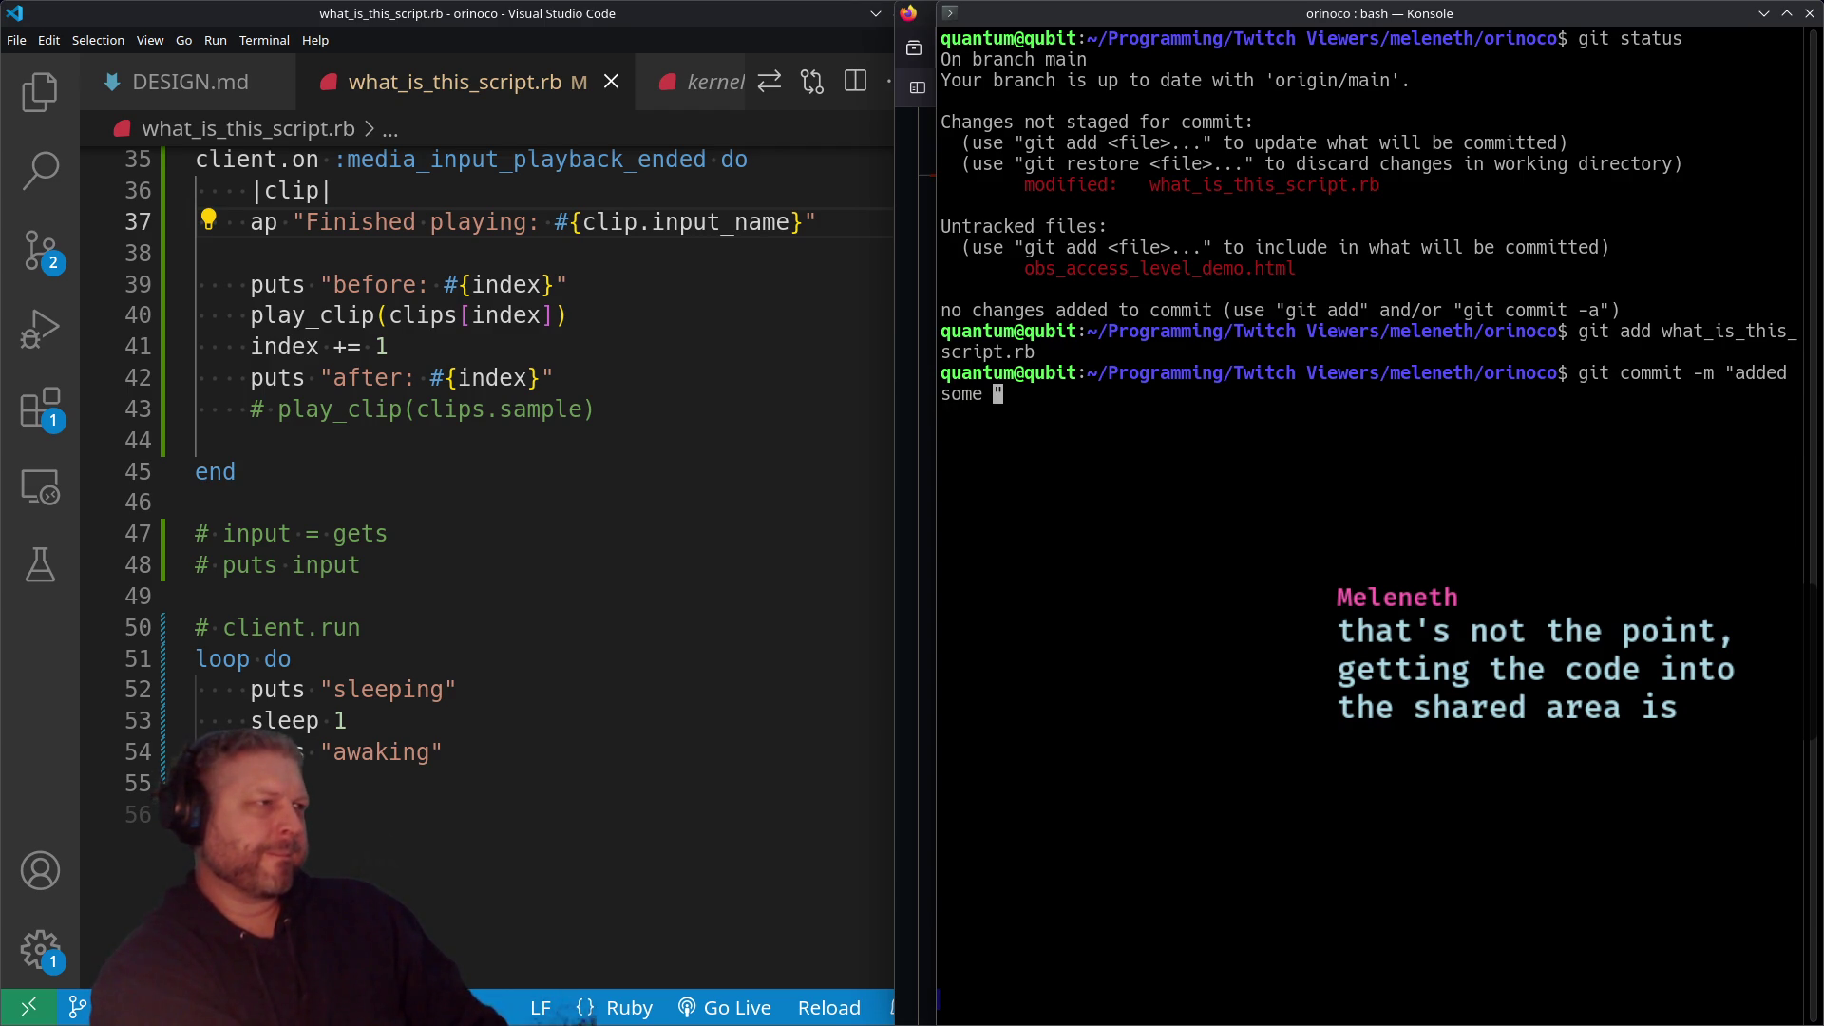
scroll(310, 503, "up", 6)
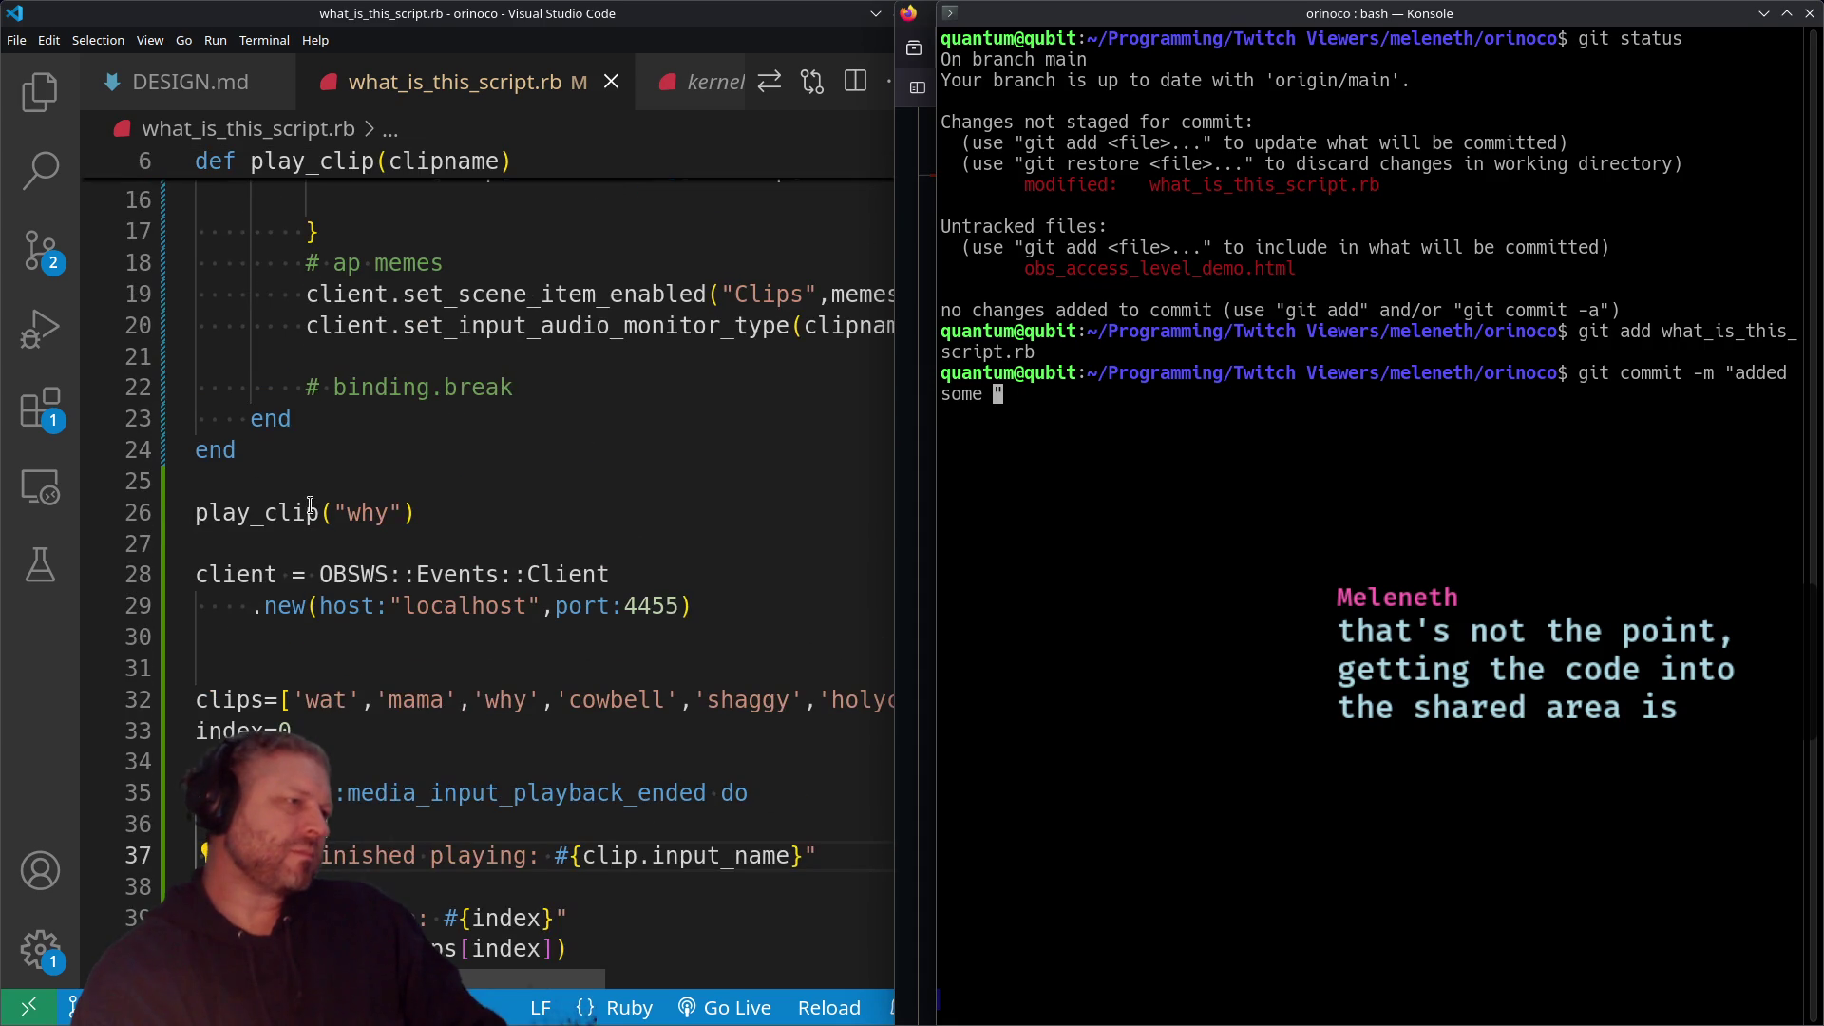
scroll(310, 503, "up", 5)
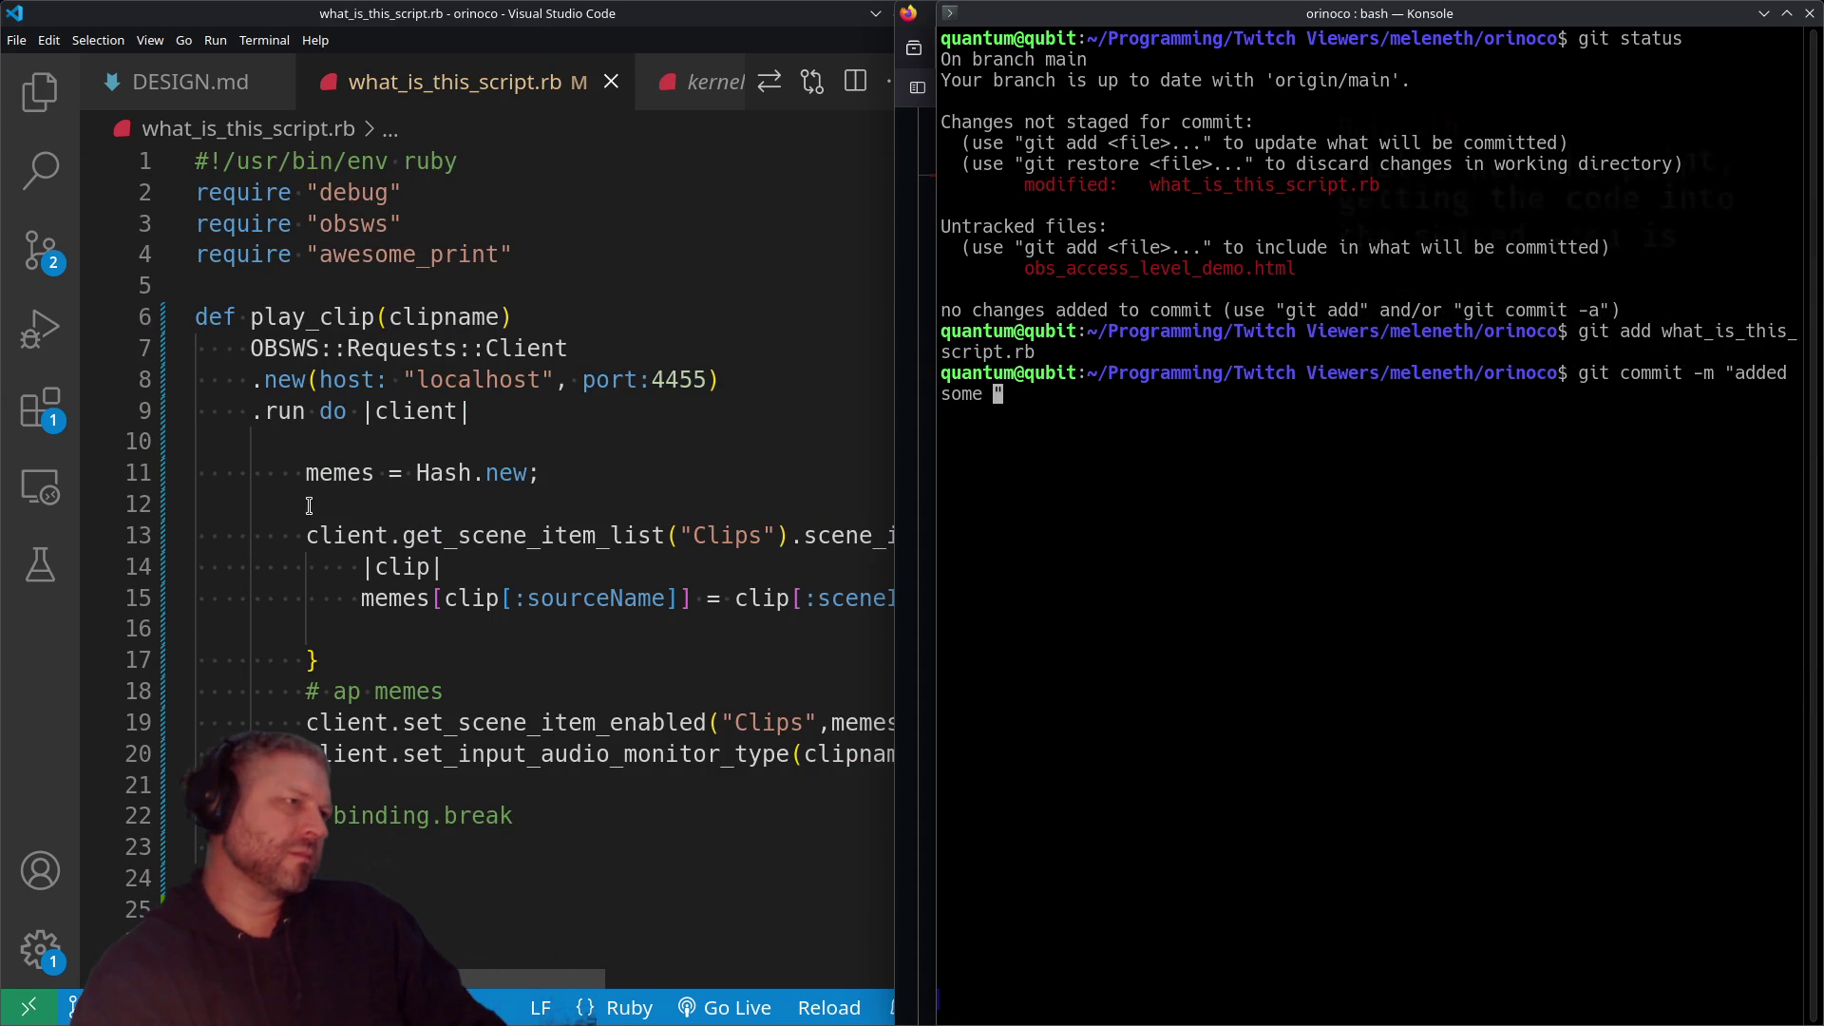
scroll(310, 504, "down", 1)
type("event ")
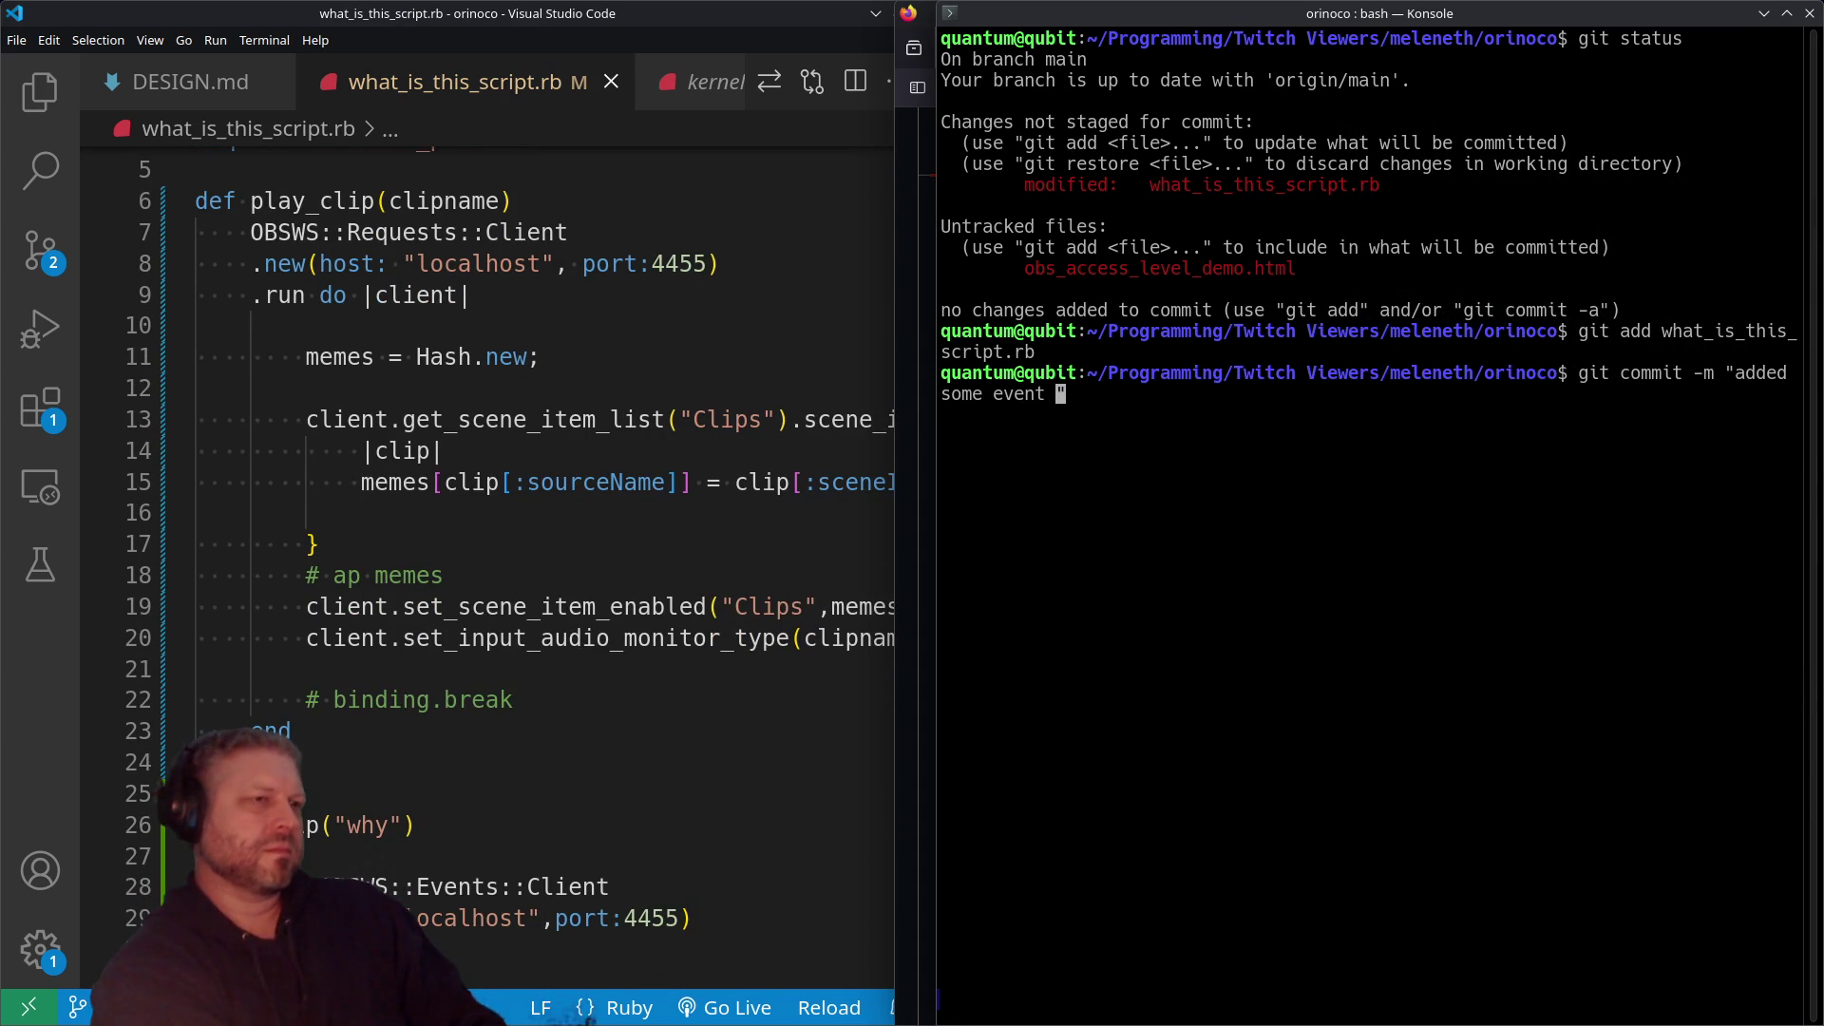
type("and request fun")
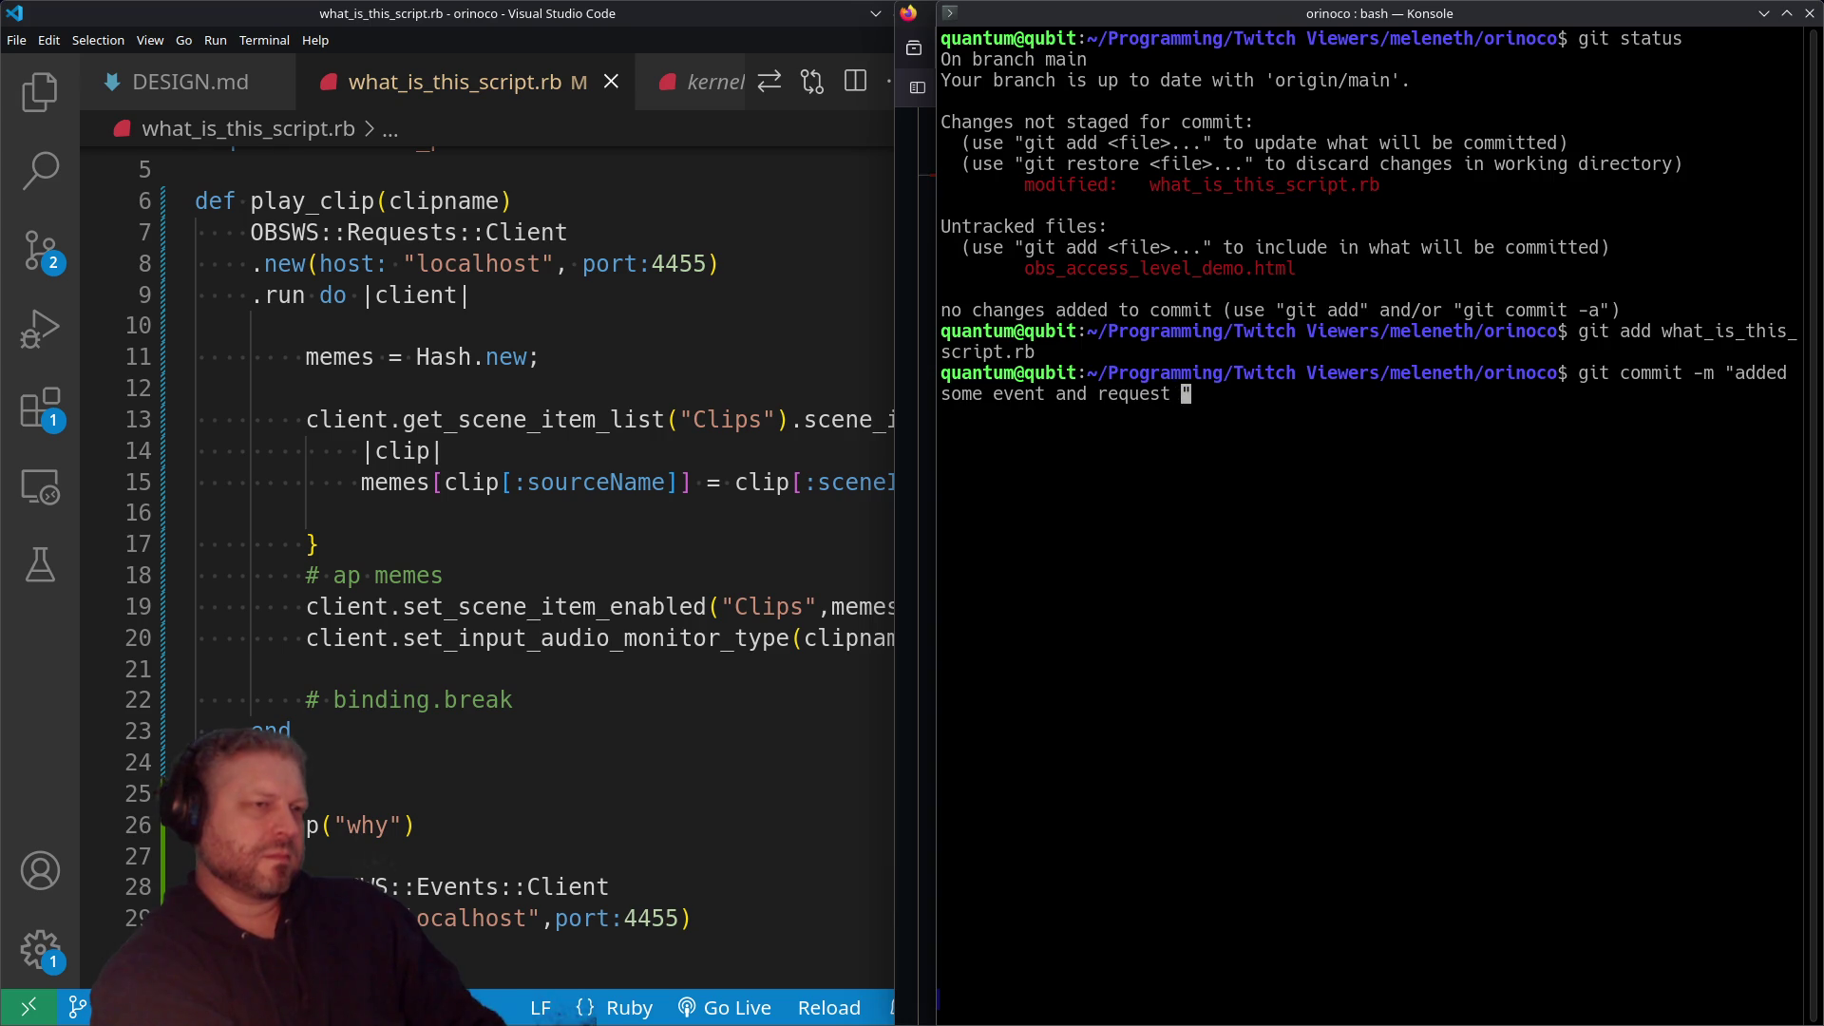
type("ctions\"")
key("Return")
Step: Push the commit to main with git push
type("git push")
key("Return")
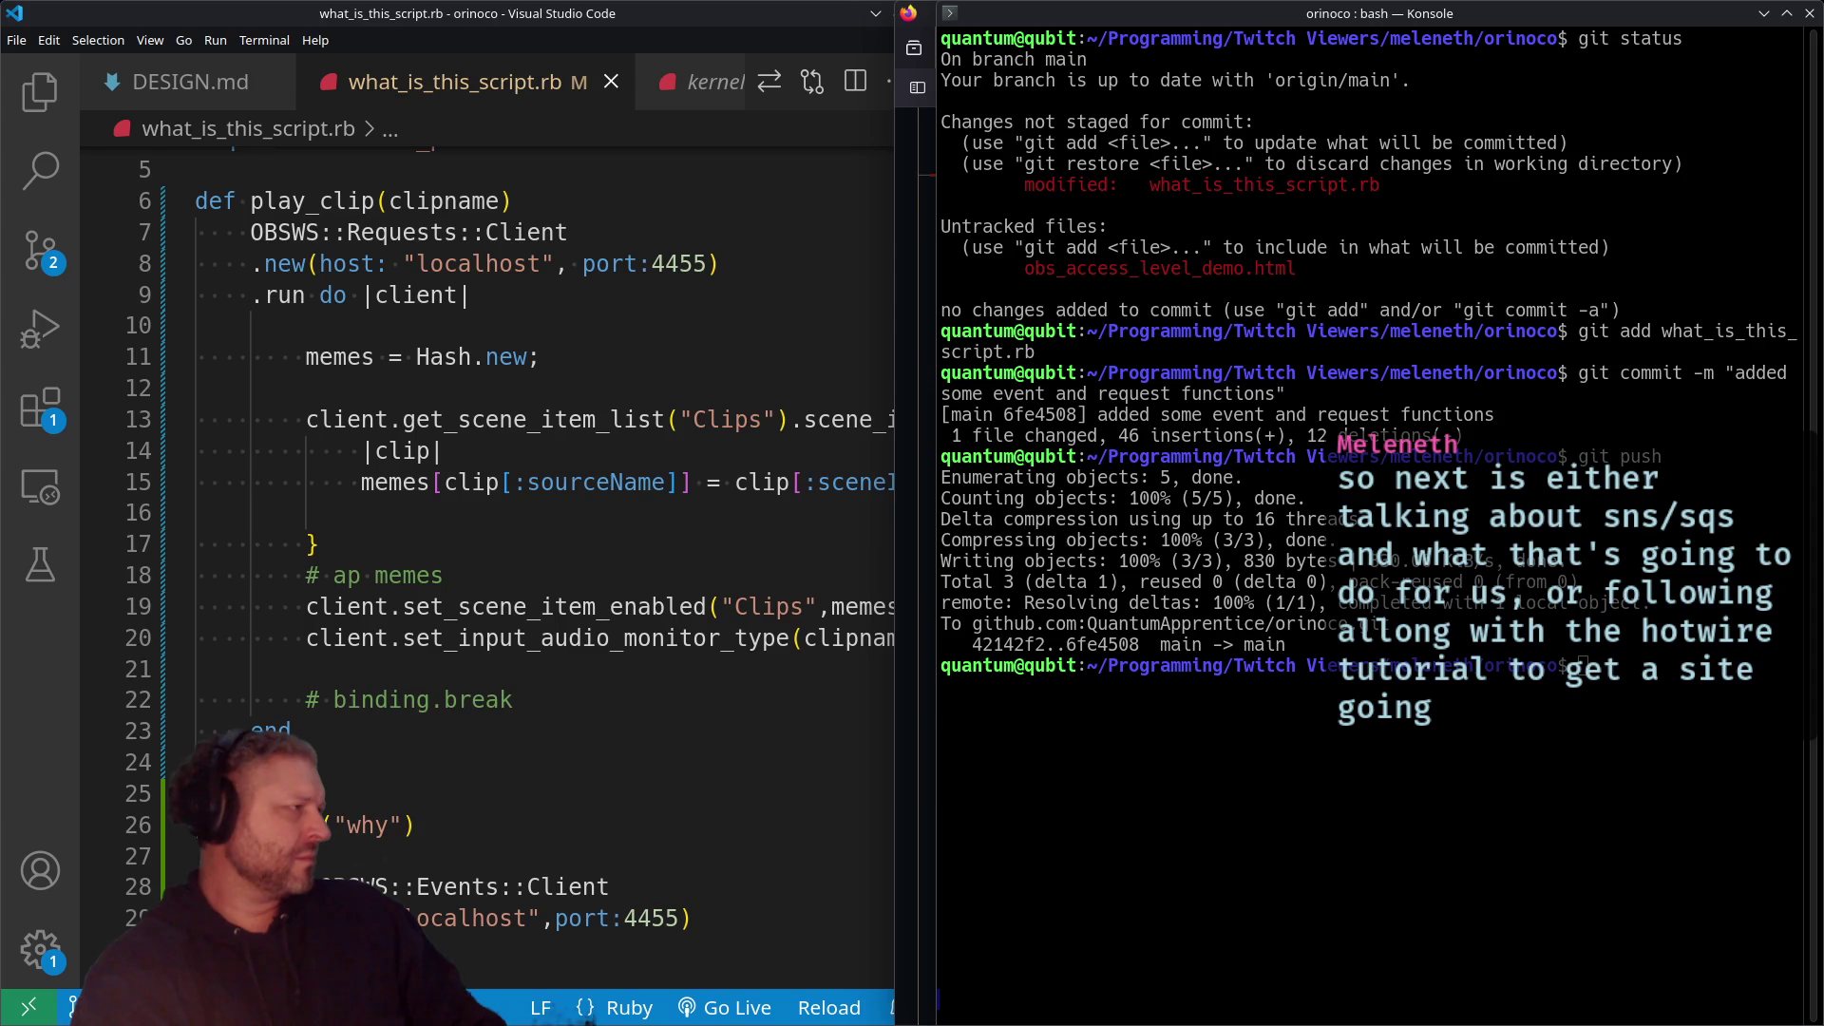
middle_click(1409, 18)
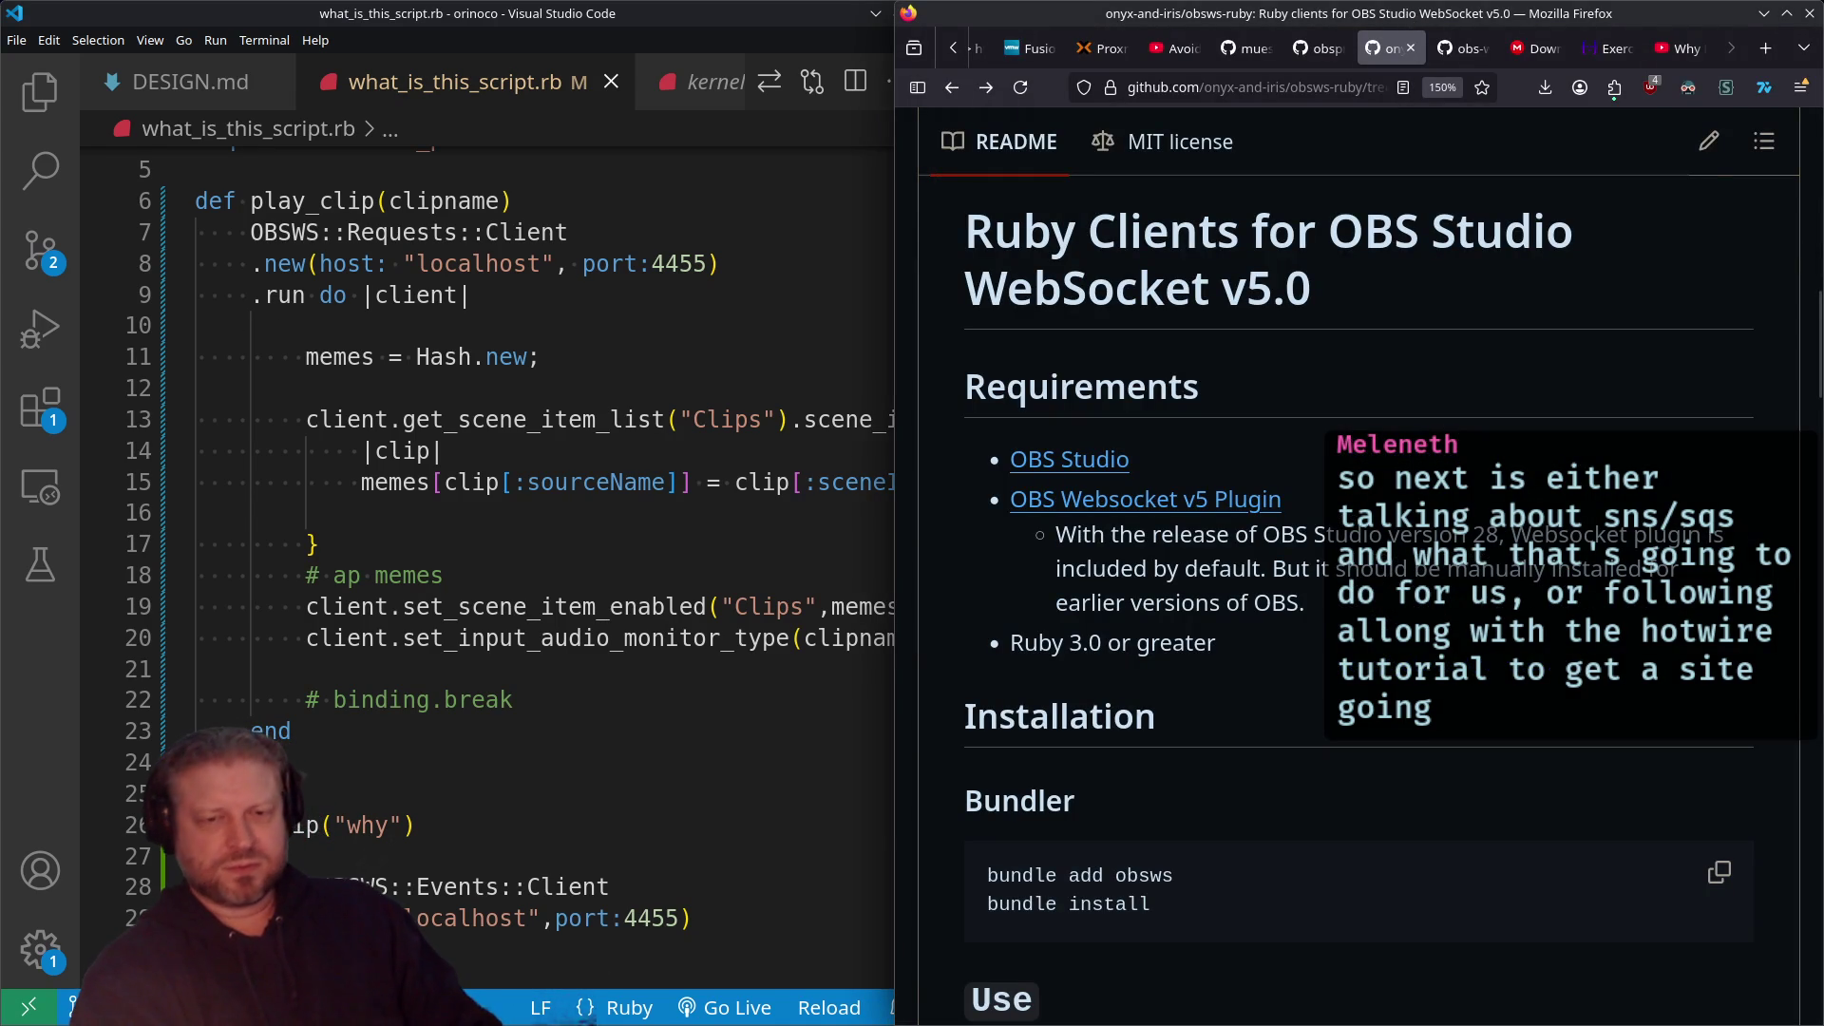
Step: Check the terminal output, then open the GitHub profile in a new Firefox tab
key("alt+Tab")
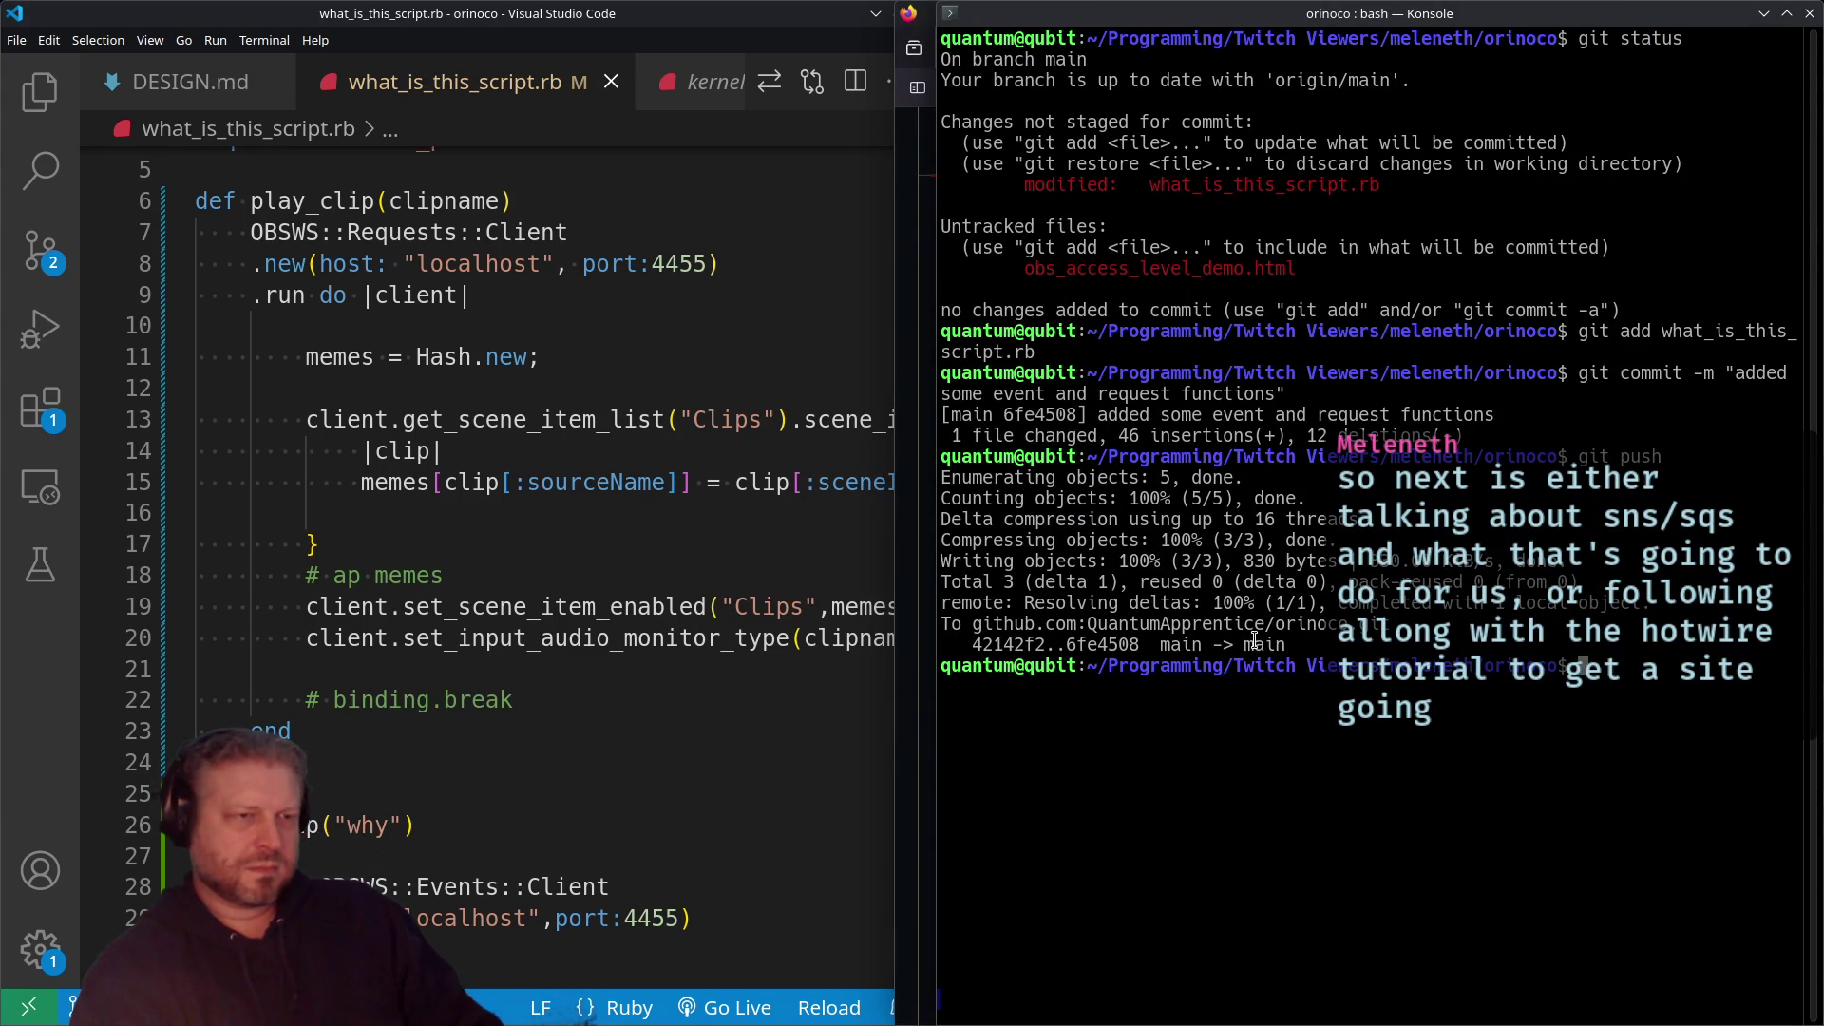
key("alt+Tab")
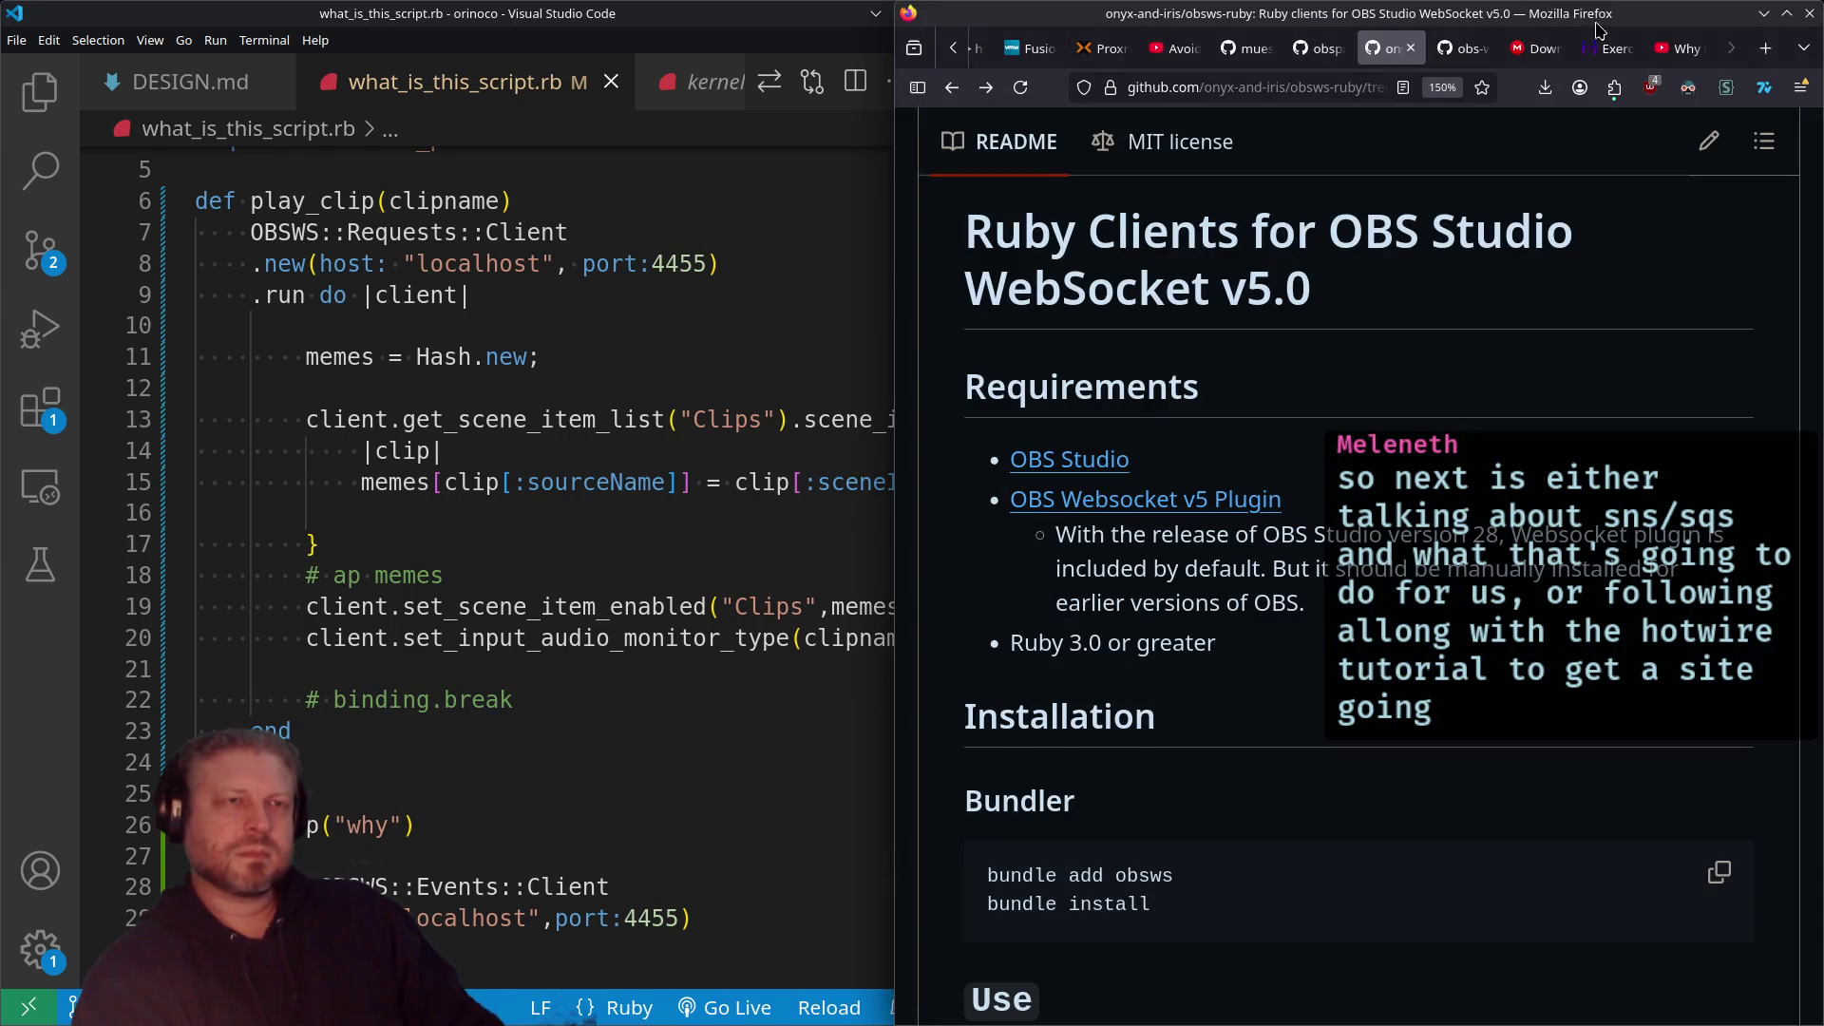
left_click(1765, 48)
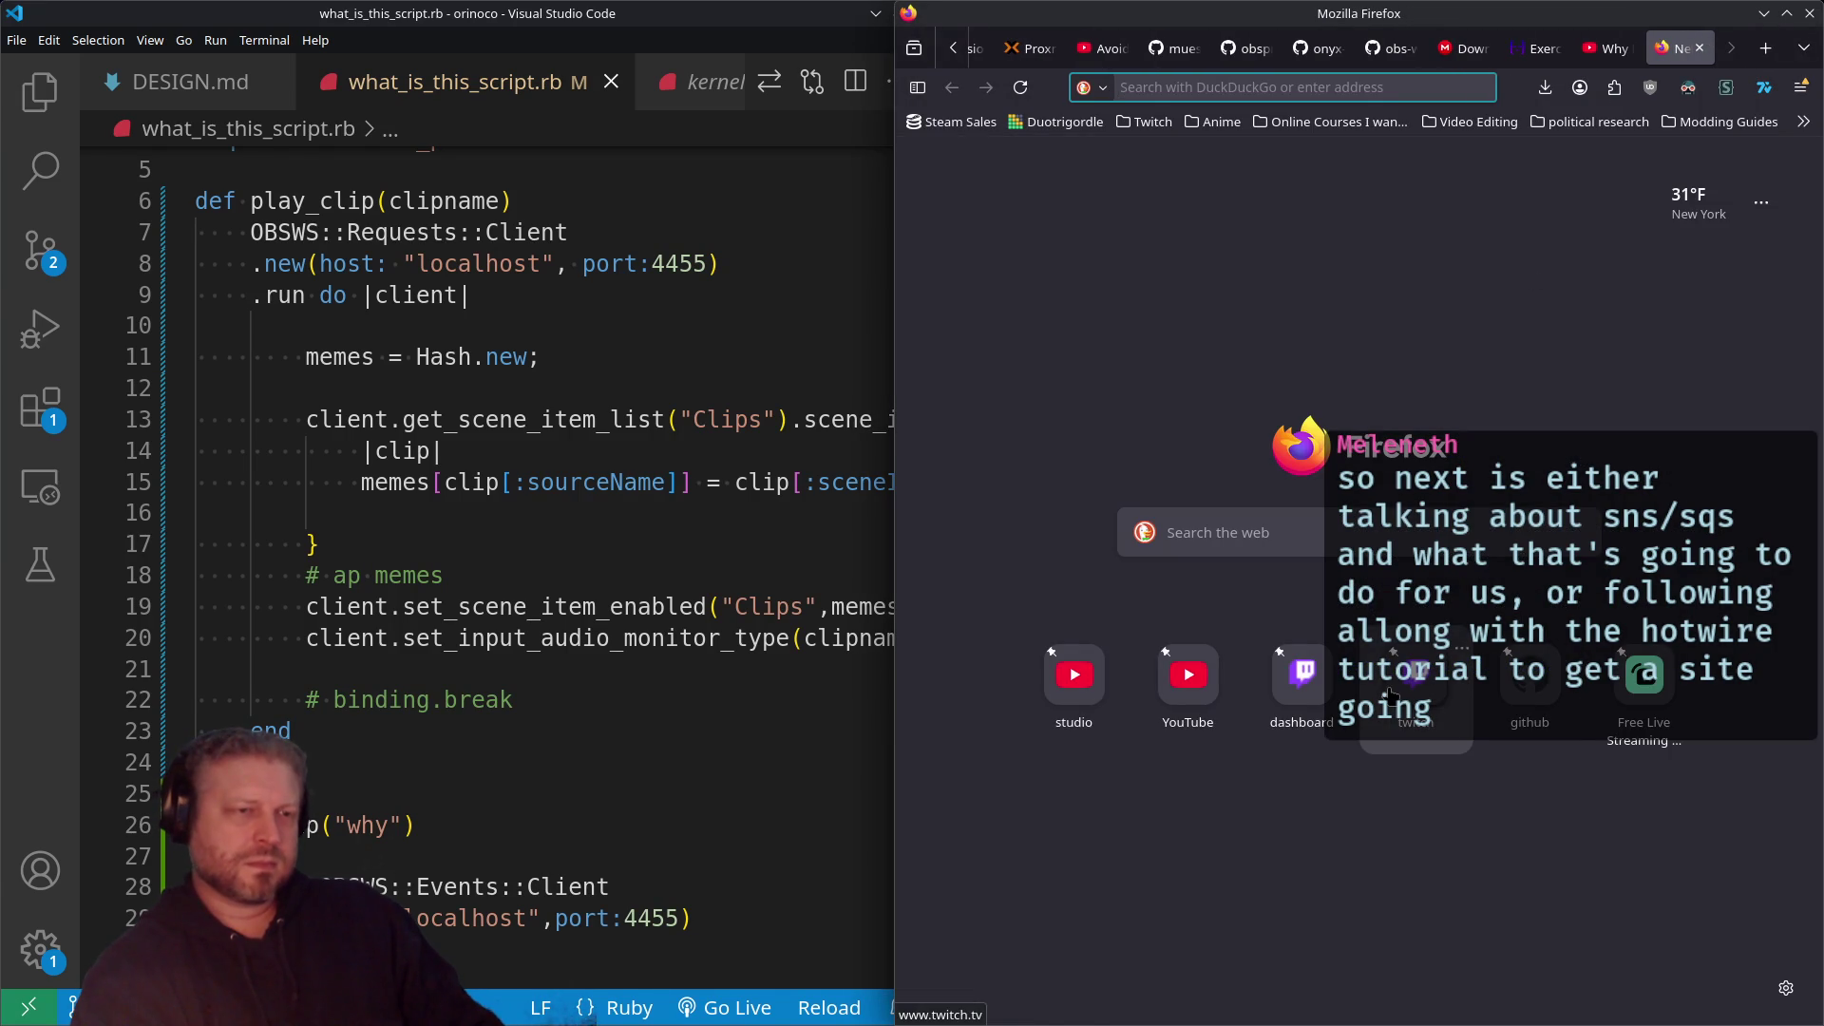
key("alt")
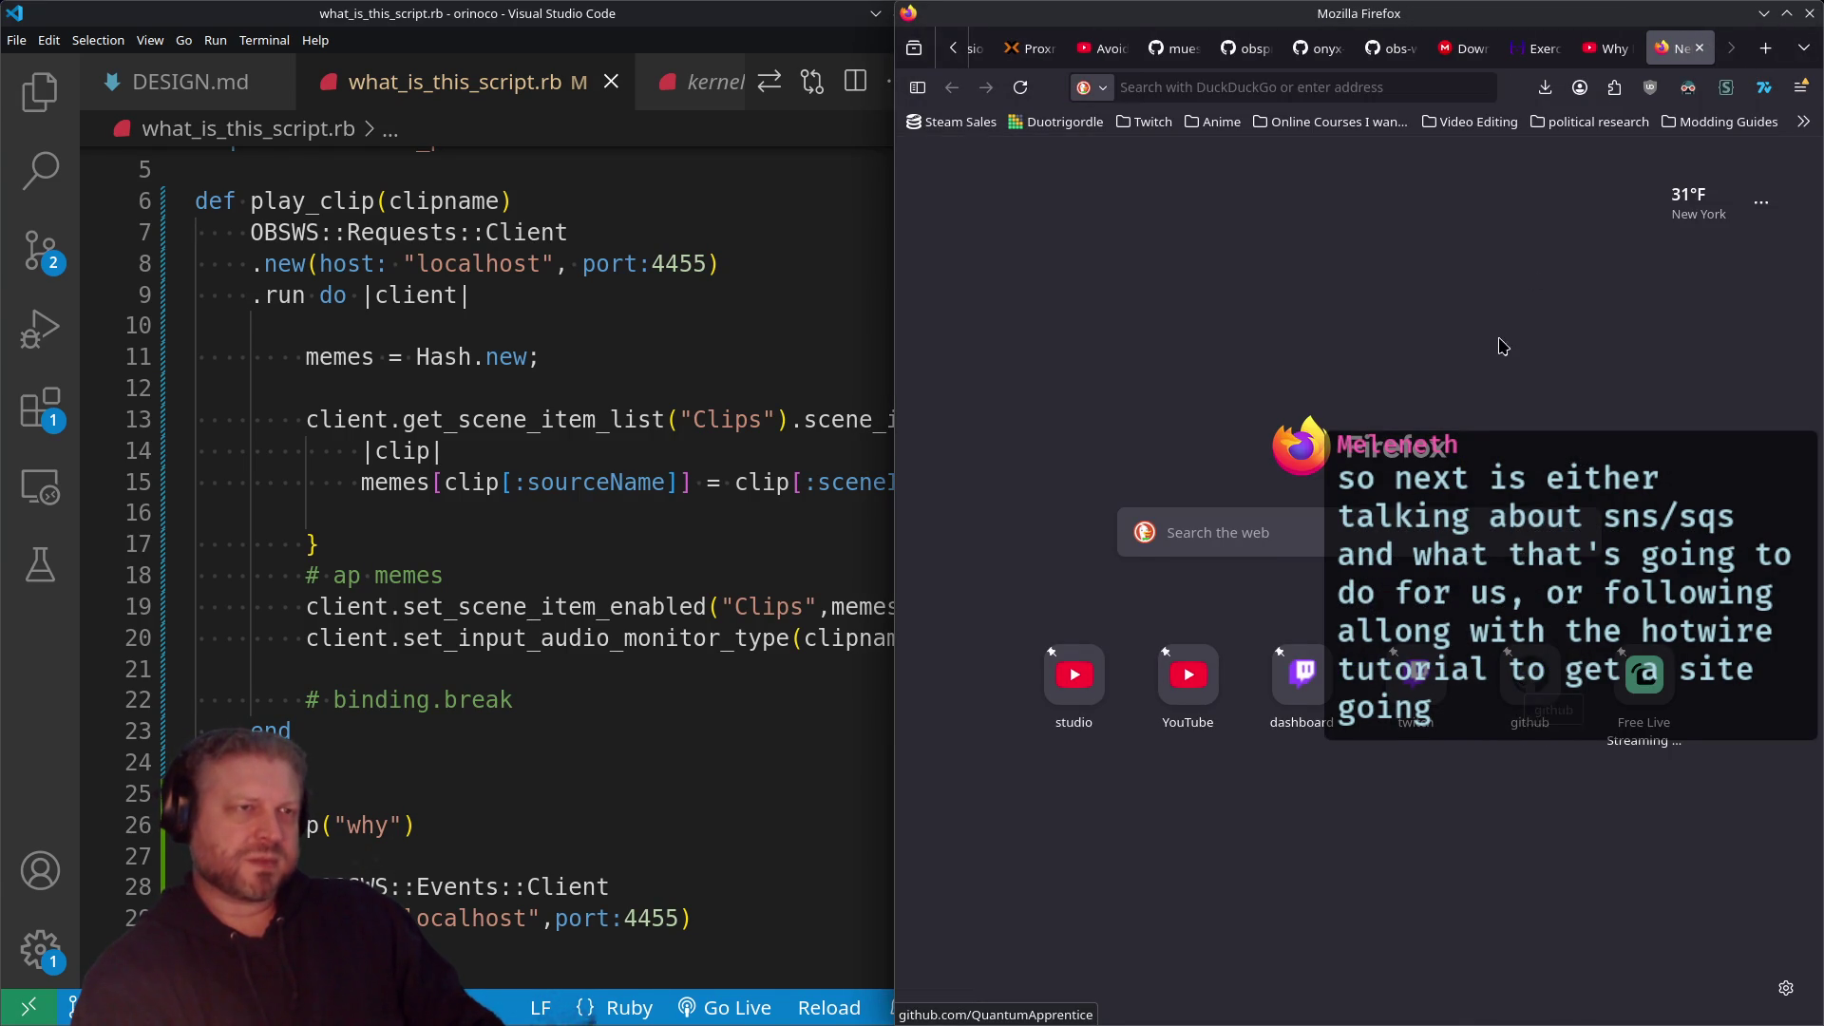
left_click(1530, 665)
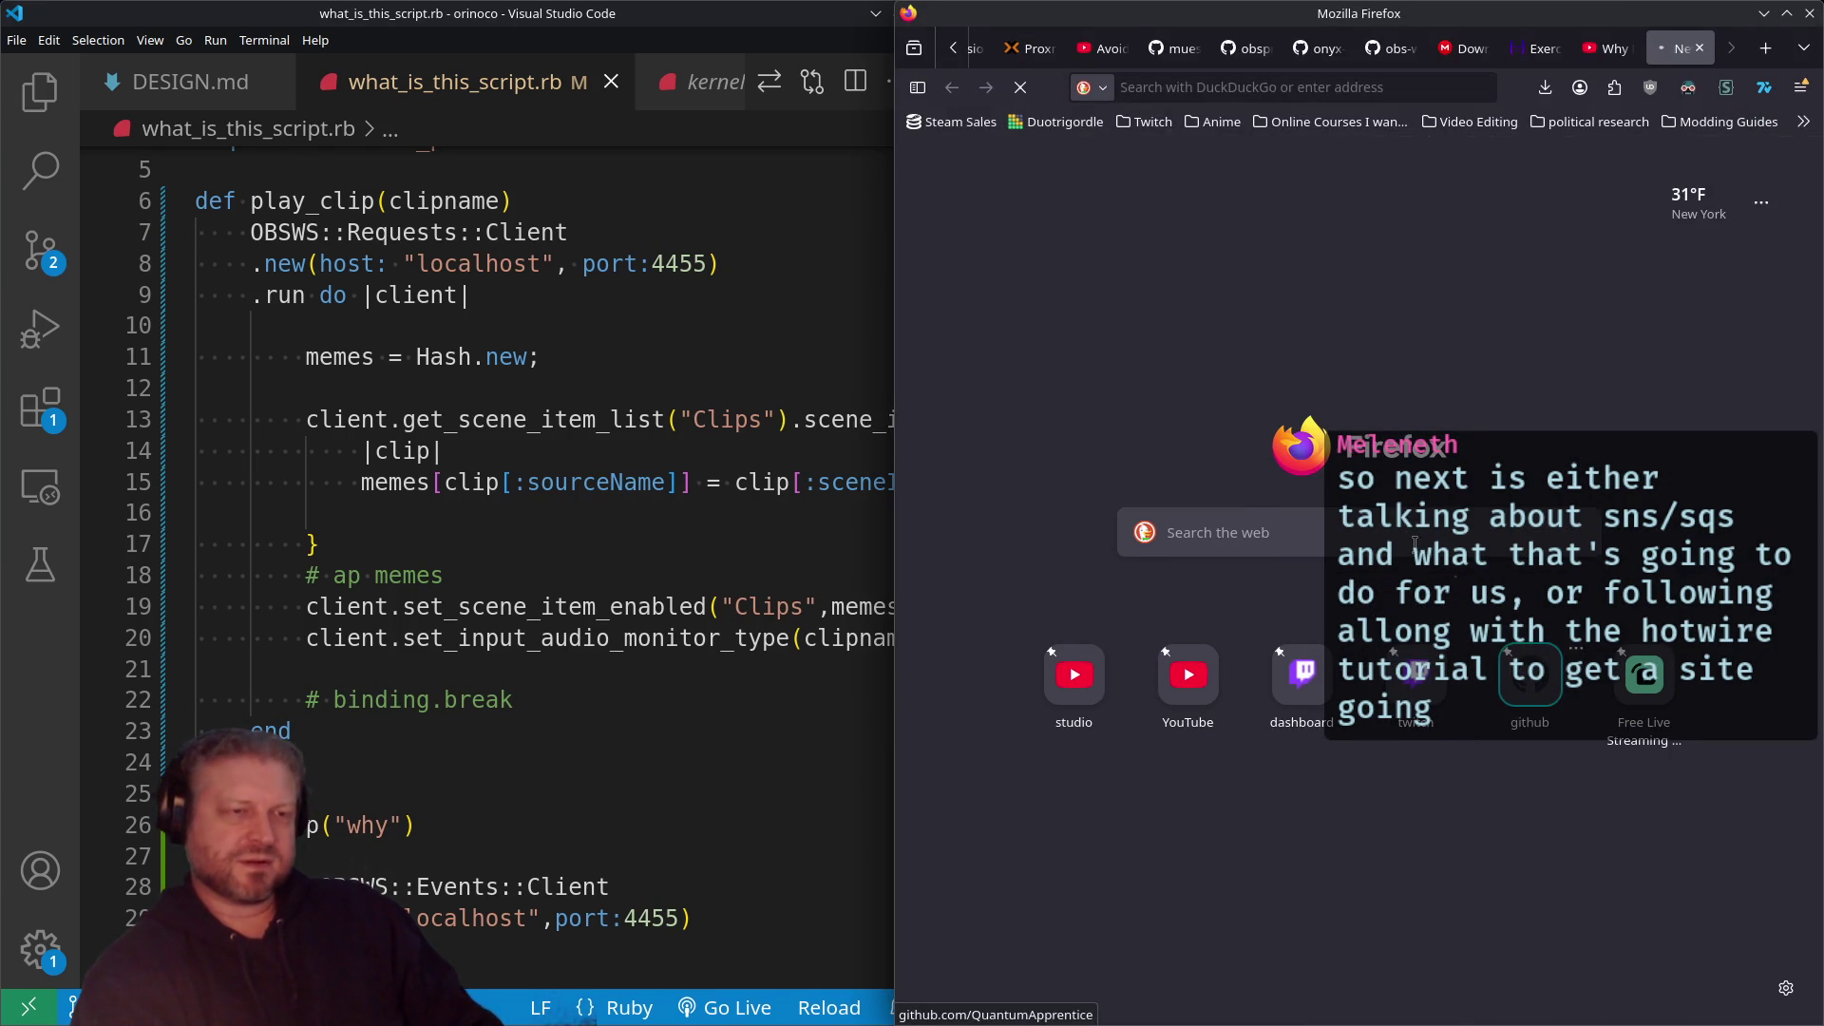
Step: Open the orinoco repository from the profile activity and maximize Firefox
scroll(1188, 599, "down", 10)
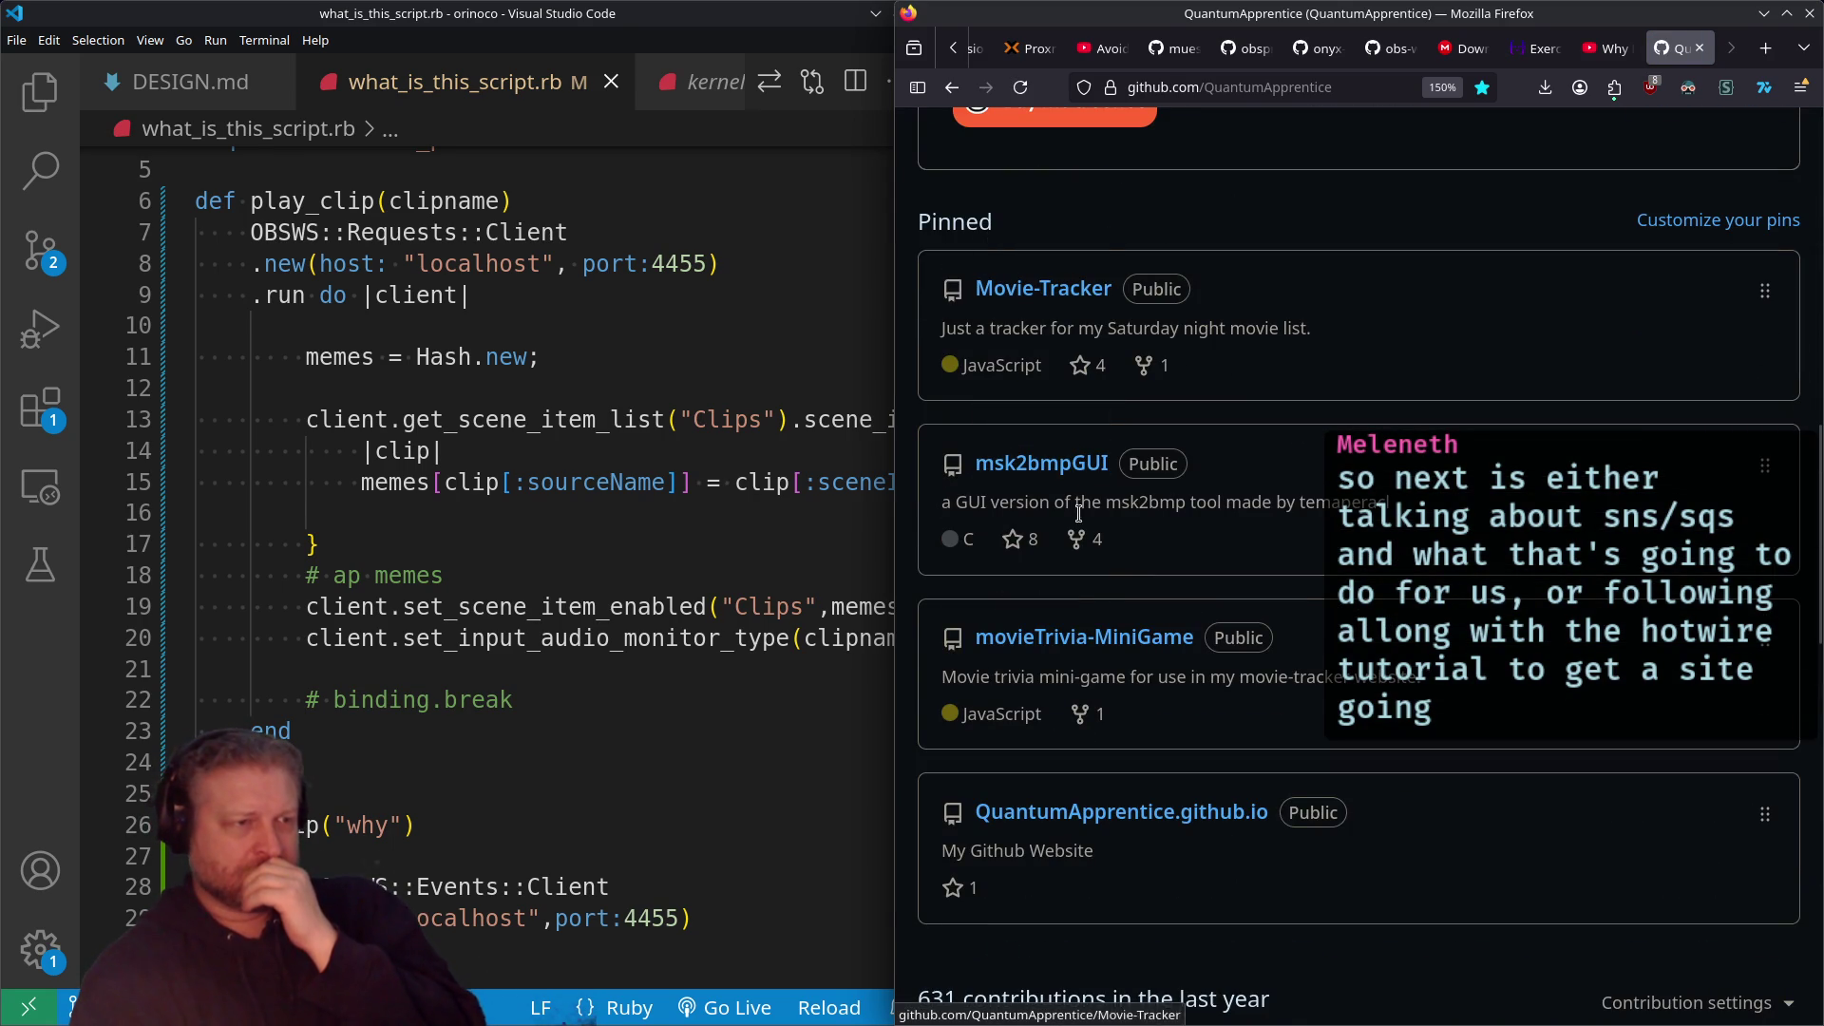
scroll(1102, 808, "down", 4)
scroll(1106, 791, "down", 5)
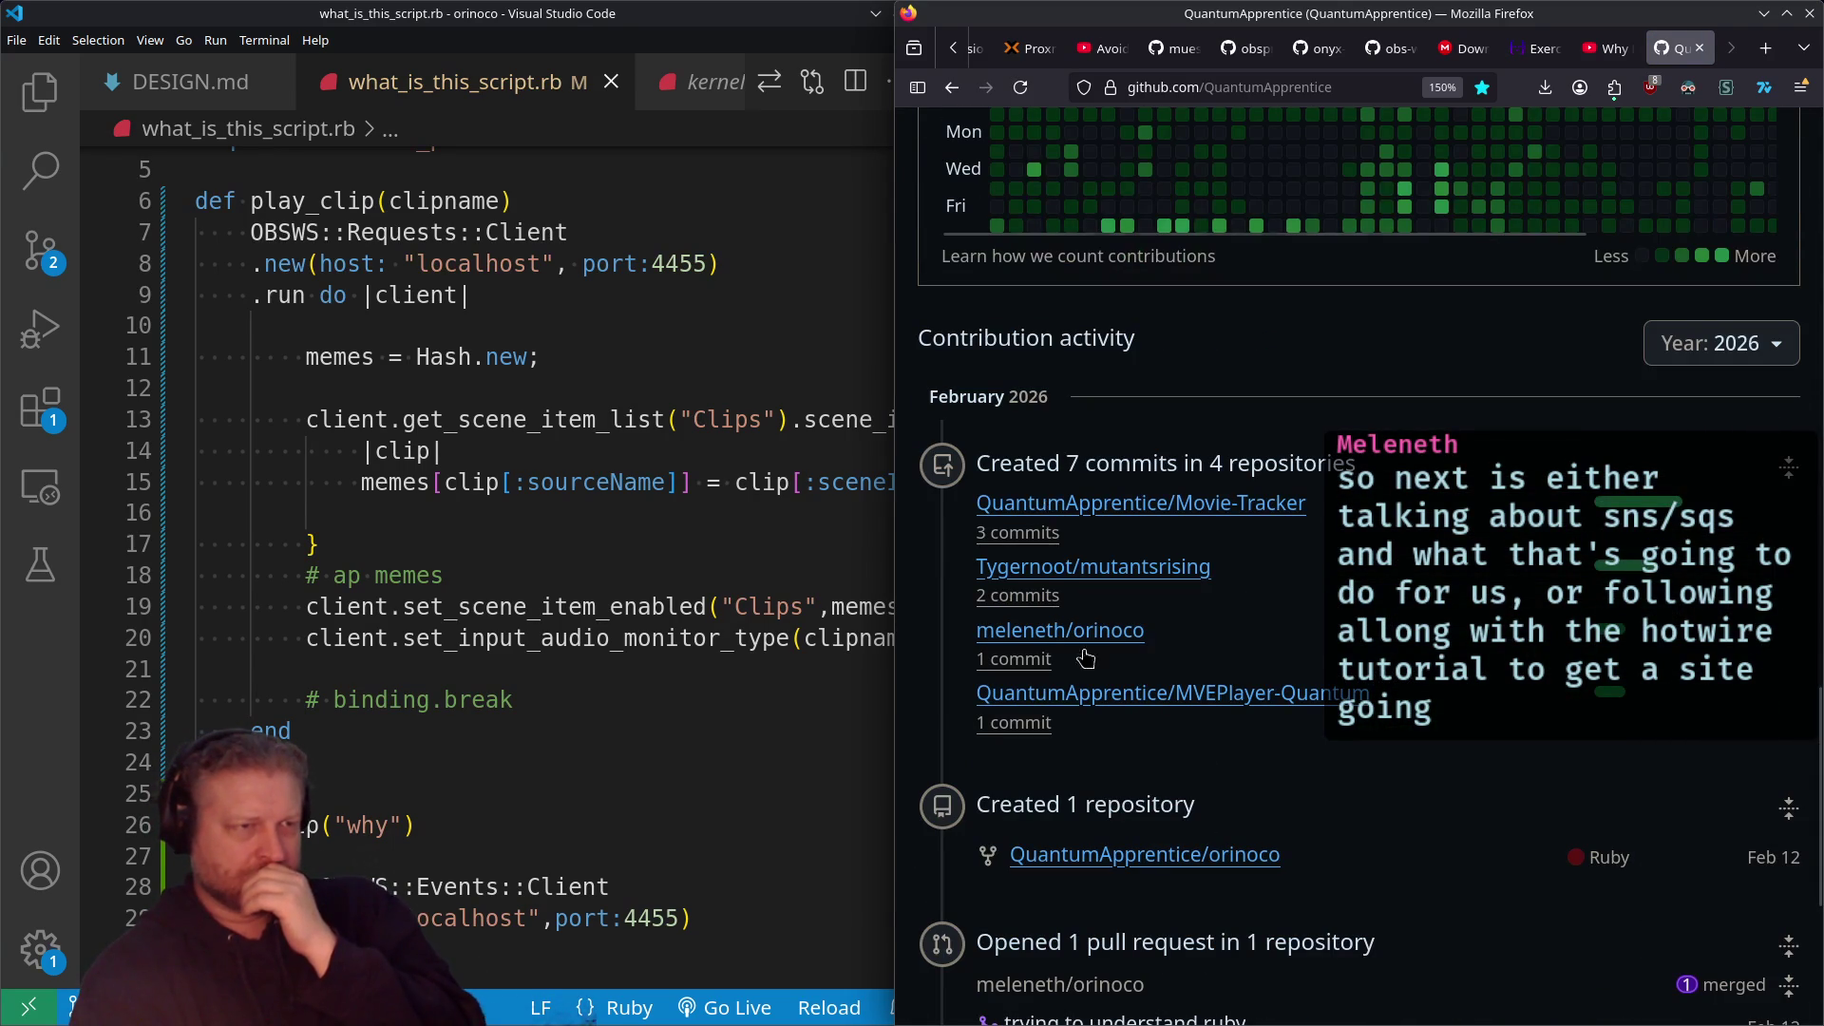
scroll(1093, 807, "down", 4)
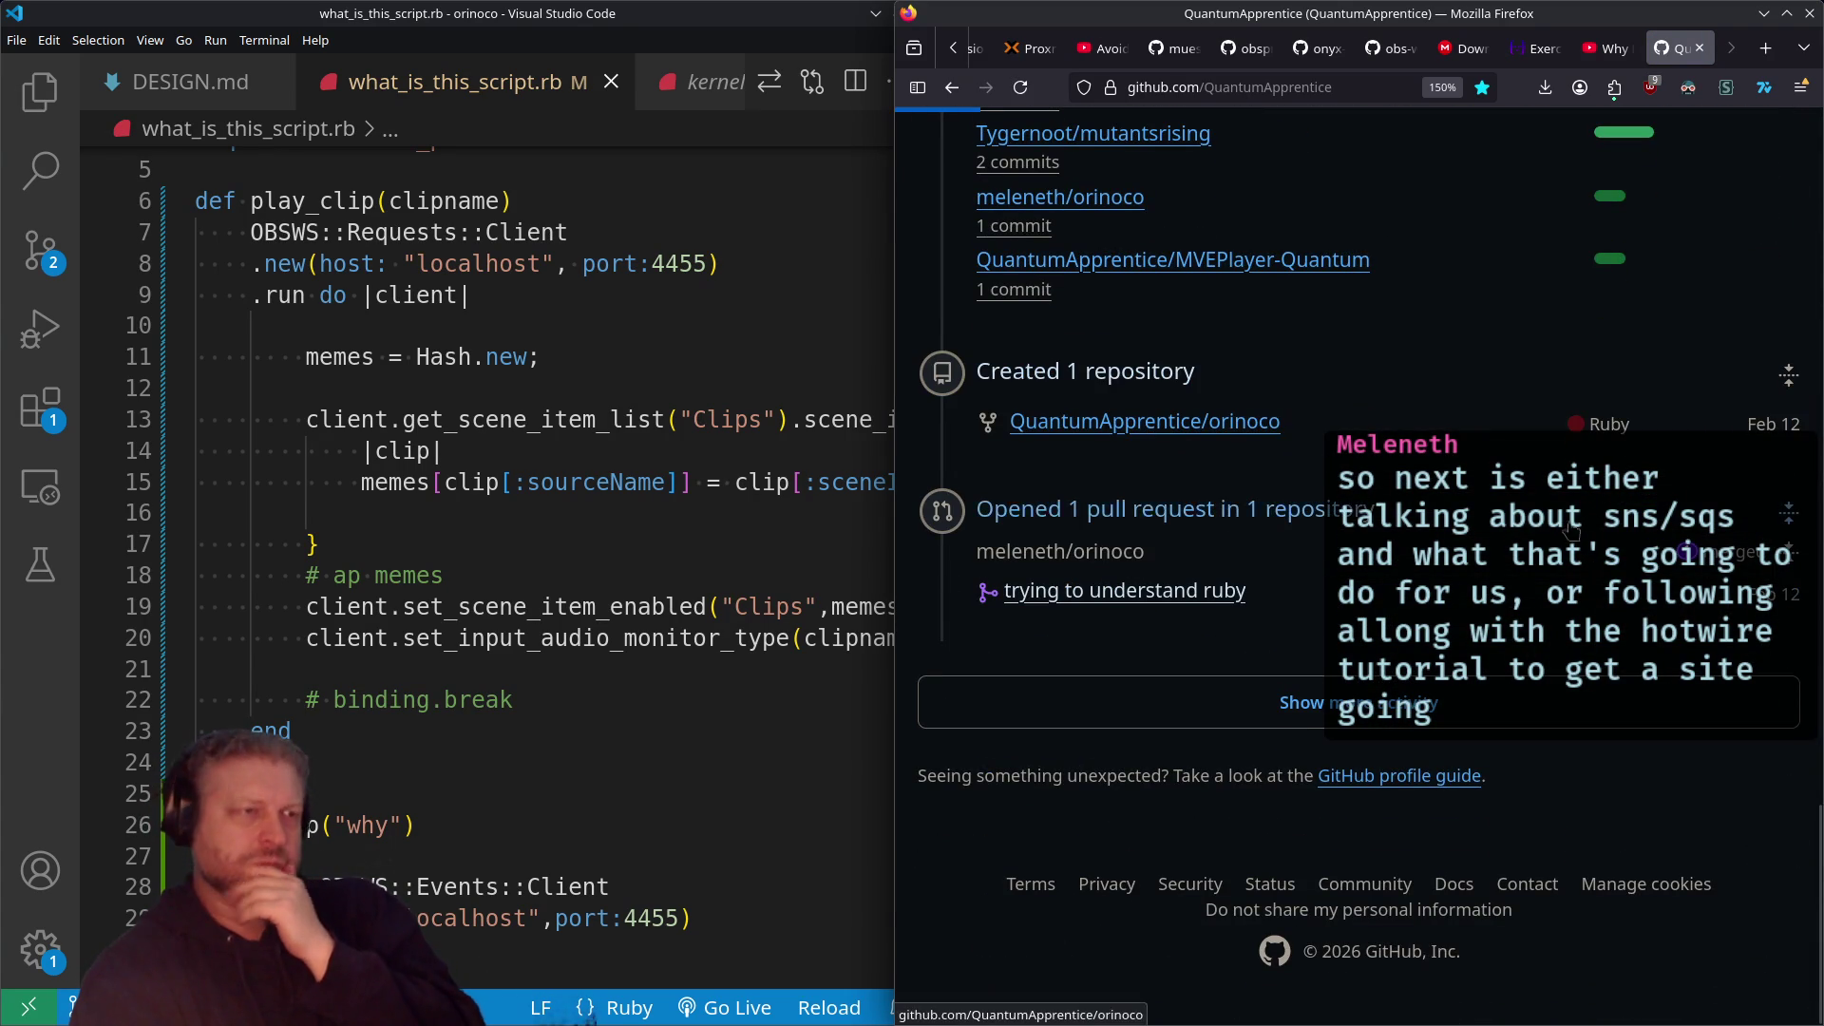
left_click(1150, 424)
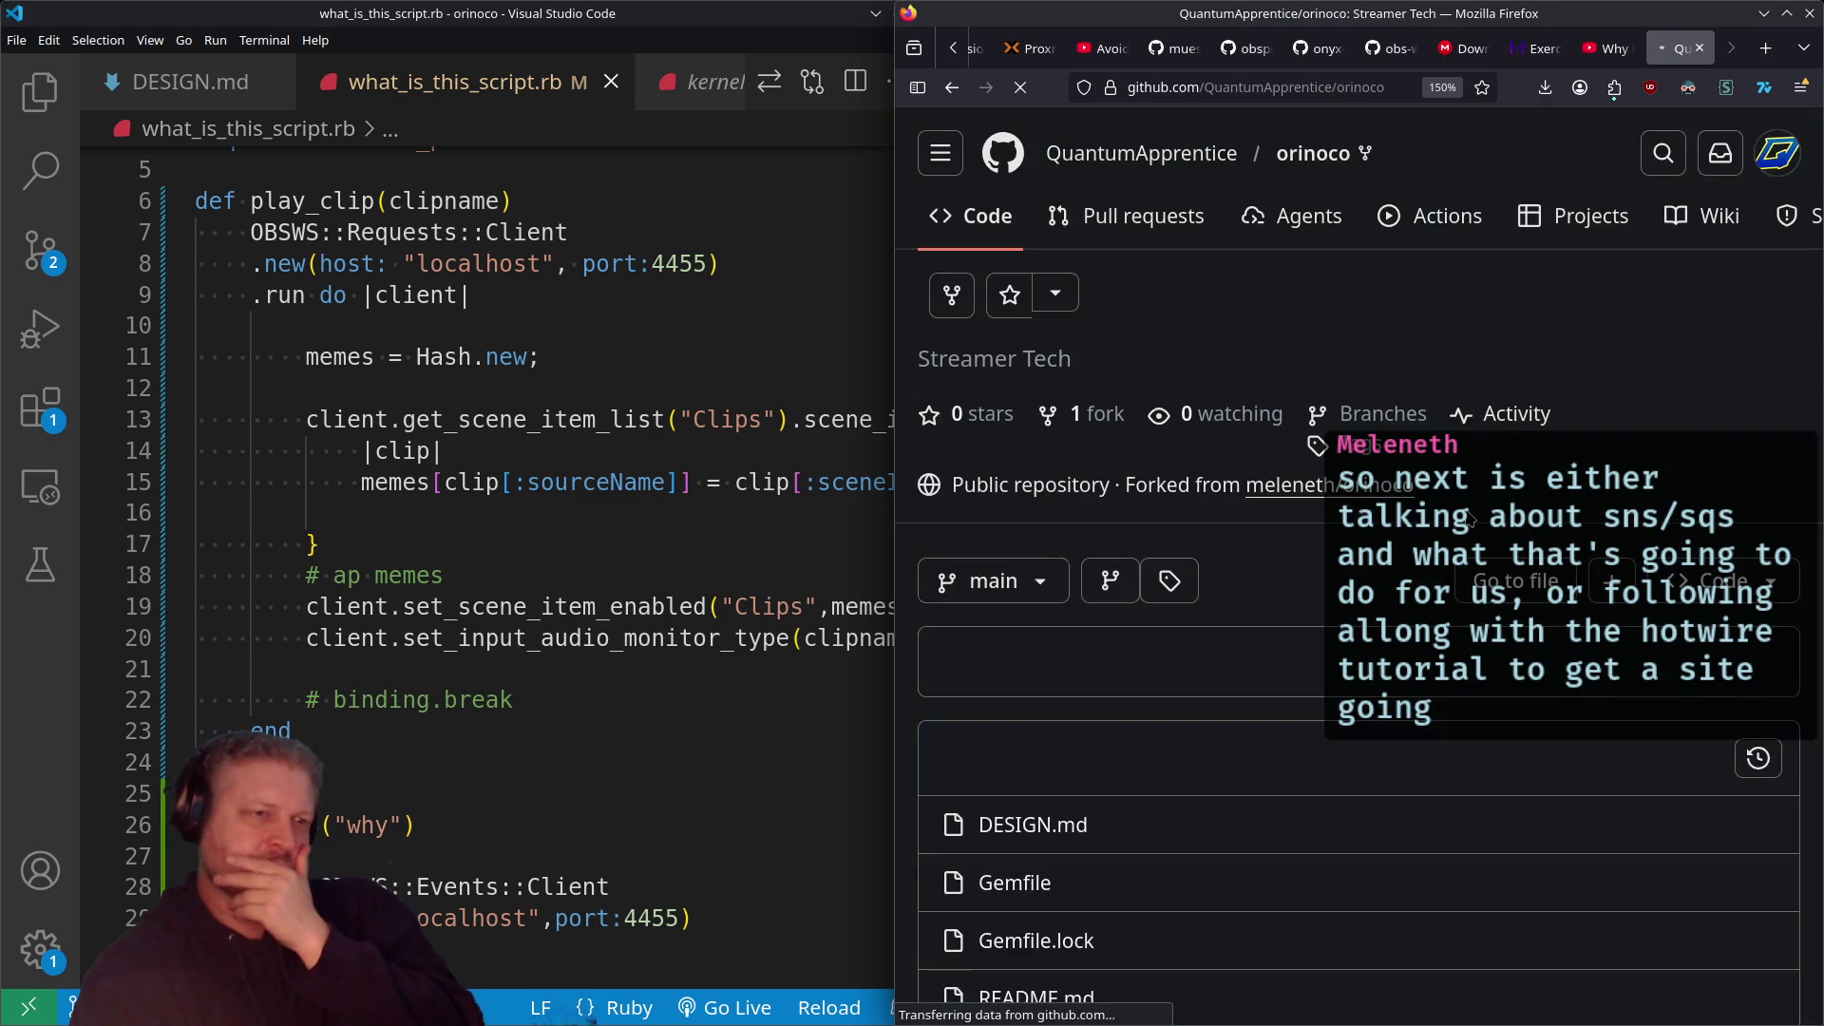
key("super+Up")
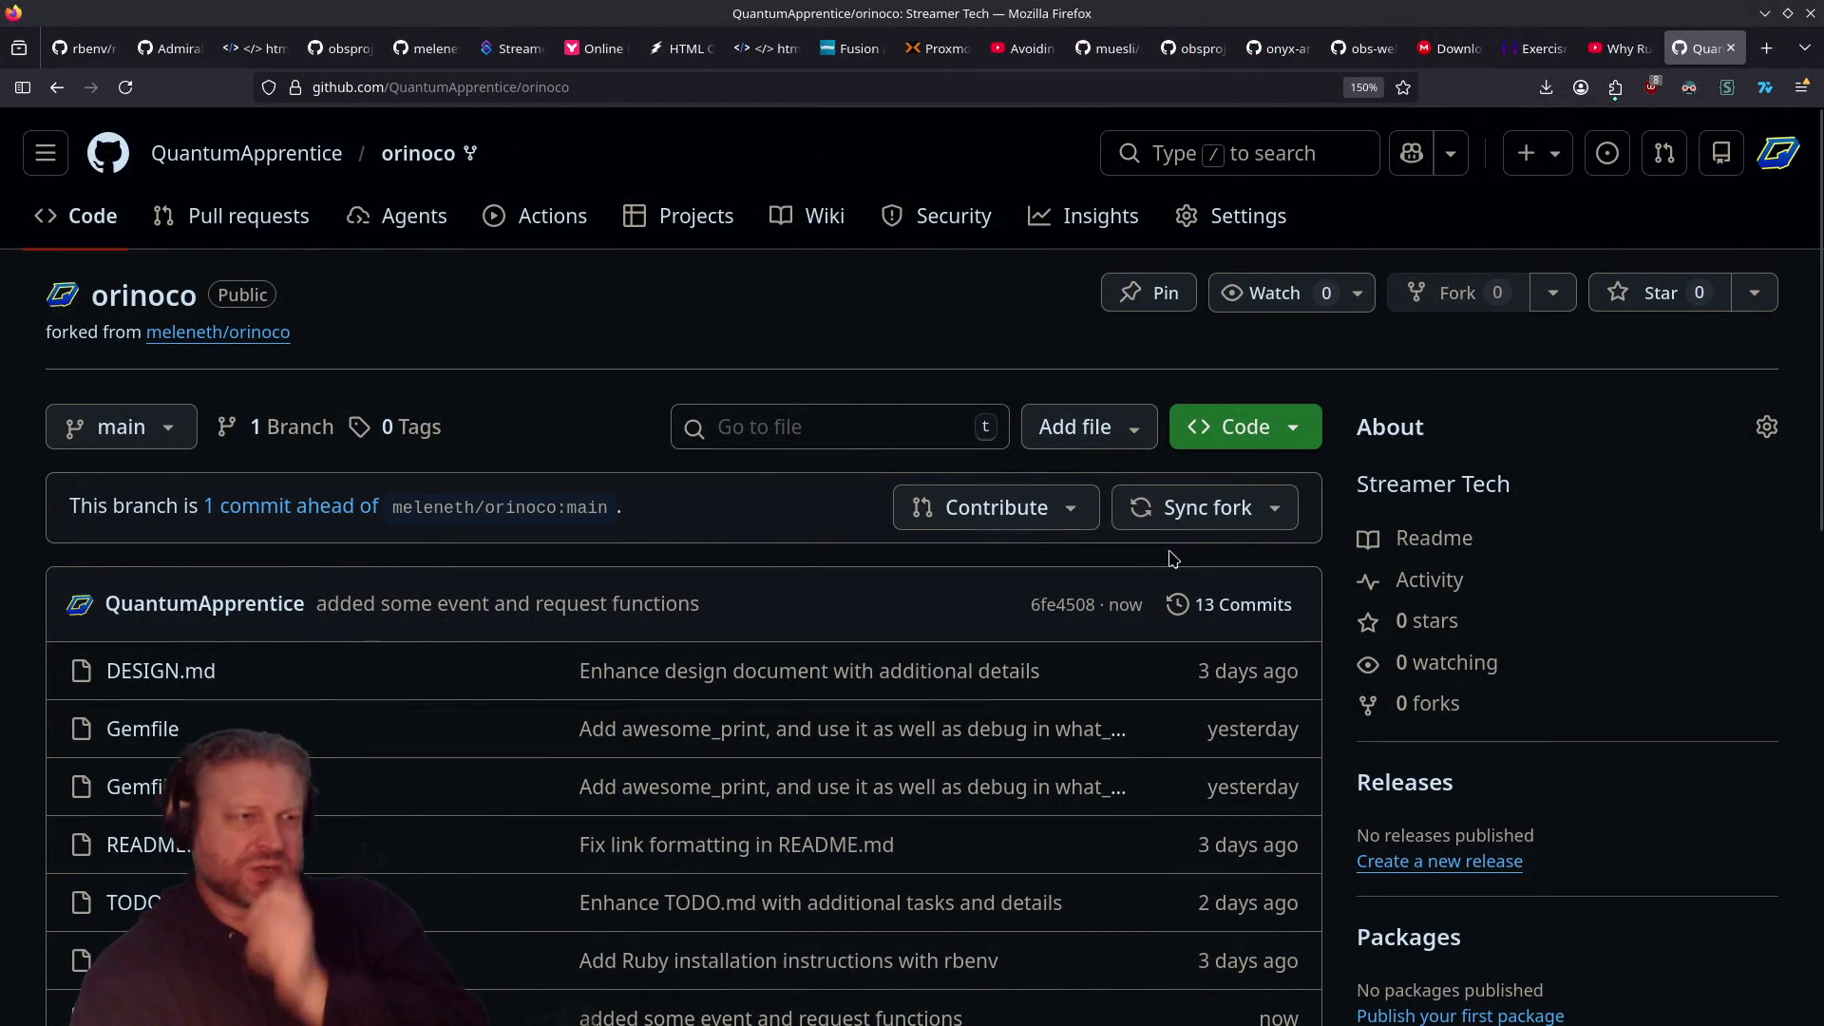
left_click(1223, 527)
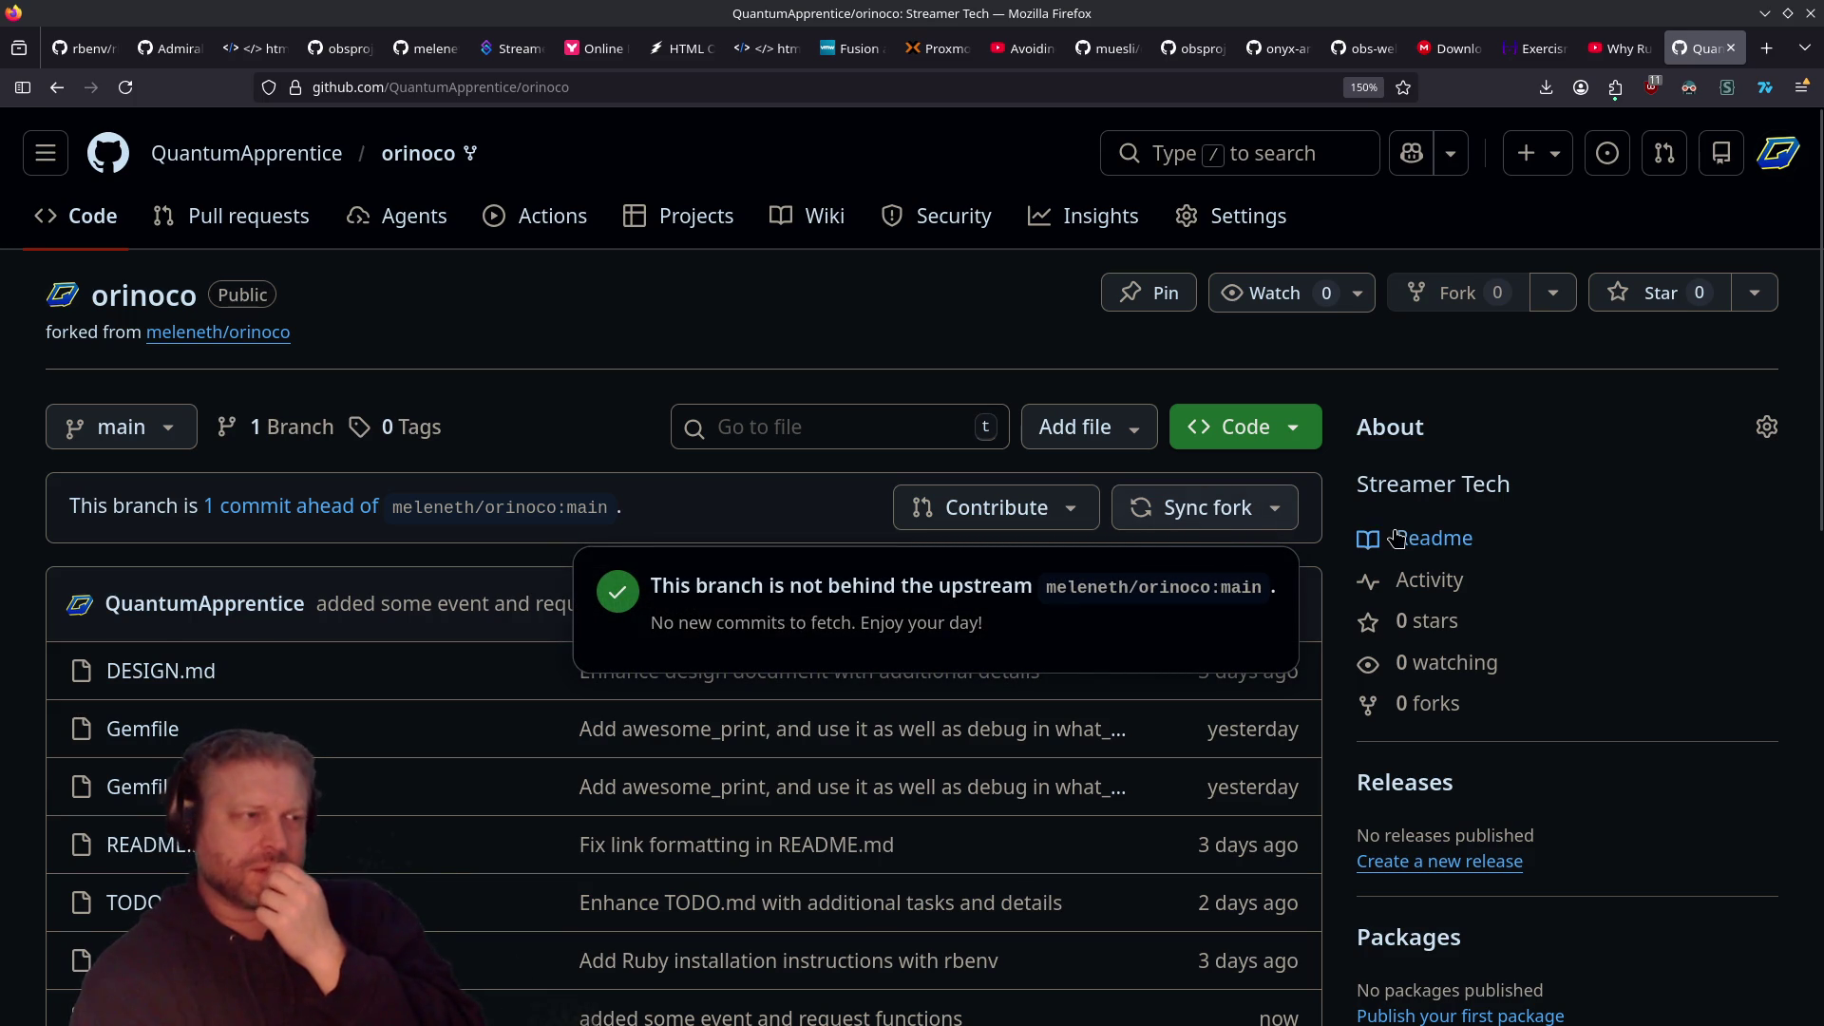
left_click(1356, 546)
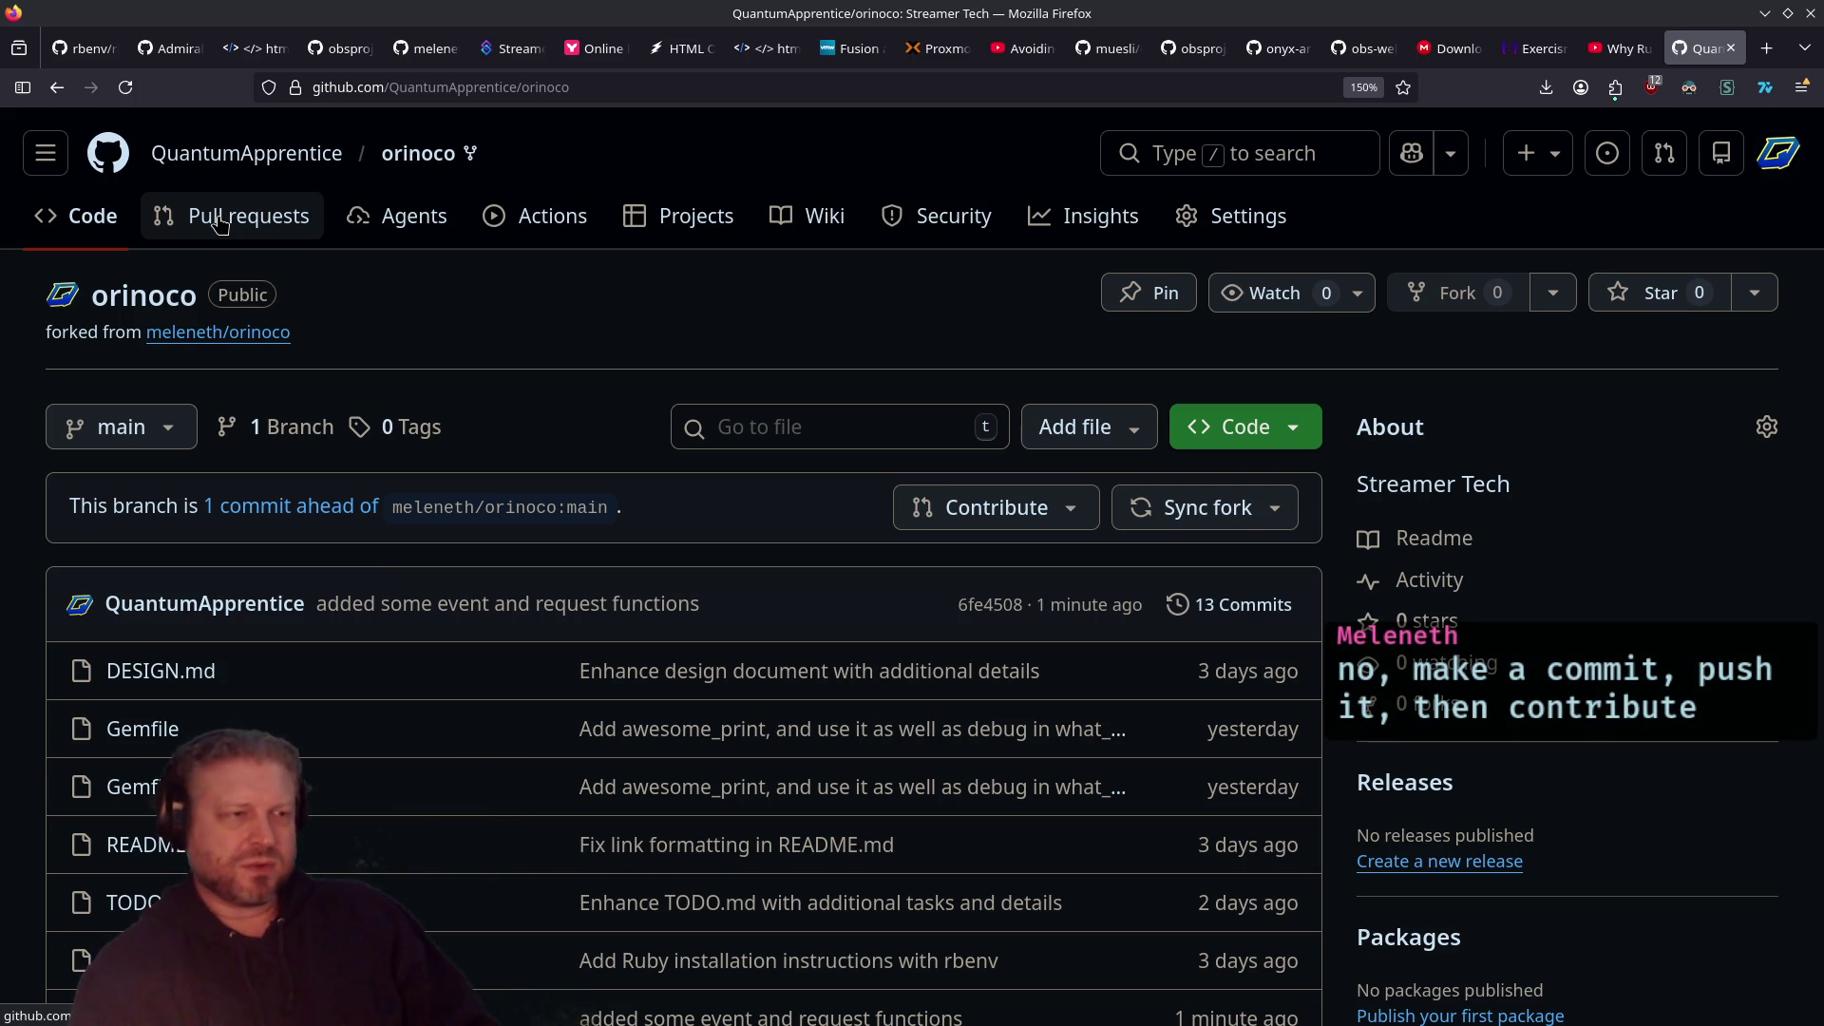
left_click_drag(955, 604, 1168, 646)
left_click(1100, 640)
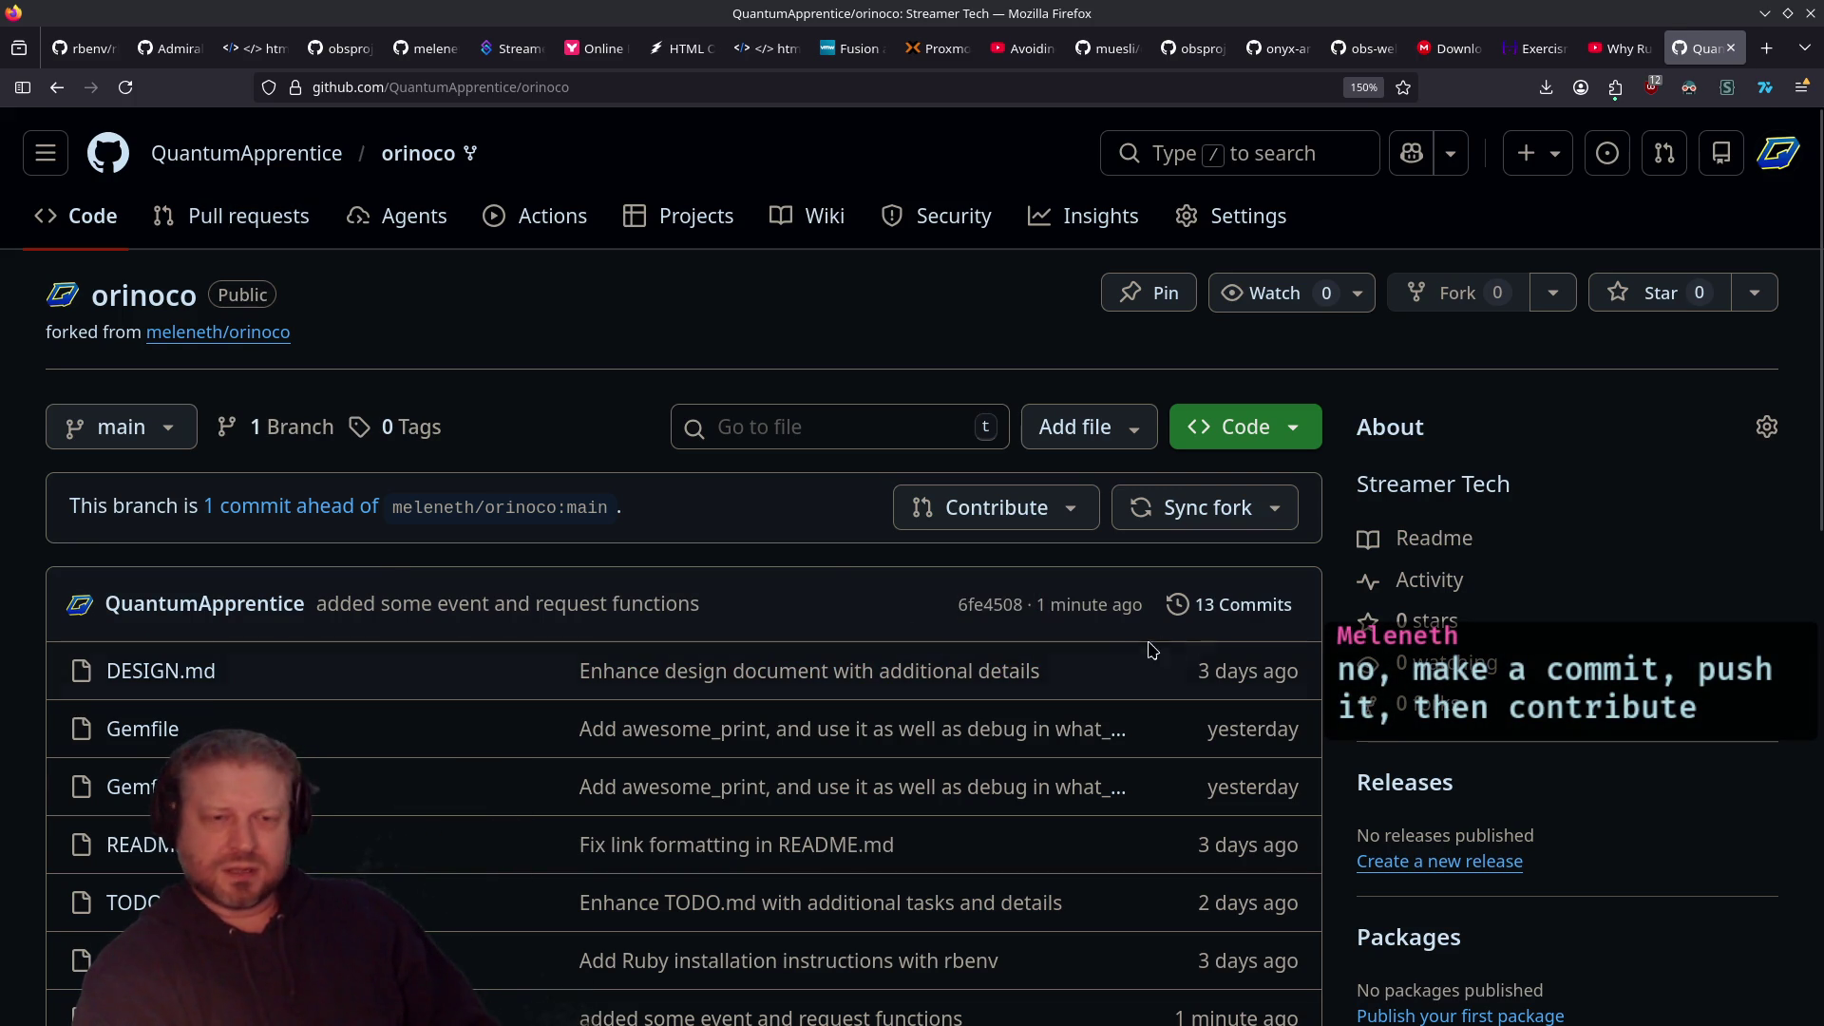
Step: Create pull request #2 from the fork to upstream orinoco via Contribute
left_click(933, 524)
left_click(737, 719)
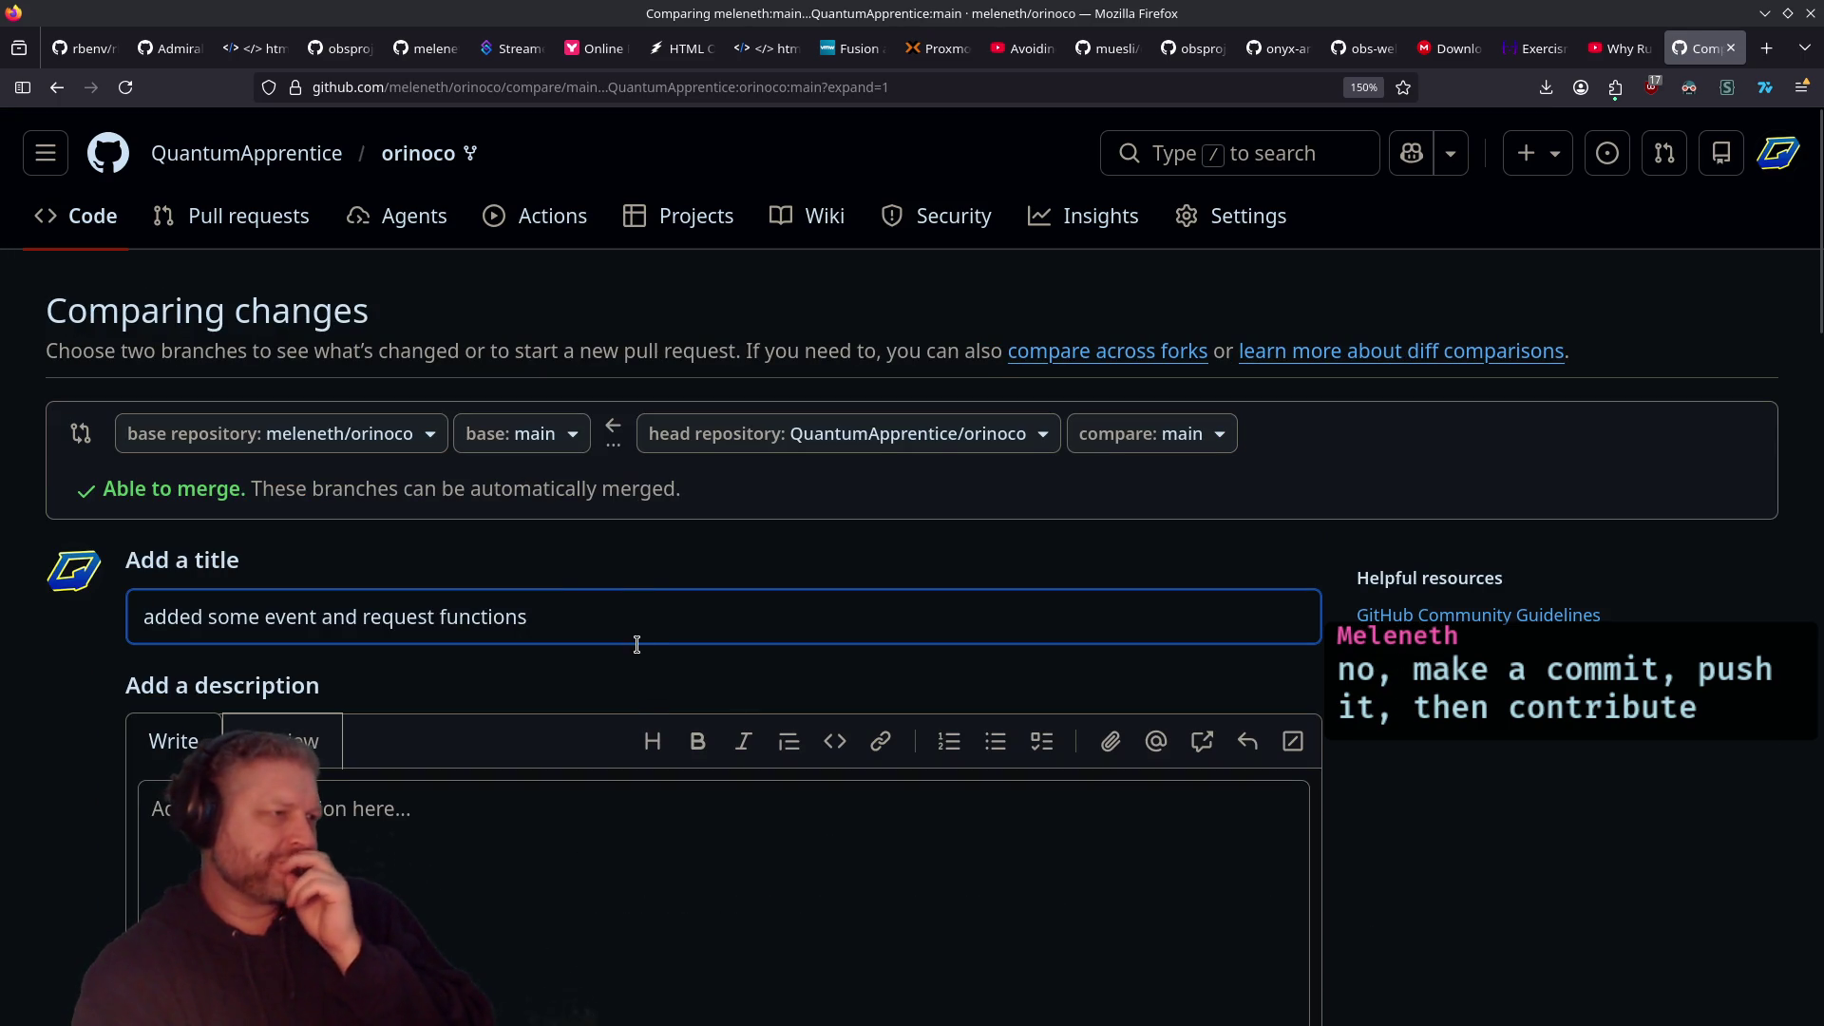
scroll(574, 607, "down", 5)
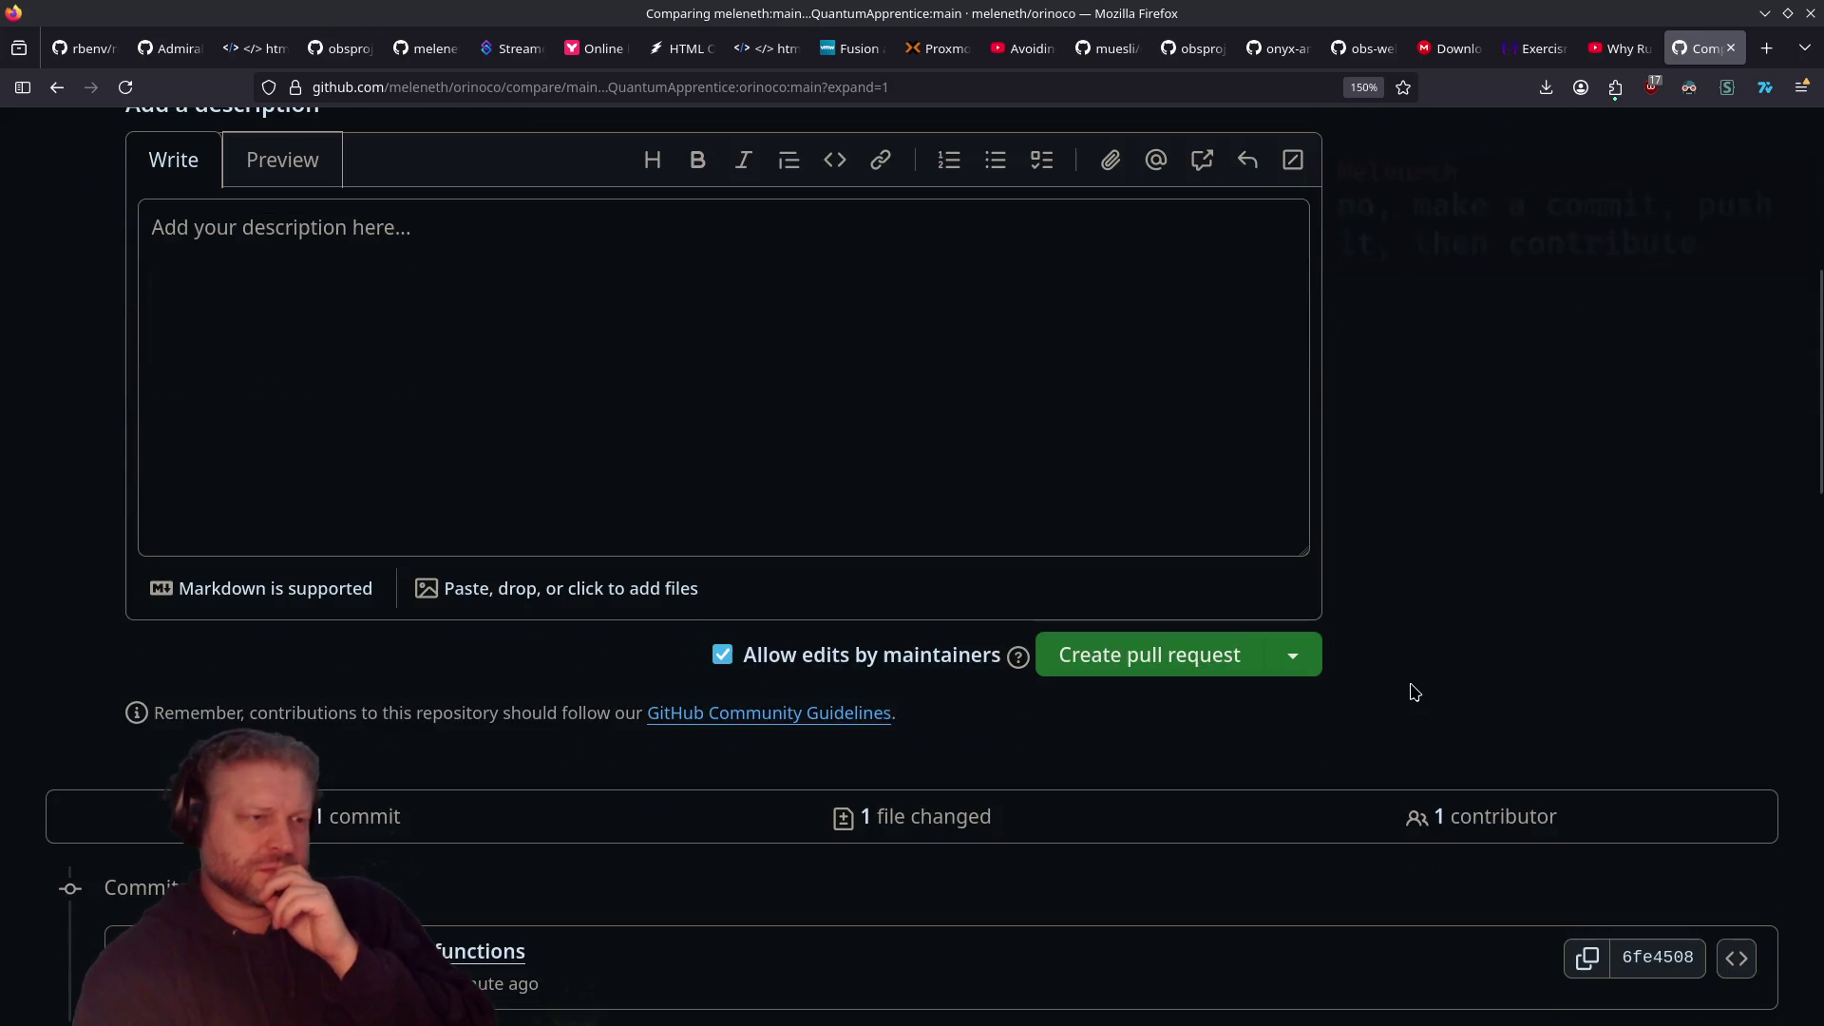
left_click(1181, 654)
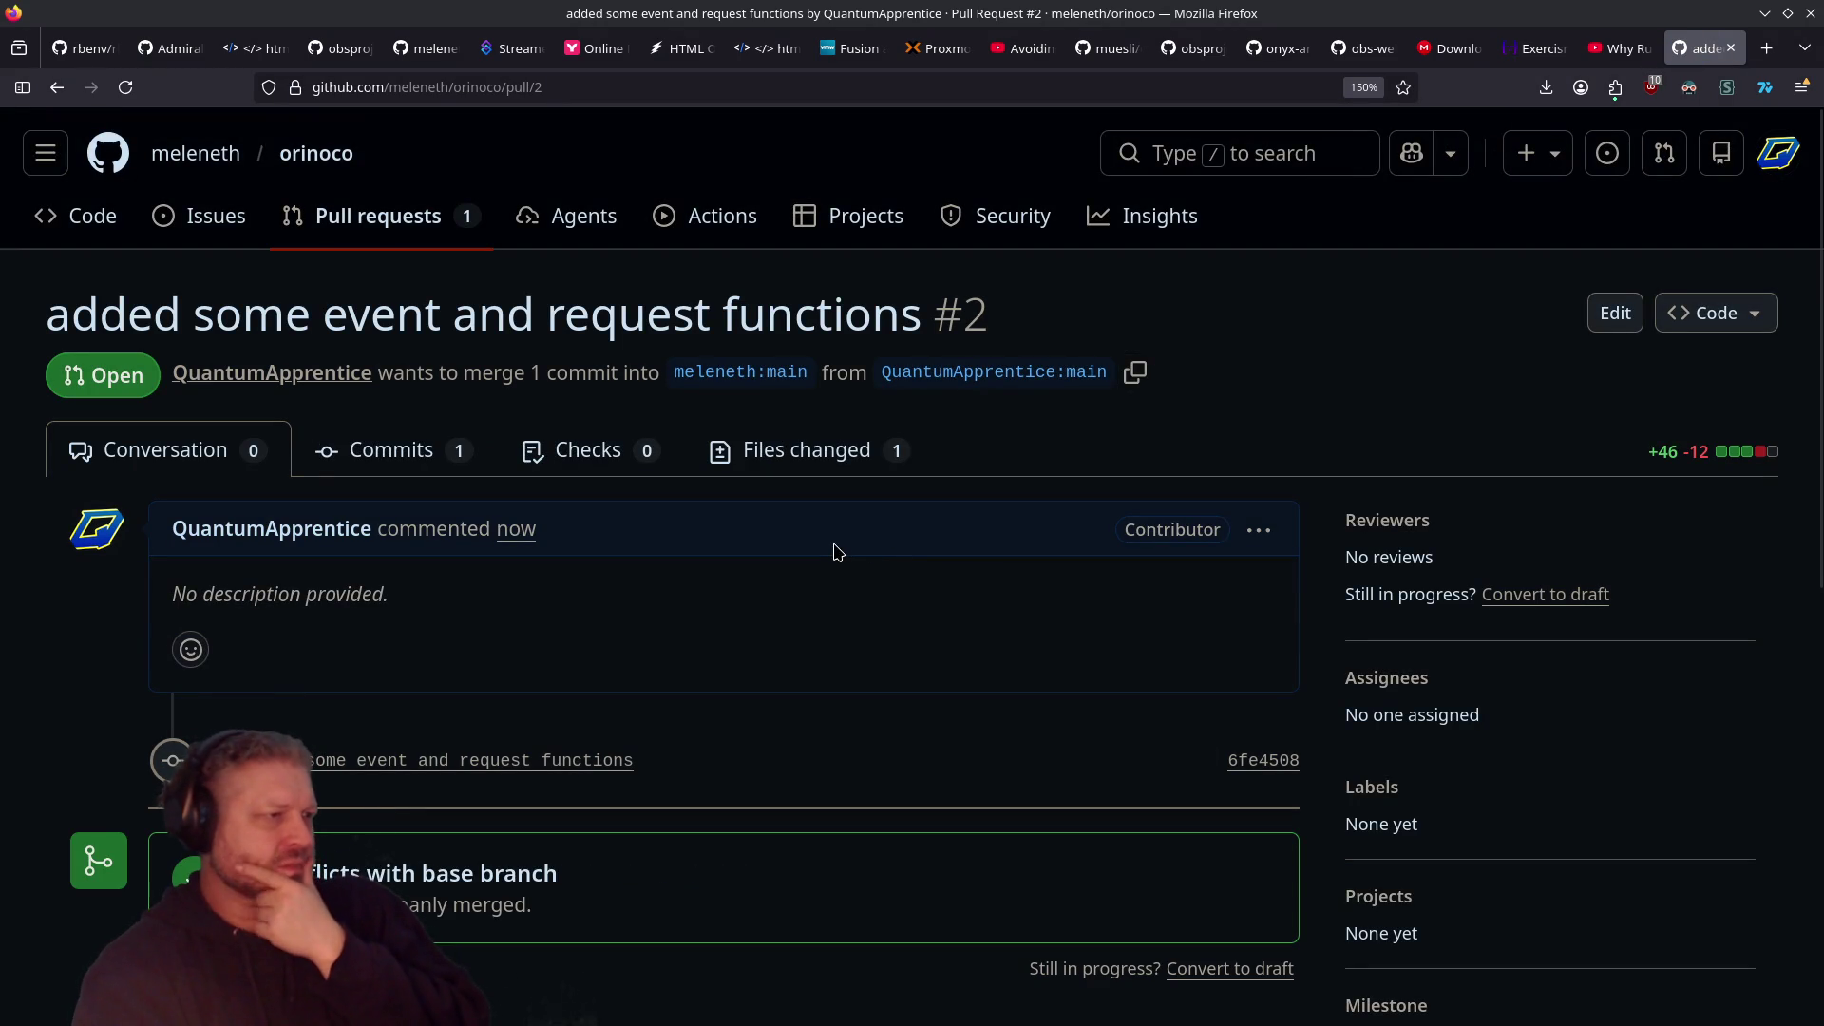
Step: Highlight and review the commit message in the new pull request
left_click_drag(648, 760, 285, 760)
left_click(454, 642)
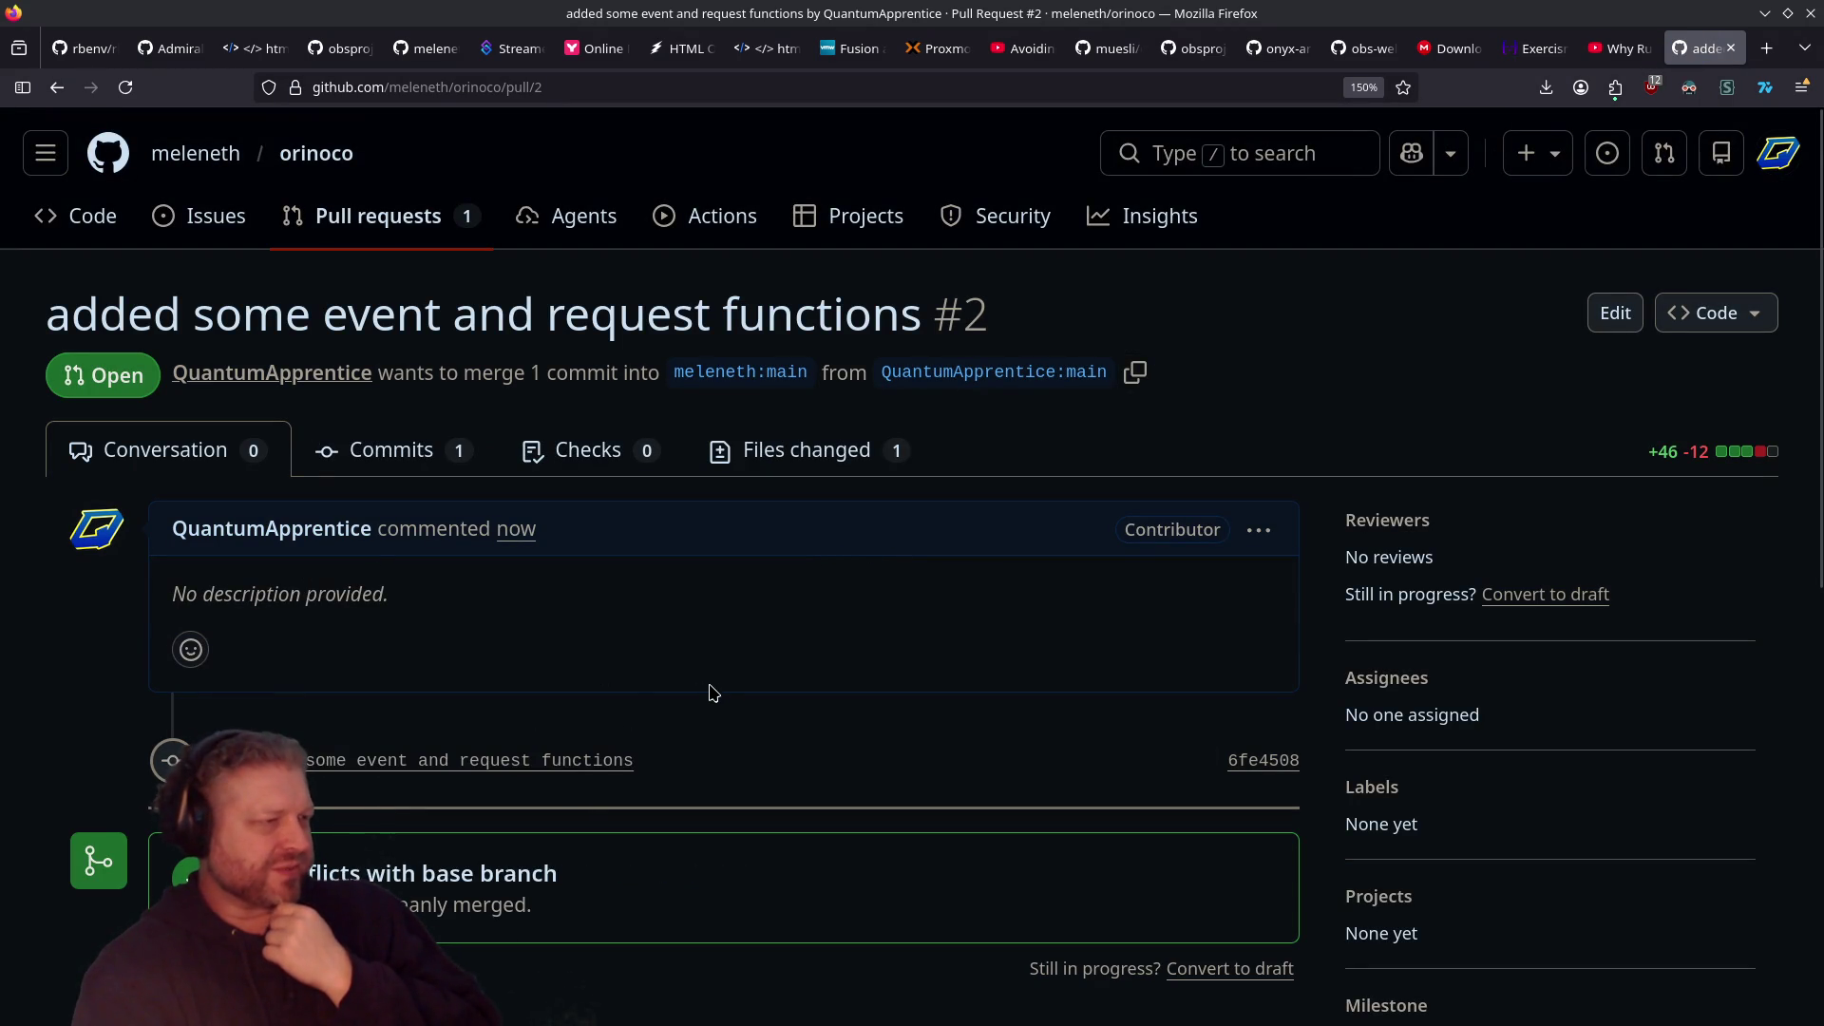
scroll(722, 703, "down", 4)
scroll(722, 704, "up", 2)
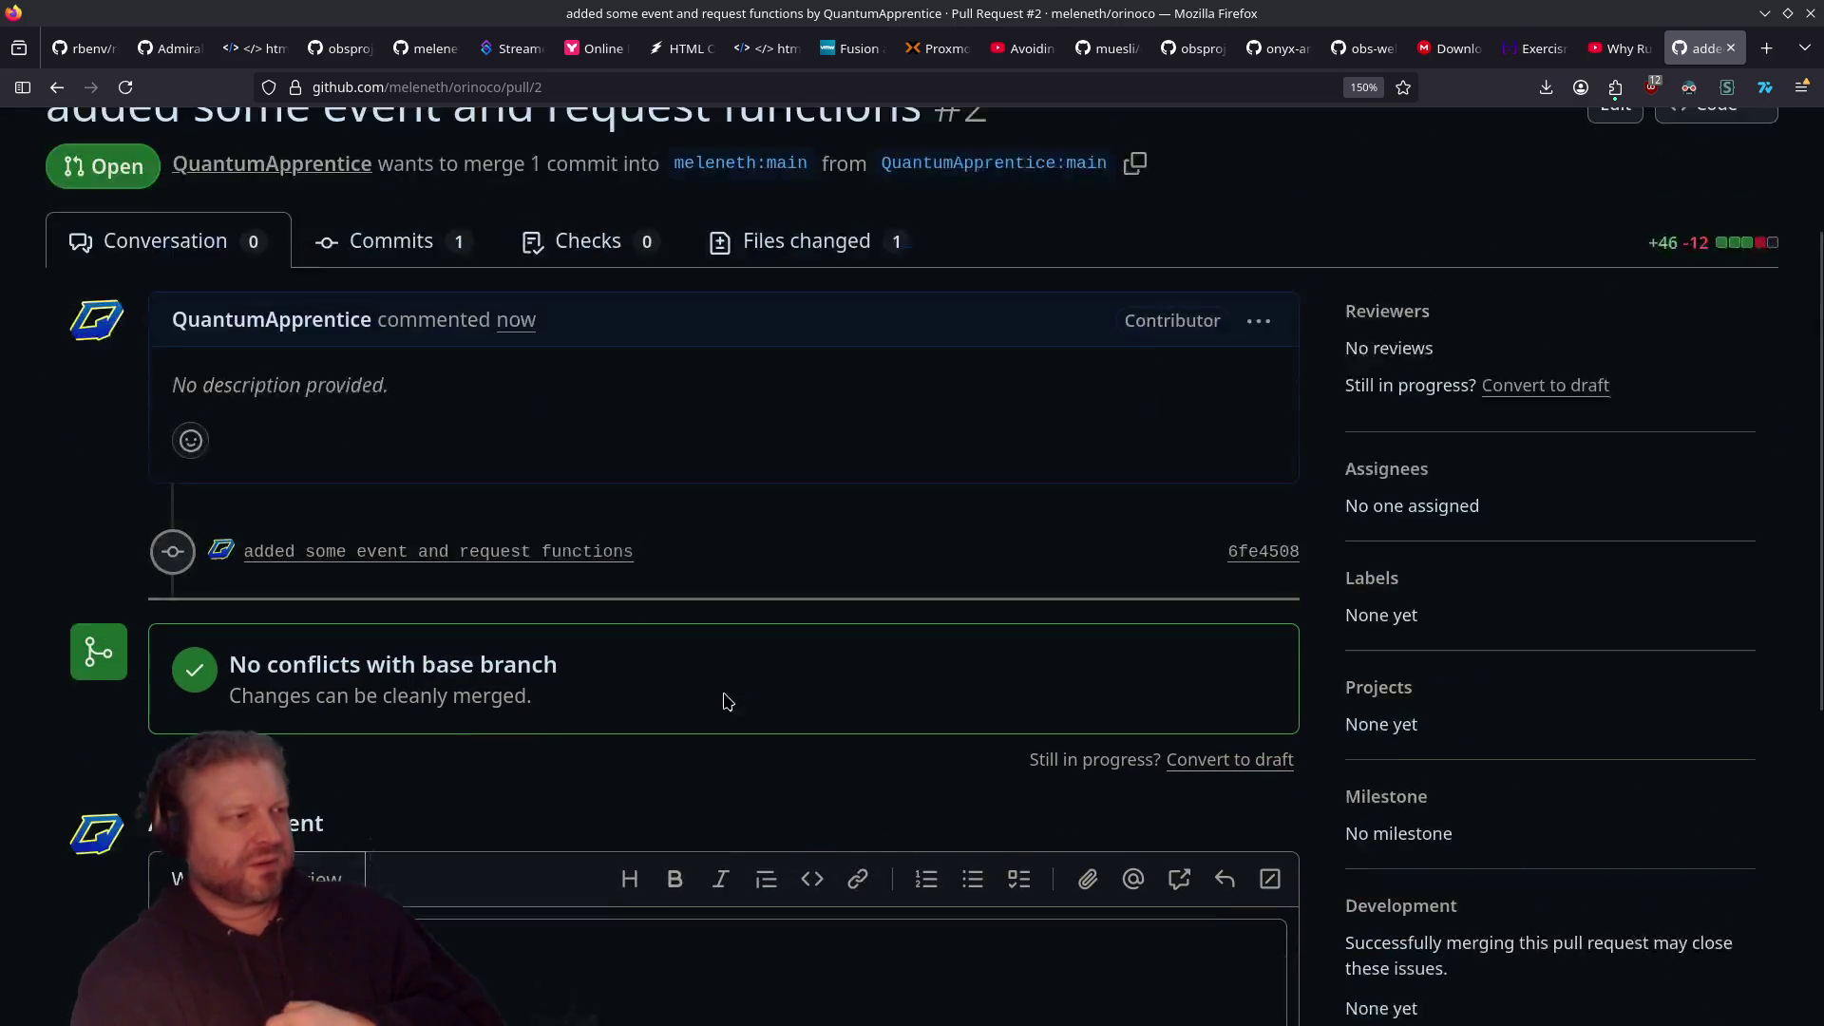
Step: Return to the fork's page, scroll to the README, and restore the browser to half screen
key("alt+Left")
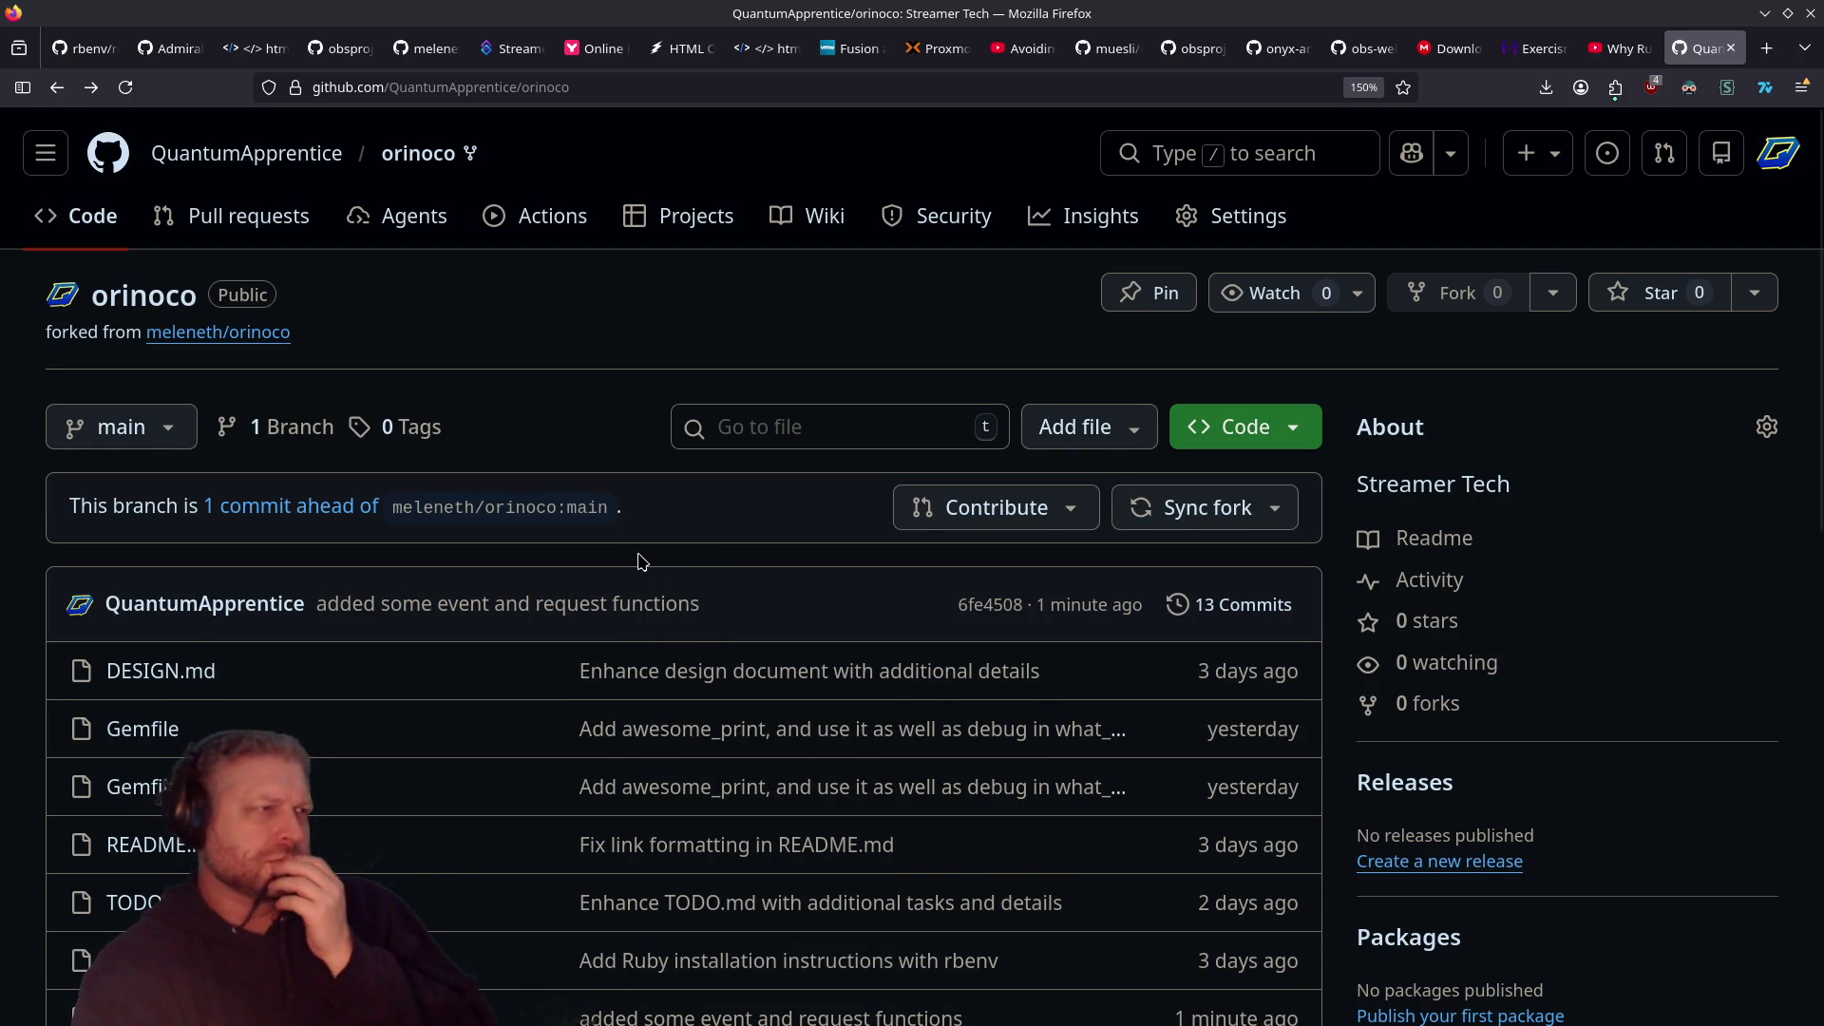
scroll(640, 561, "down", 2)
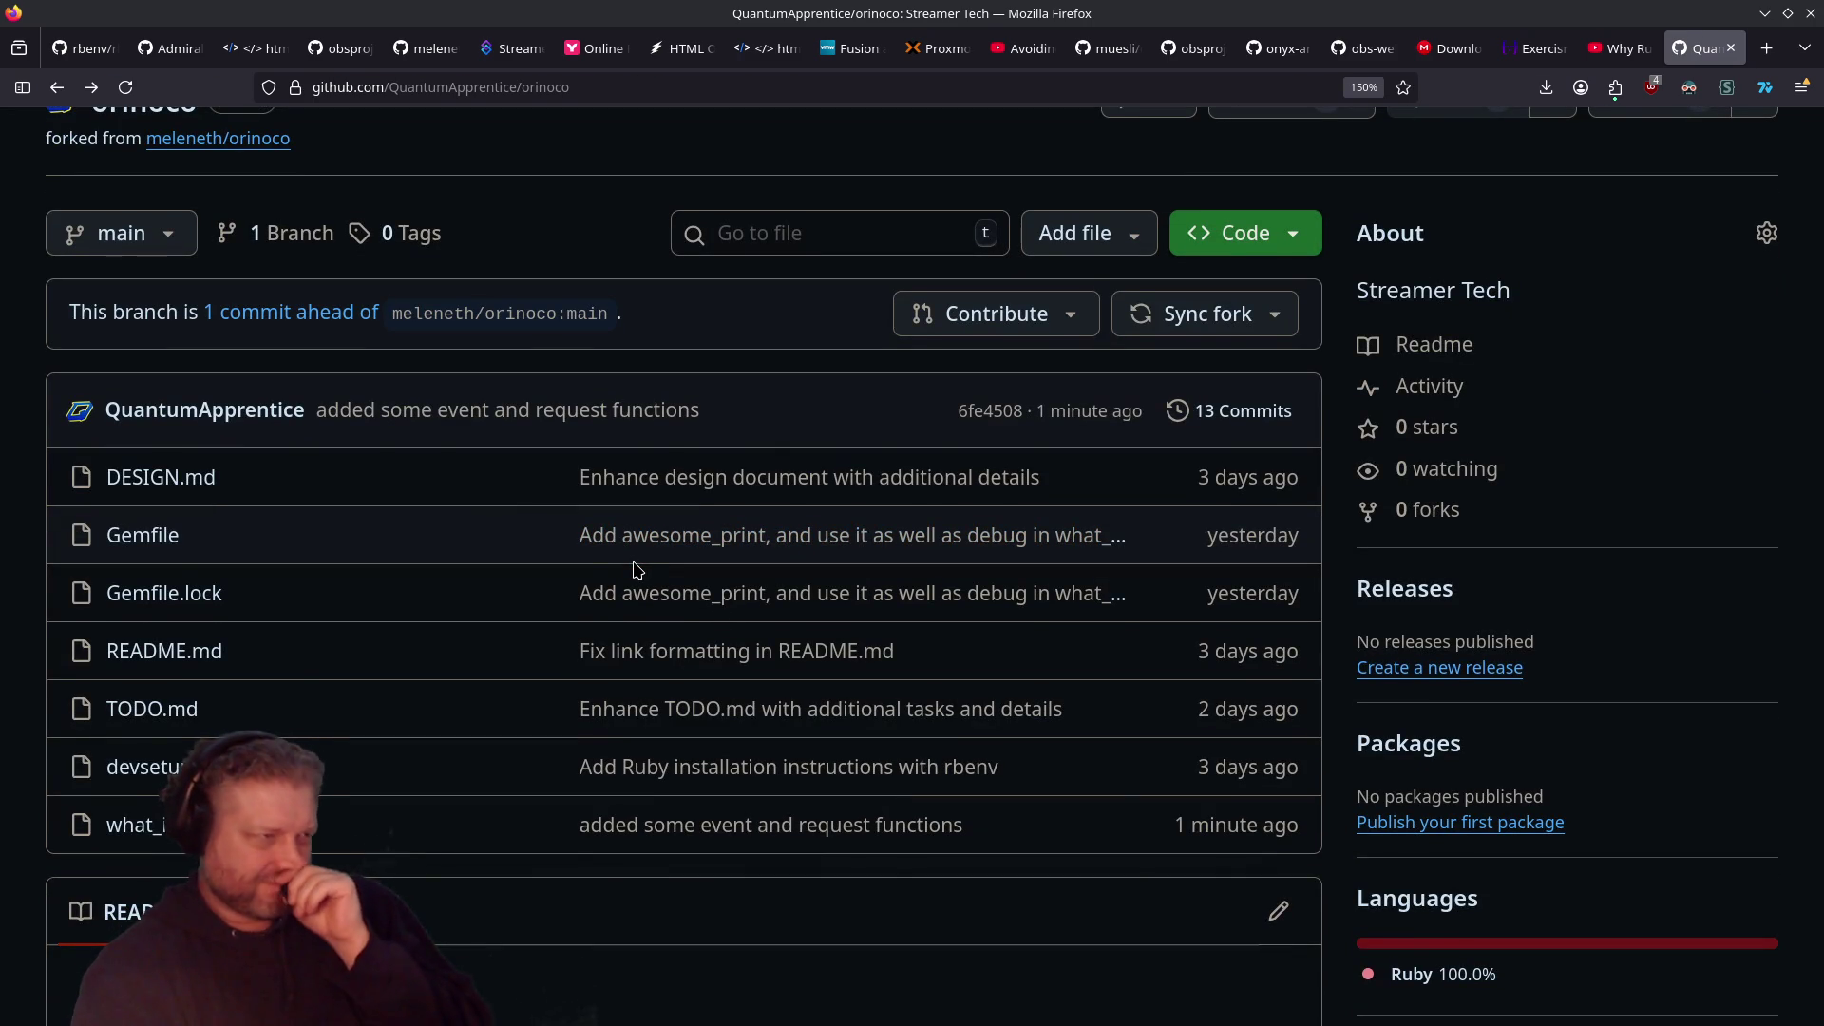
scroll(672, 852, "down", 4)
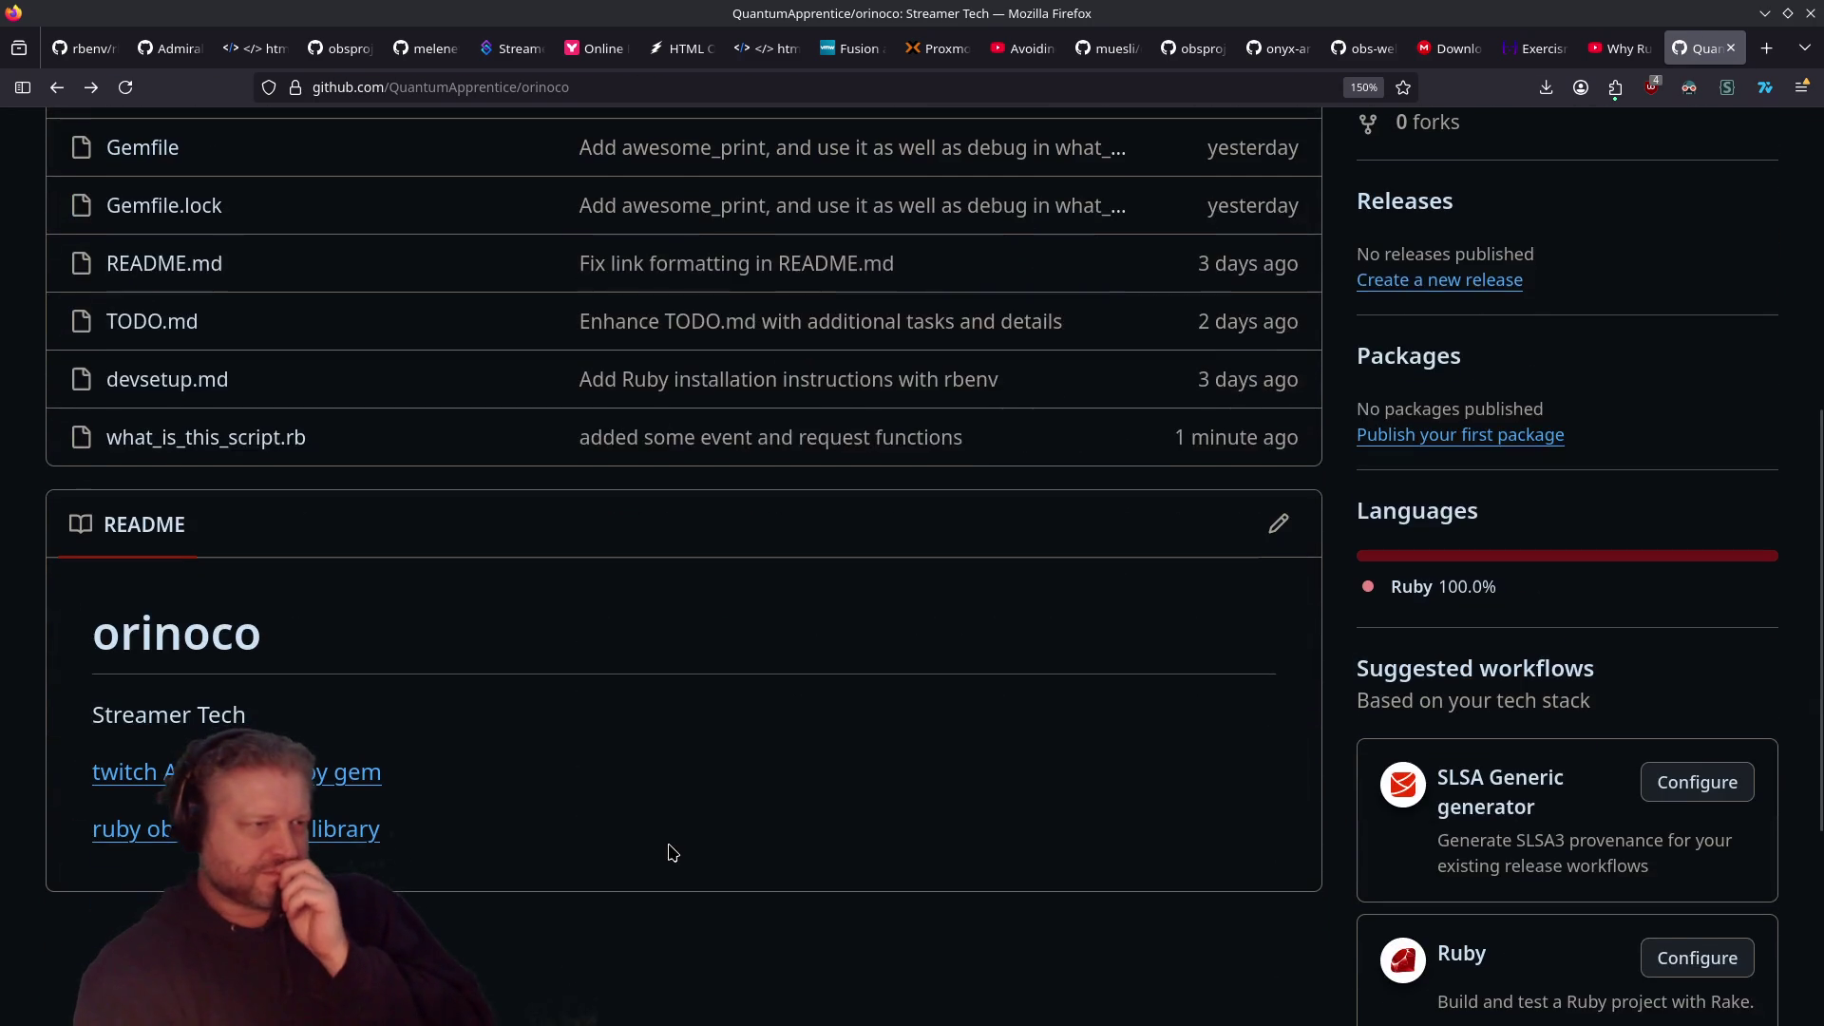
scroll(672, 849, "down", 4)
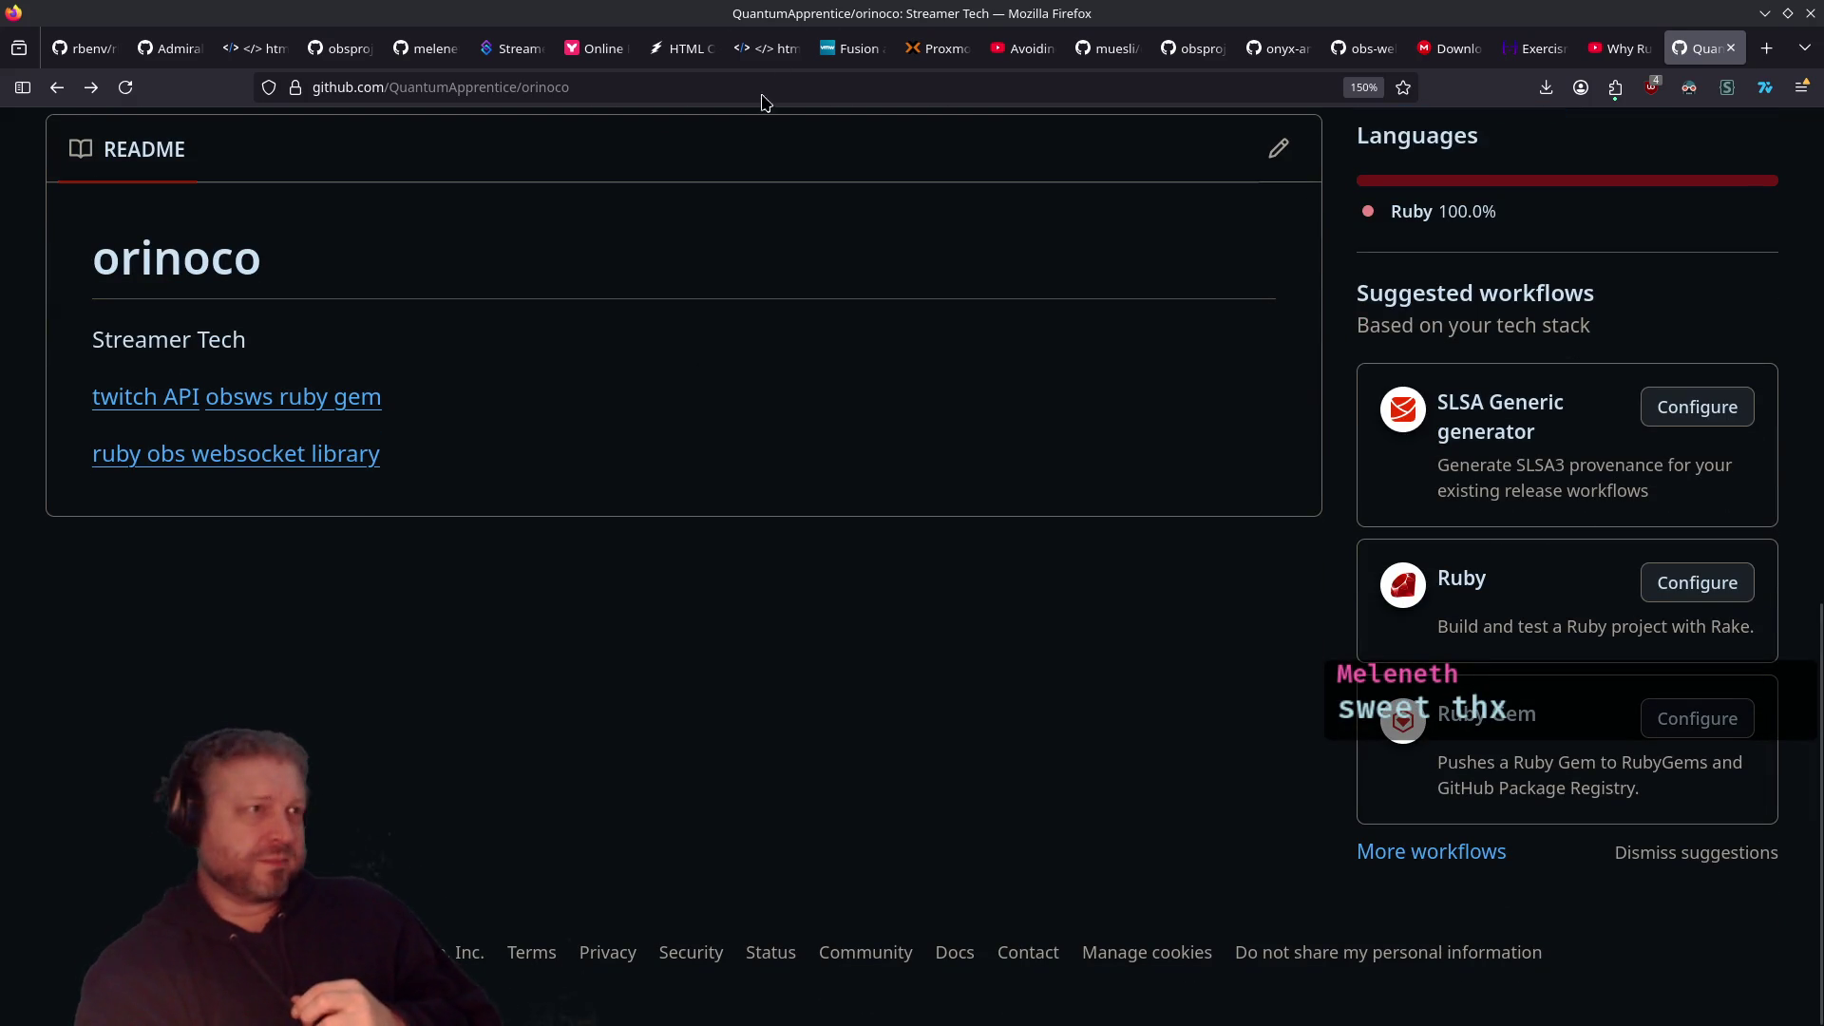
double_click(941, 12)
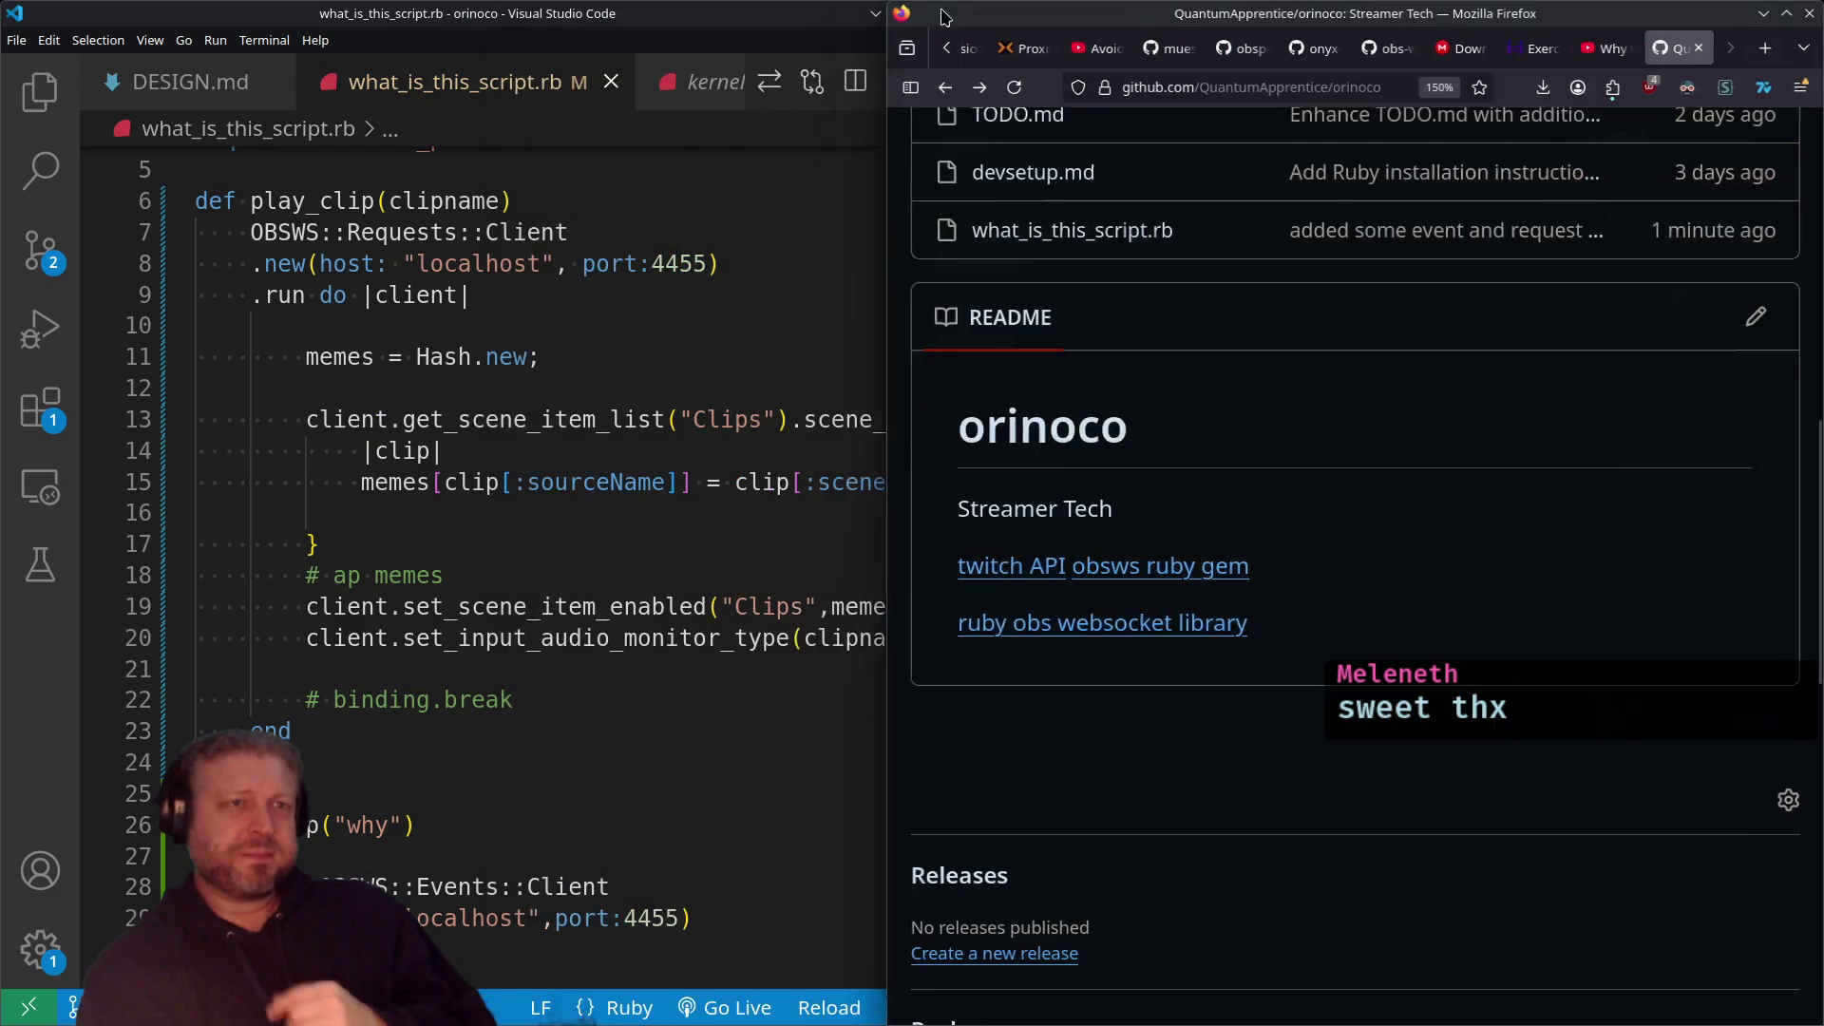
Step: Close kernel.rb in the maximized editor, restore it to the left half, and switch to the Hotwire tab
left_click(613, 669)
double_click(746, 23)
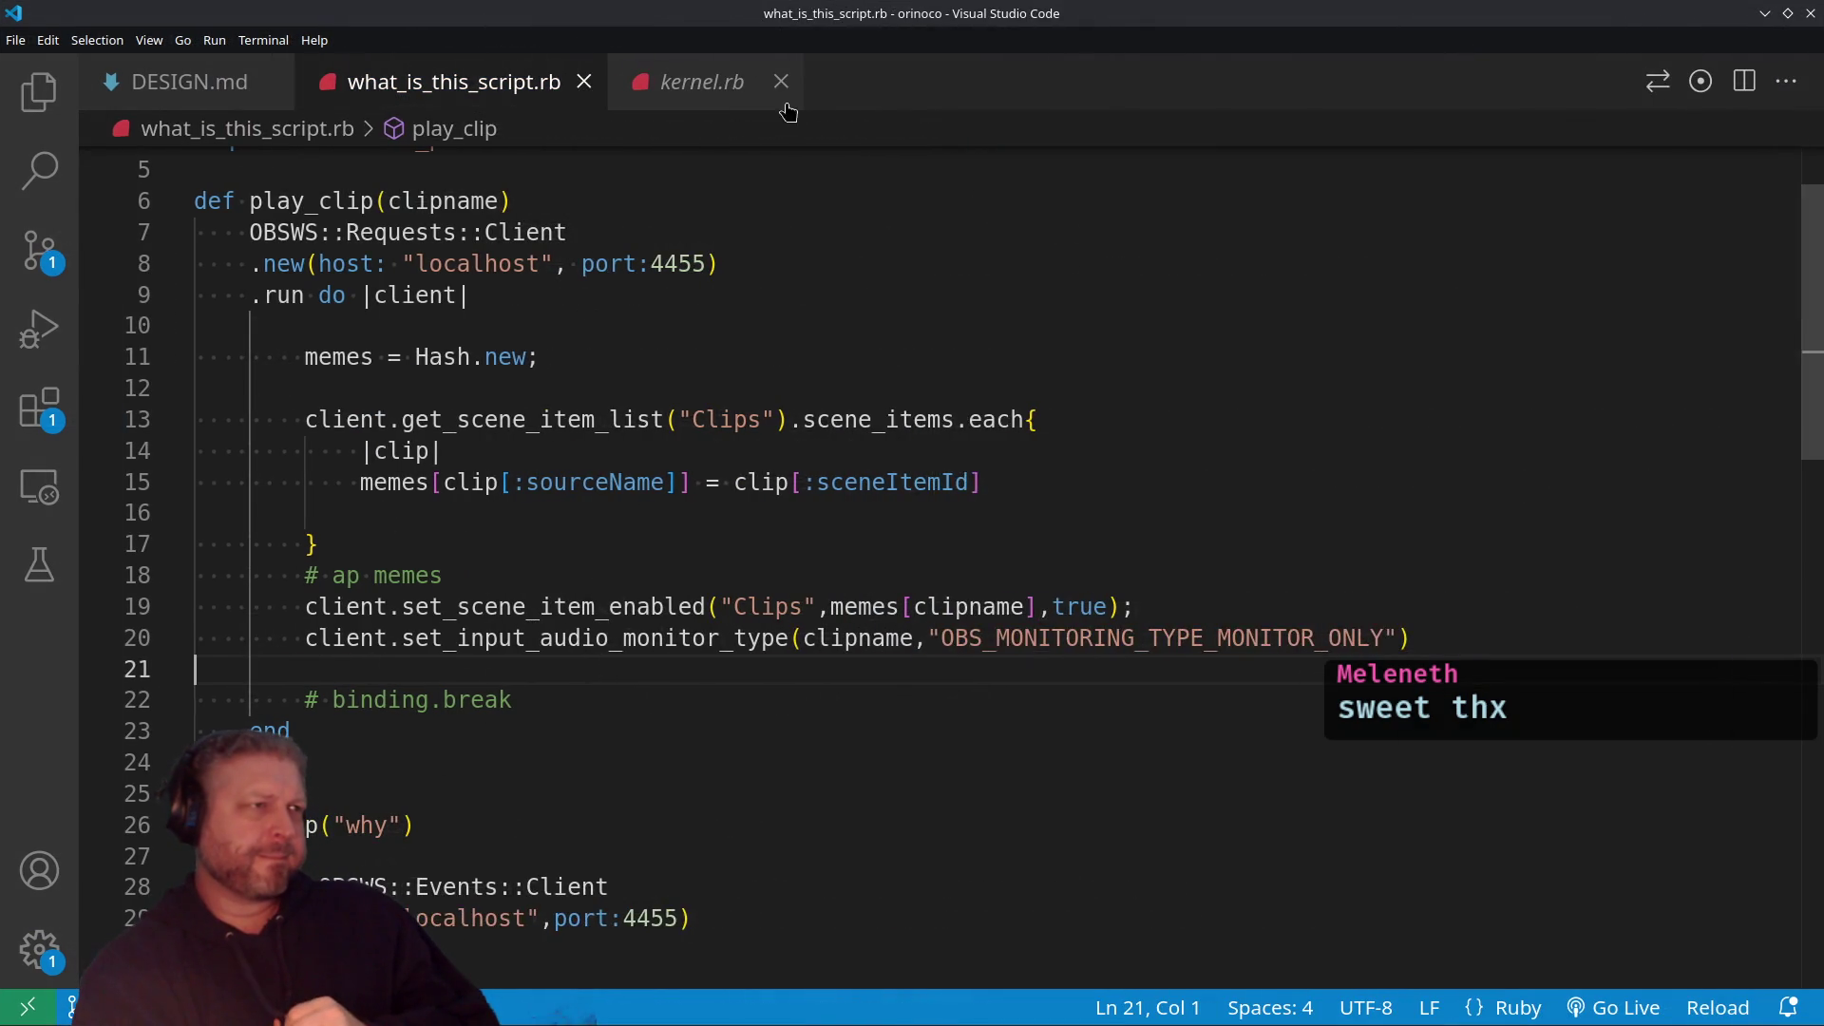
left_click(772, 82)
left_click(778, 82)
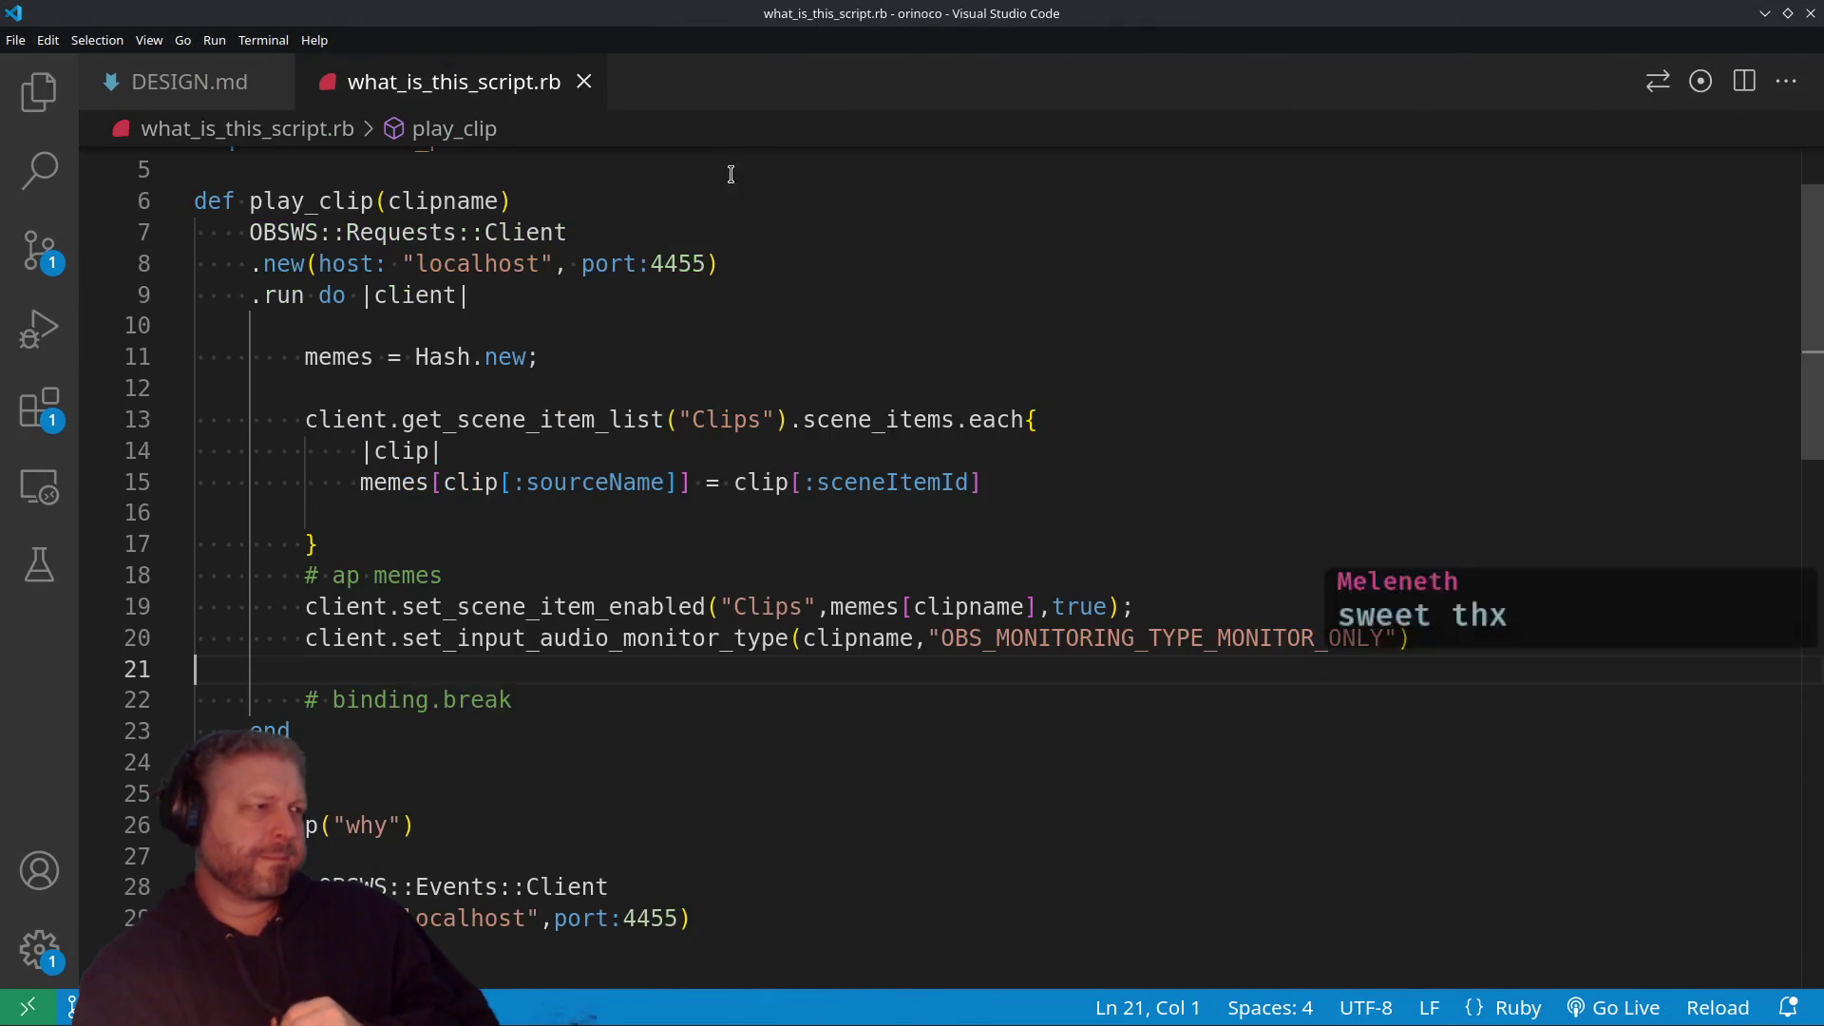
double_click(605, 9)
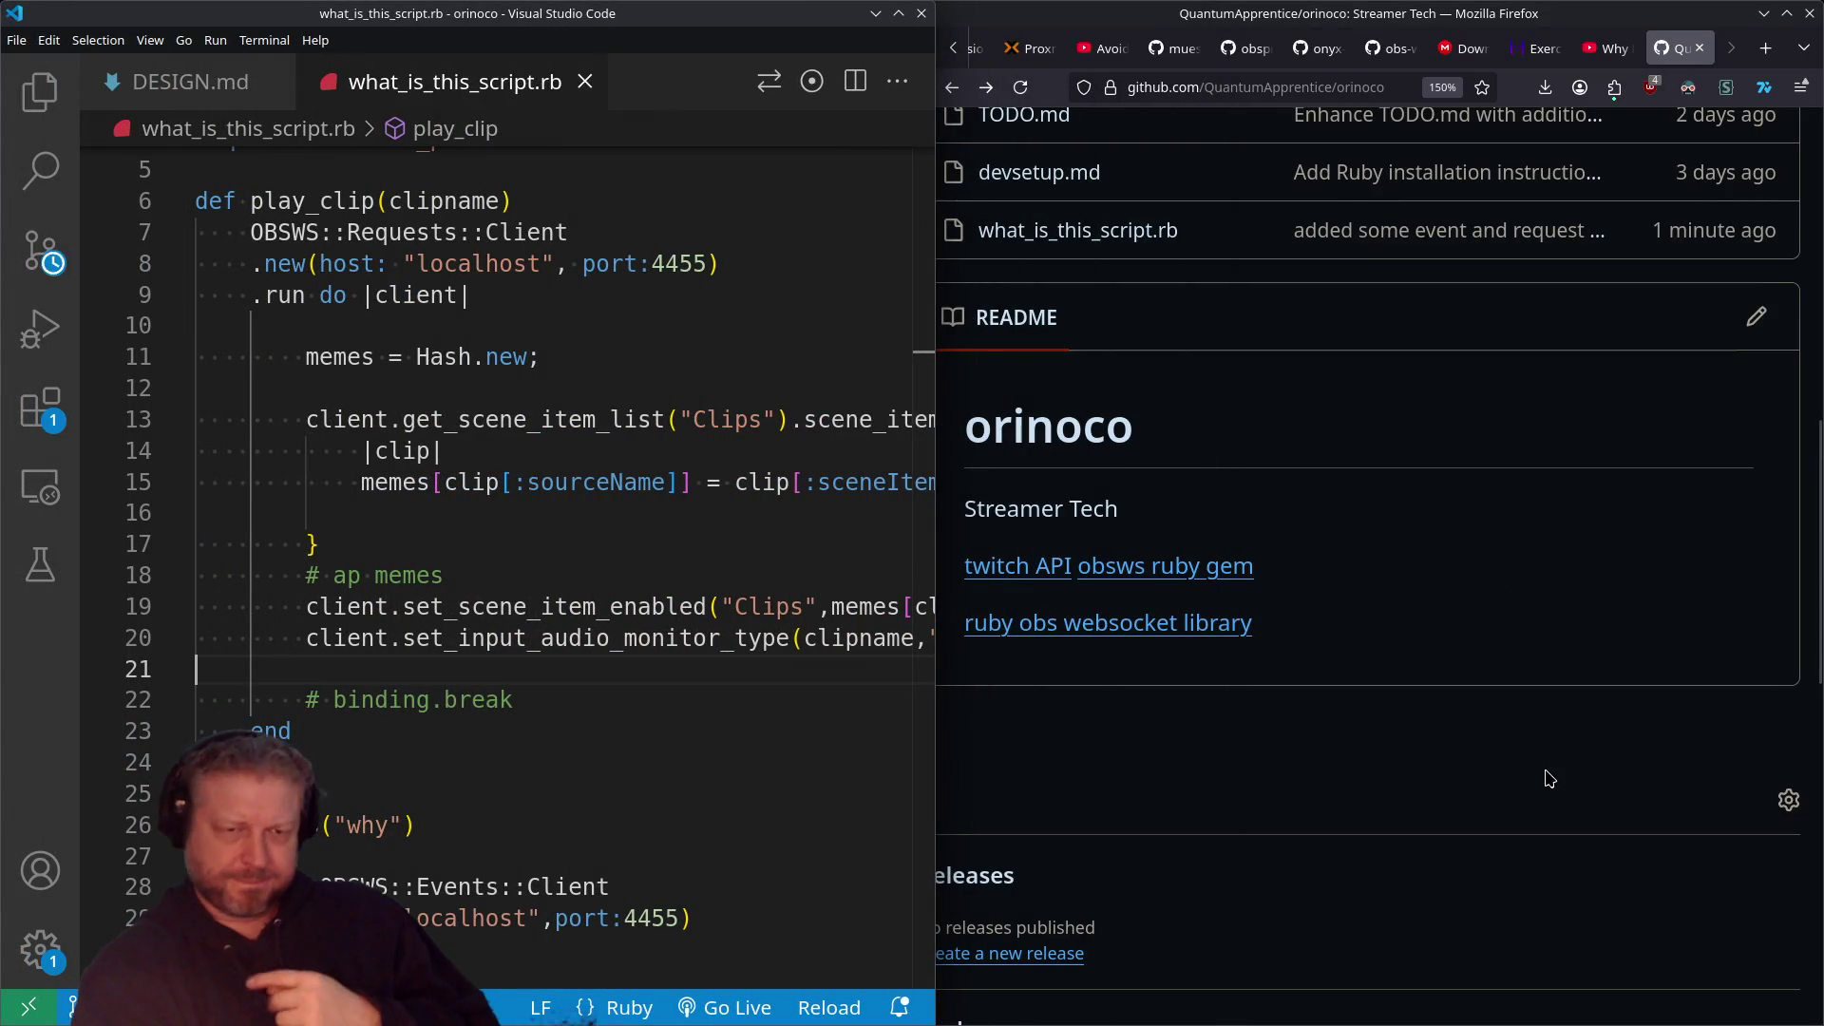
scroll(1145, 52, "down", 5)
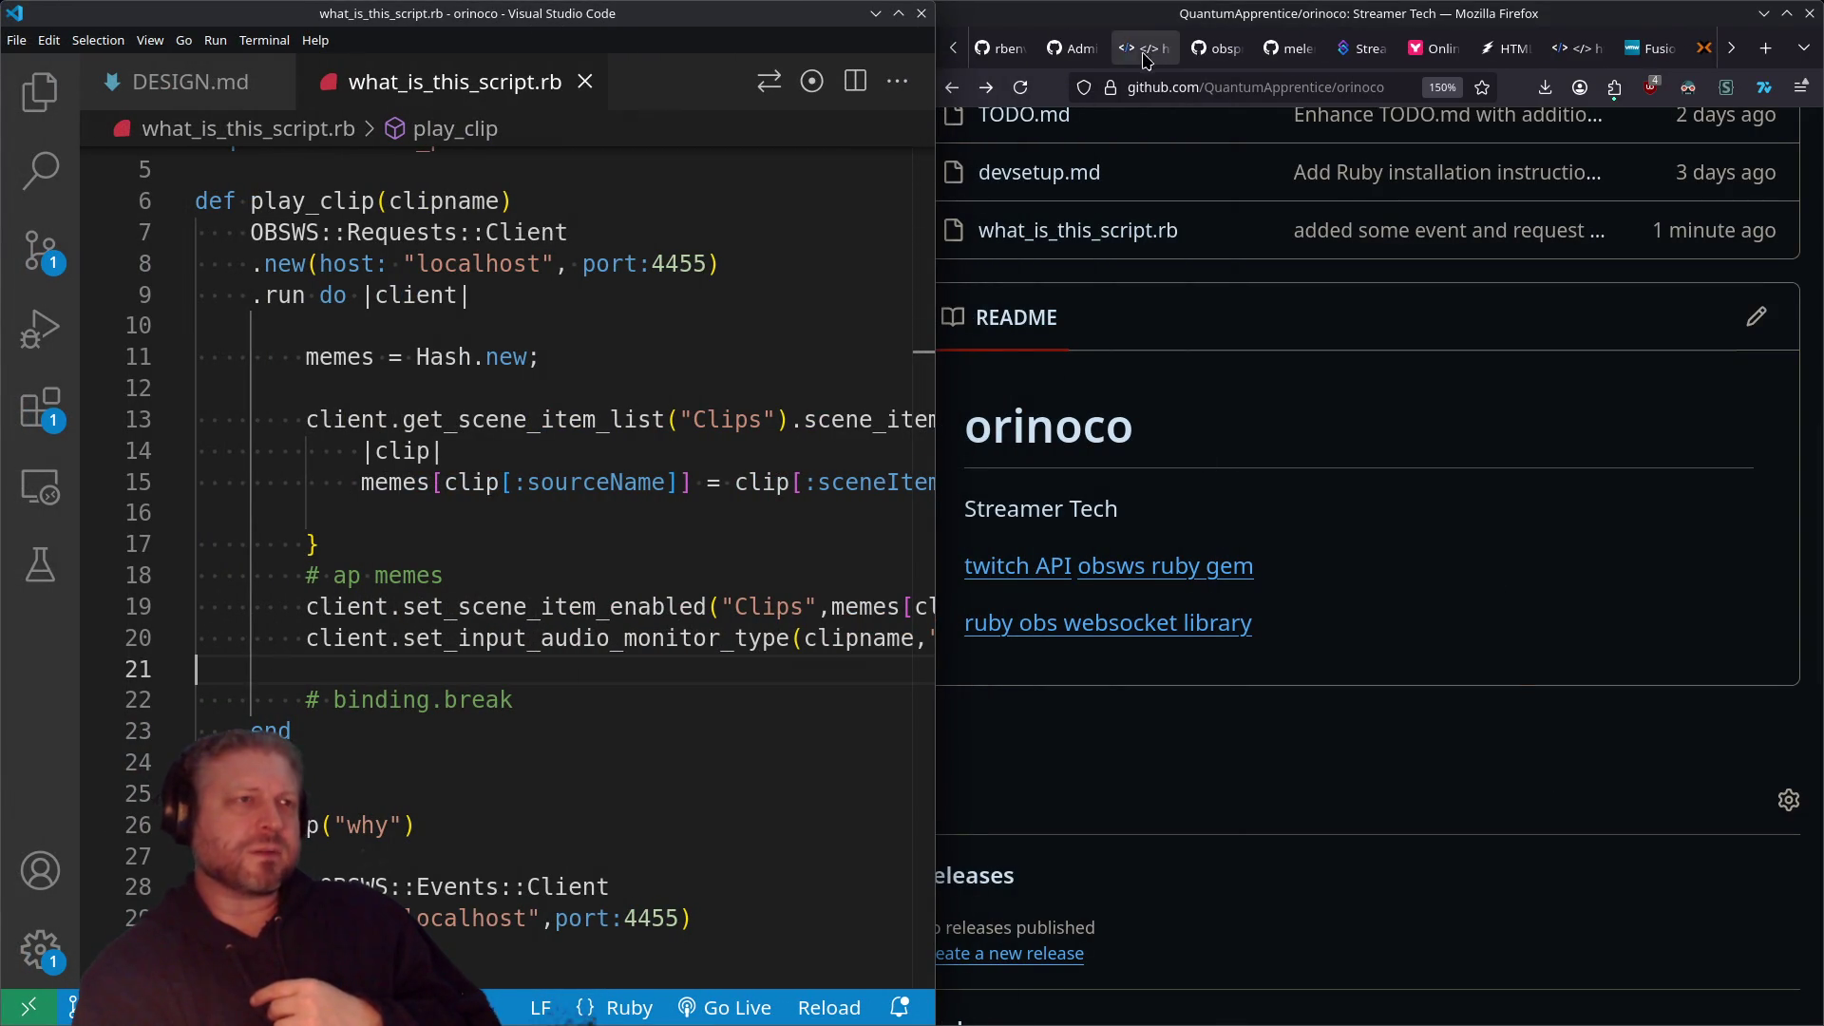
left_click(1510, 48)
Step: Maximize Firefox and play, then pause, the Hotwire intro video
double_click(1482, 13)
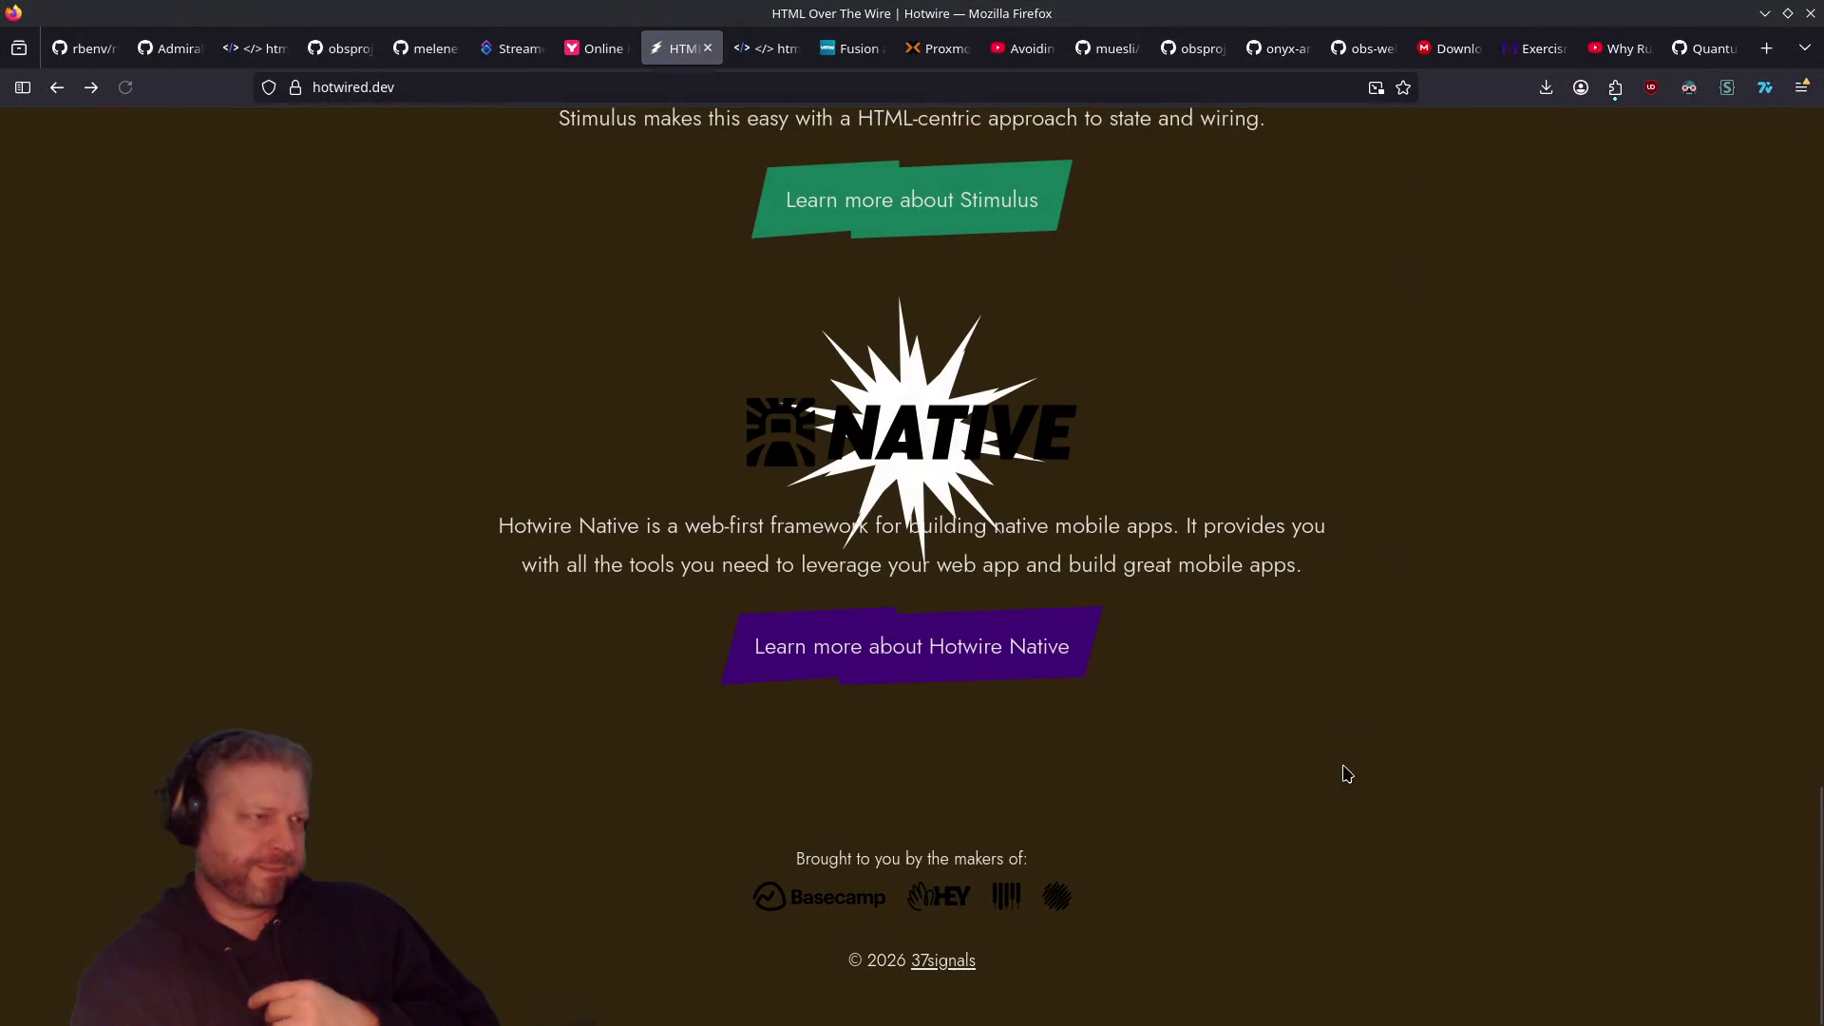
scroll(1195, 664, "up", 5)
scroll(1196, 664, "up", 15)
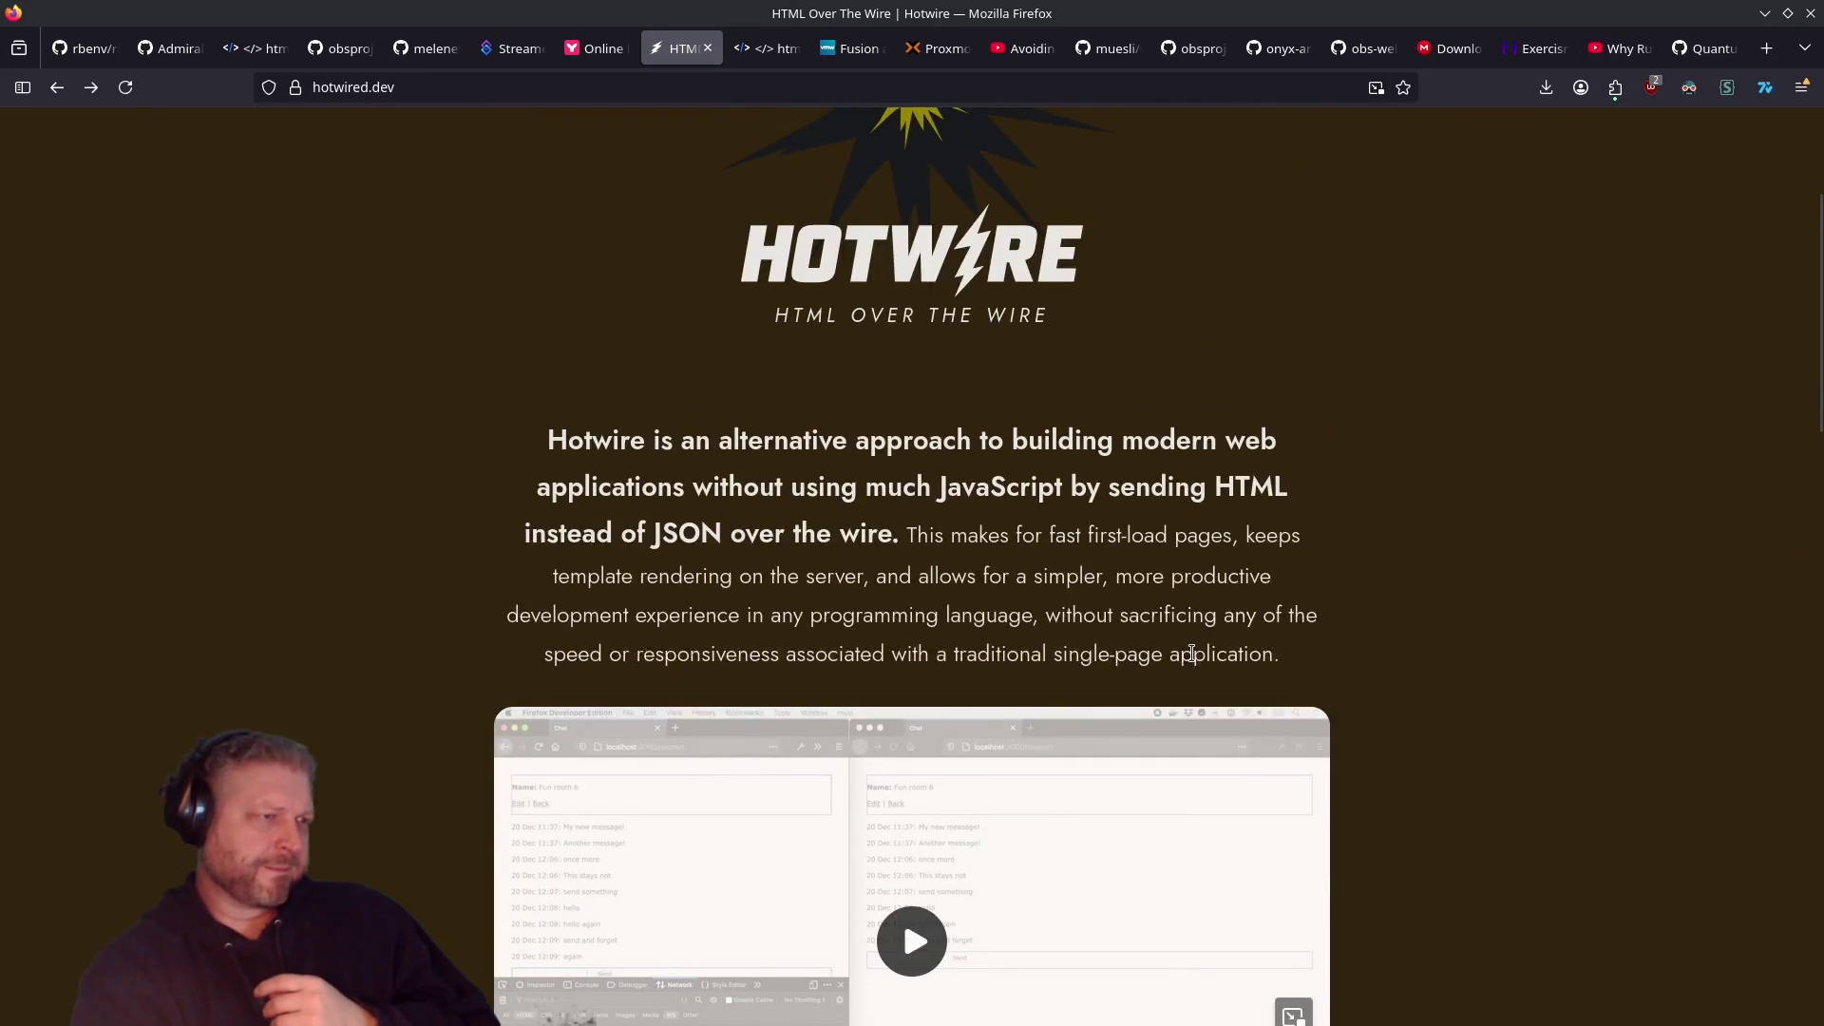
scroll(1023, 561, "down", 4)
left_click(1023, 560)
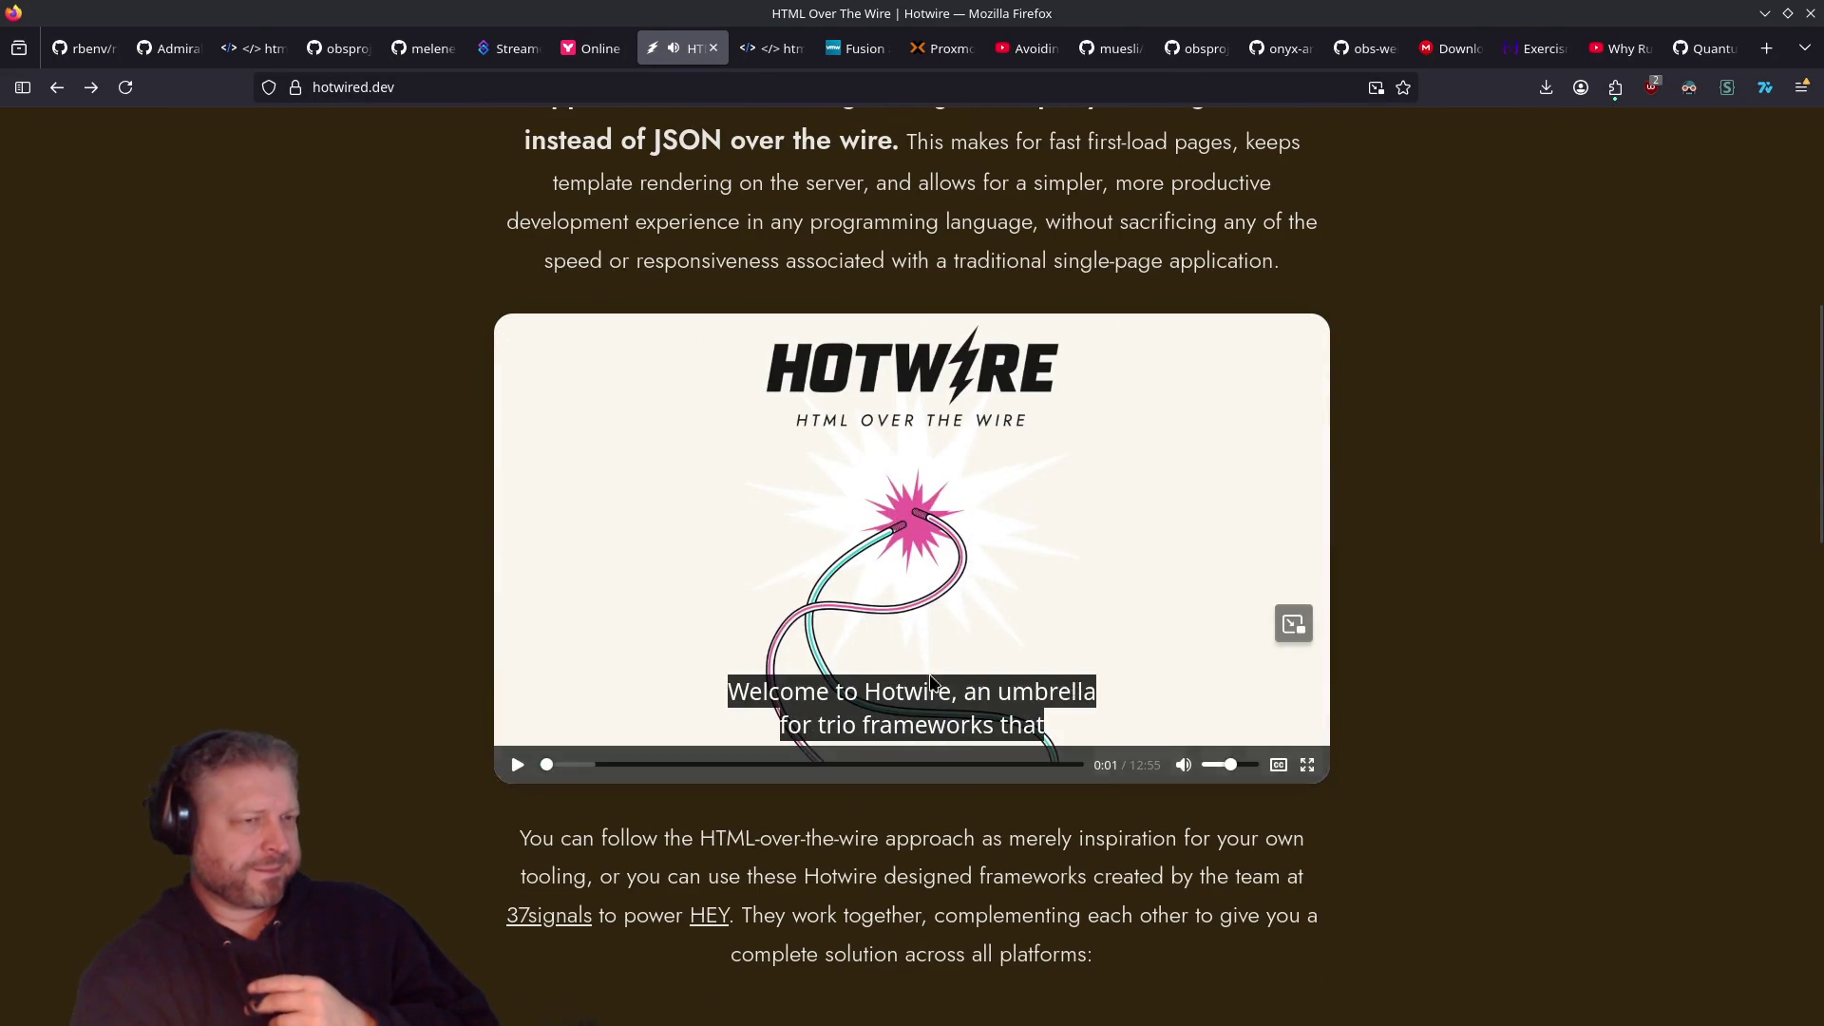
scroll(866, 676, "down", 5)
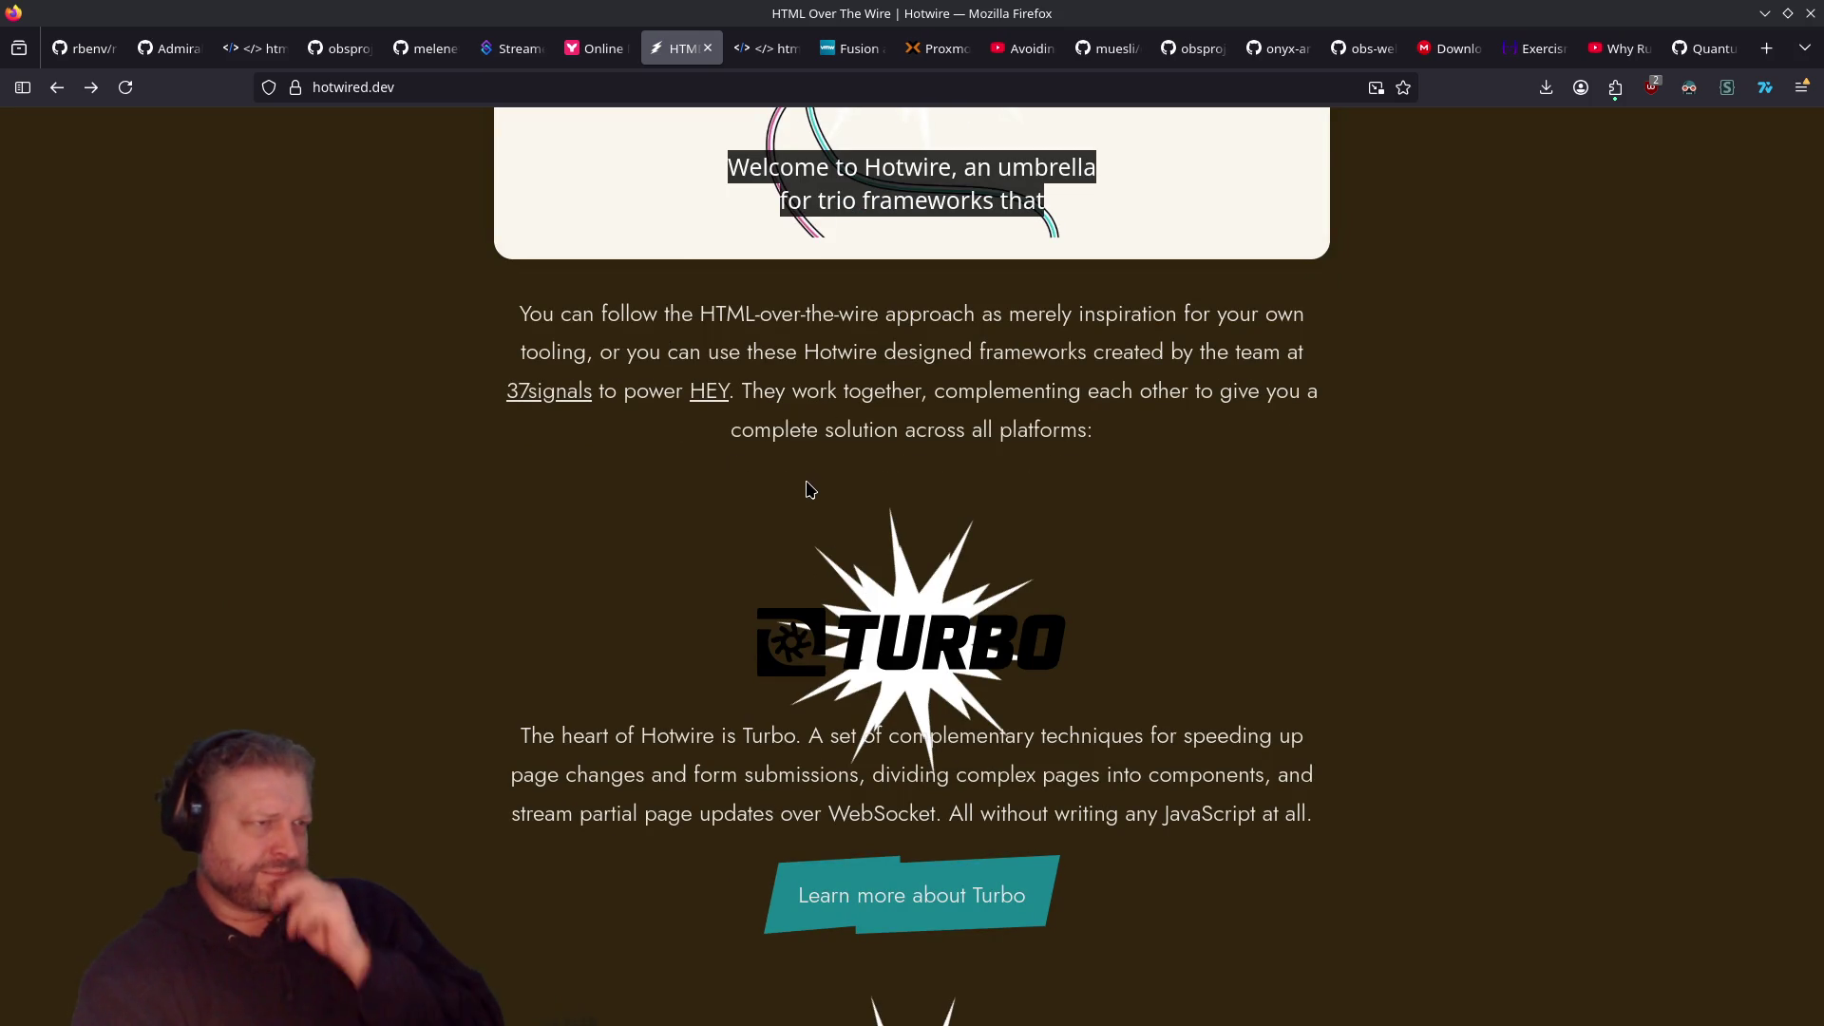
scroll(809, 489, "up", 4)
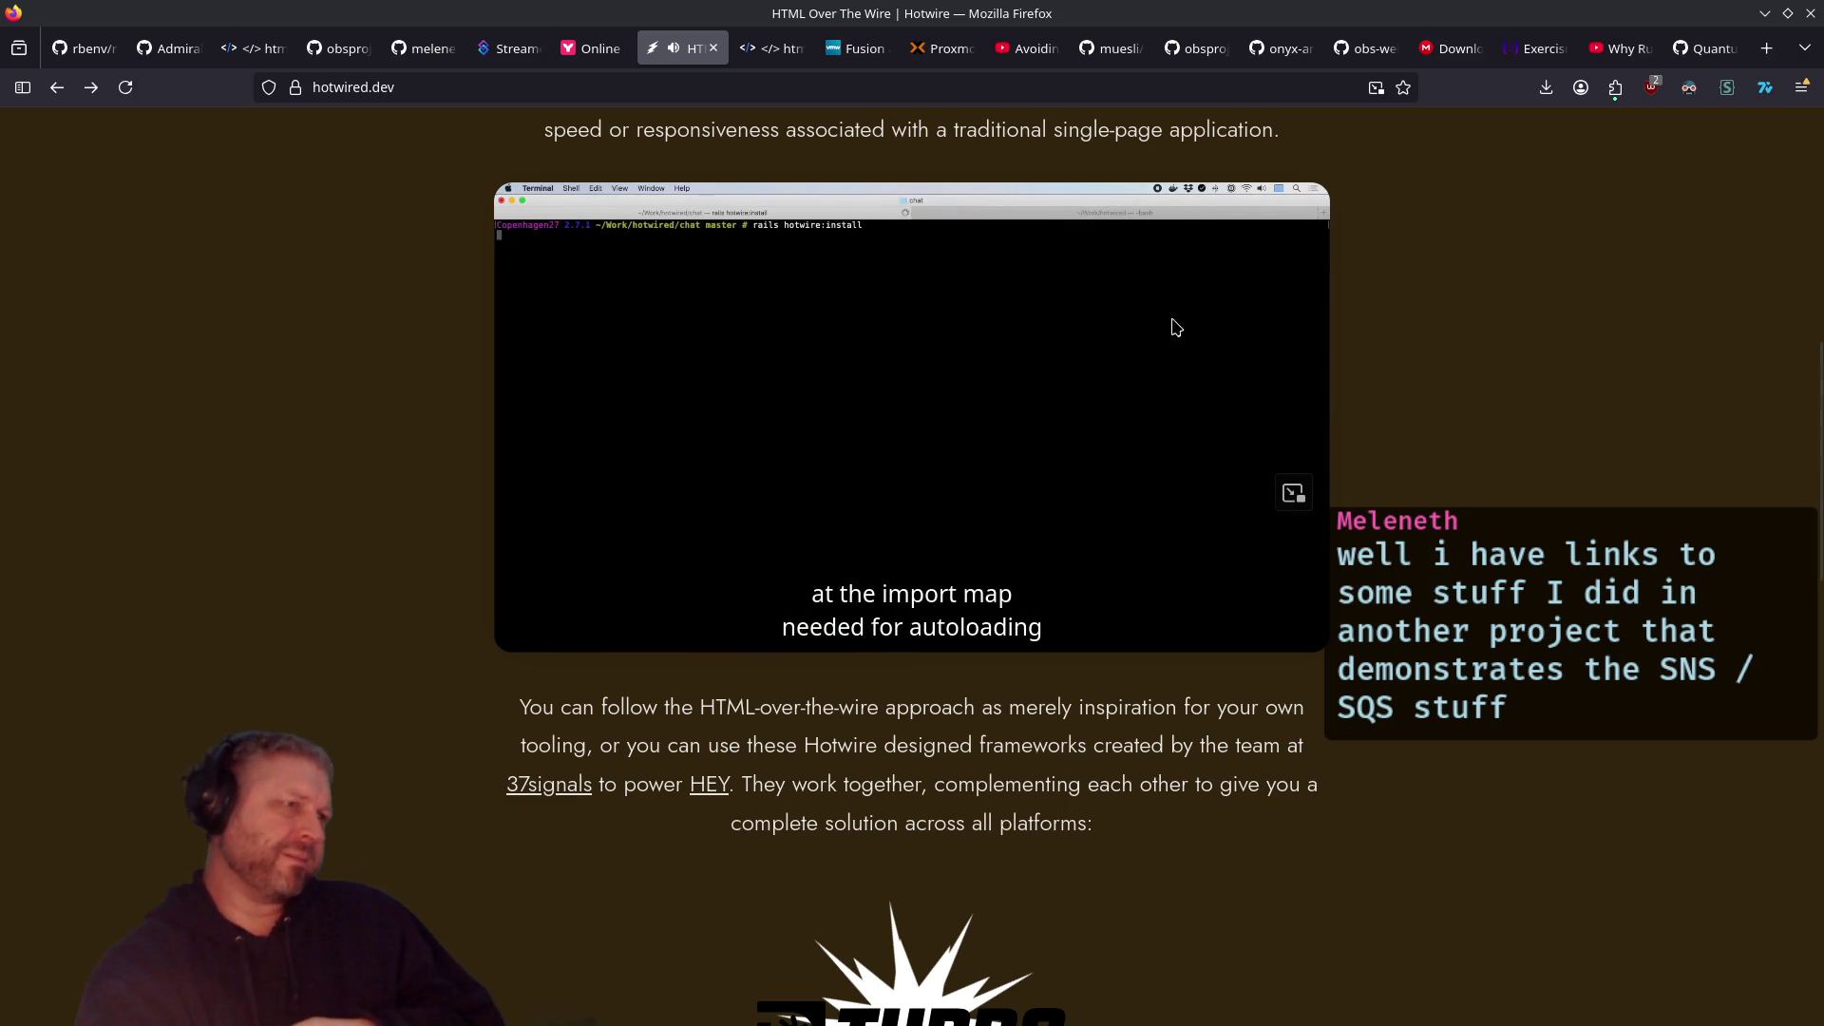
left_click(929, 432)
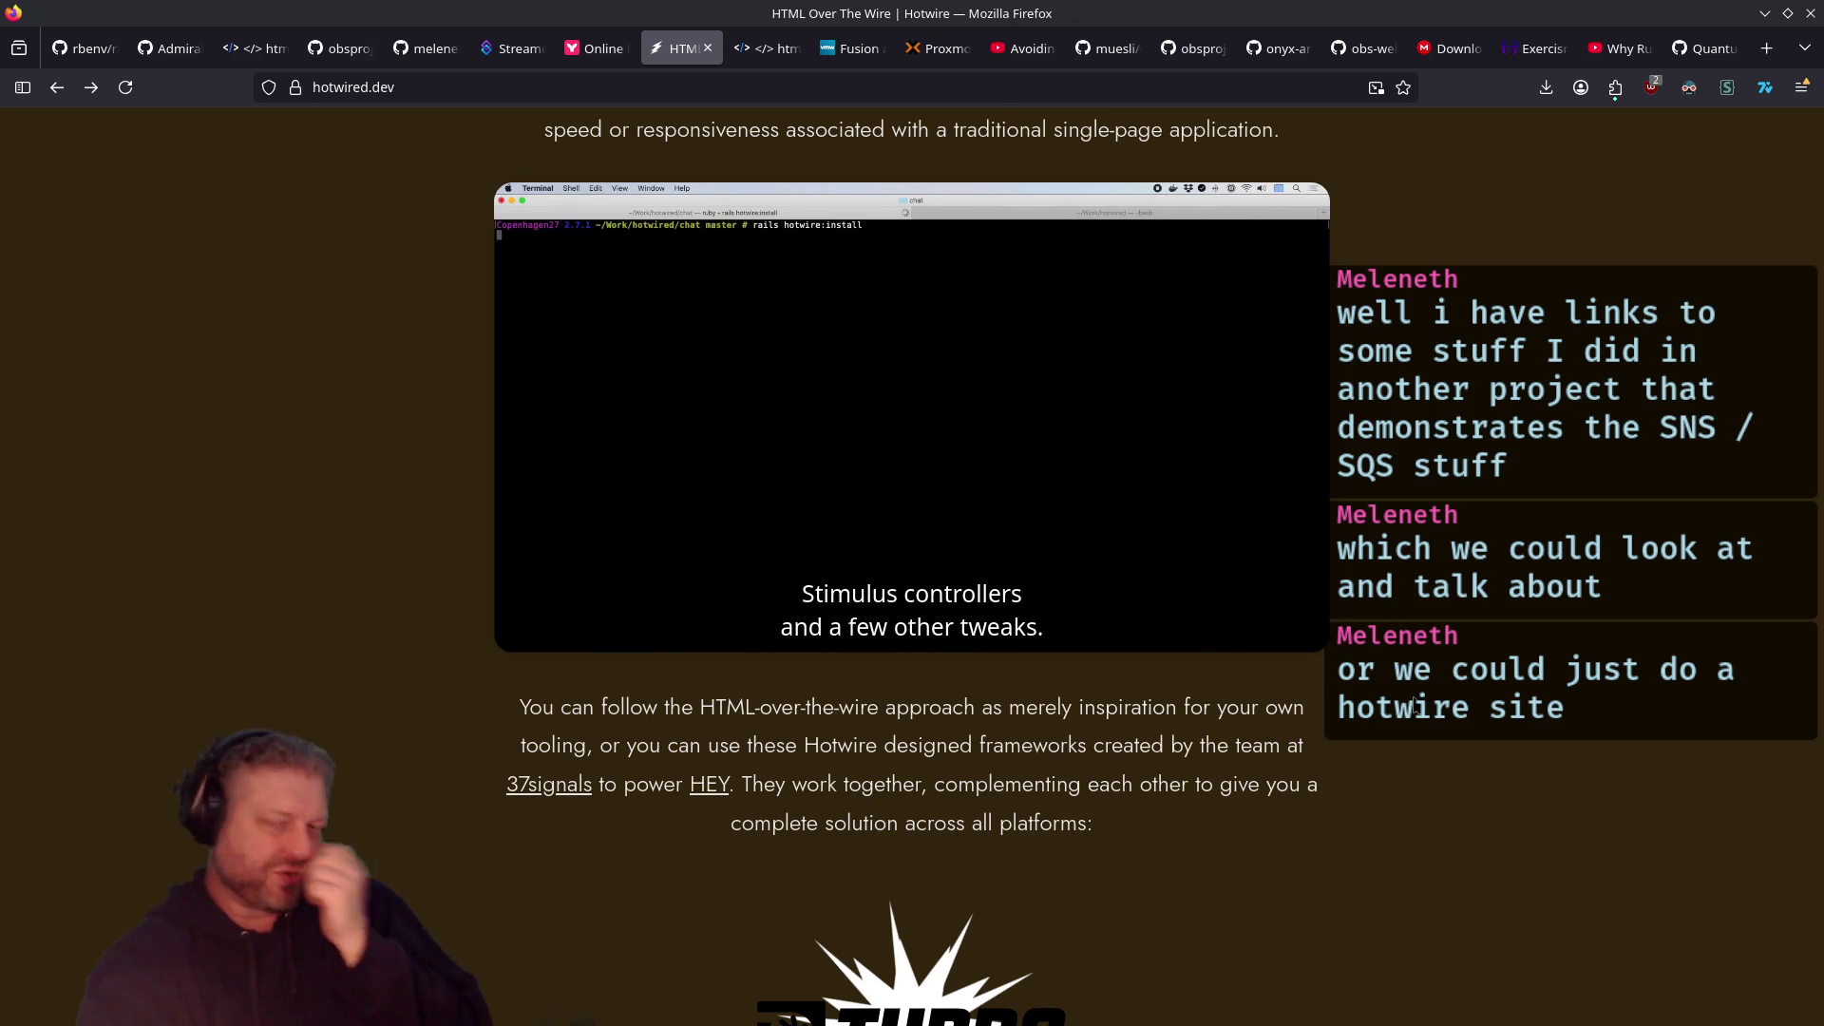
Step: Finish browsing the Hotwire page, then open upstream meleneth/orinoco from the orinoco fork in a new tab
scroll(1359, 632, "down", 3)
scroll(1349, 627, "down", 4)
scroll(1275, 579, "down", 5)
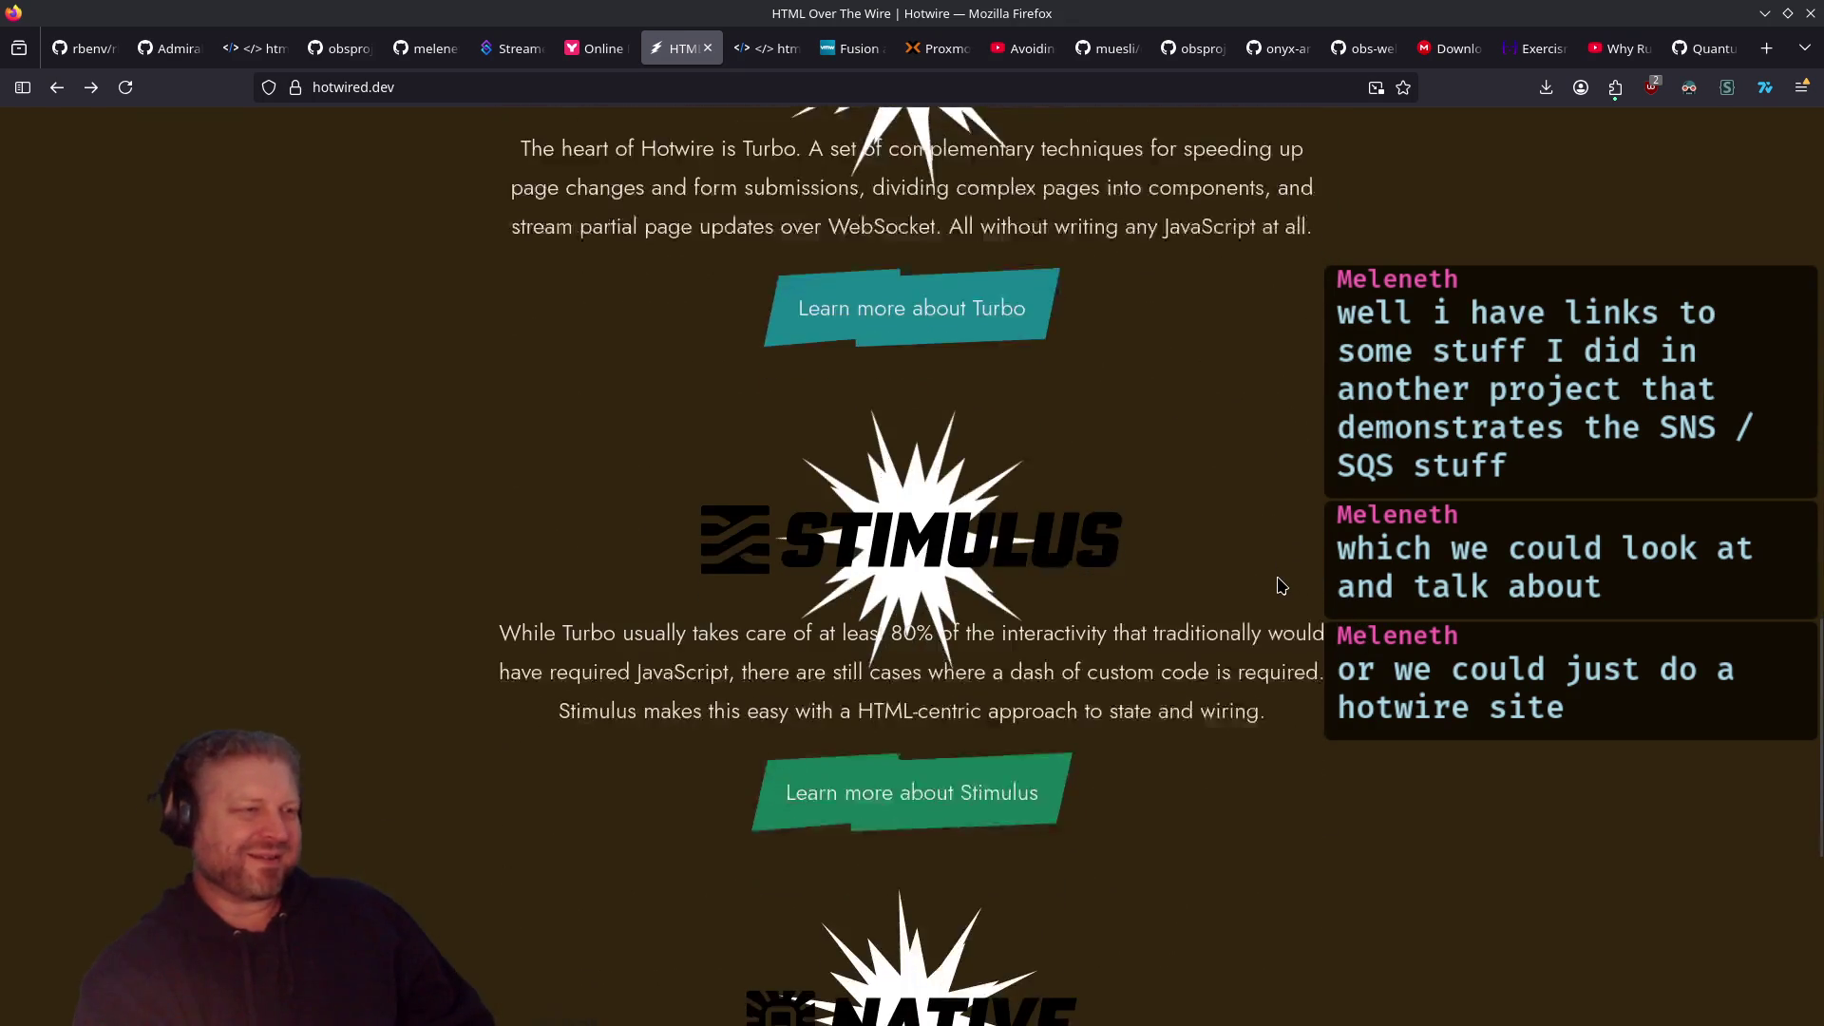
scroll(1275, 580, "down", 4)
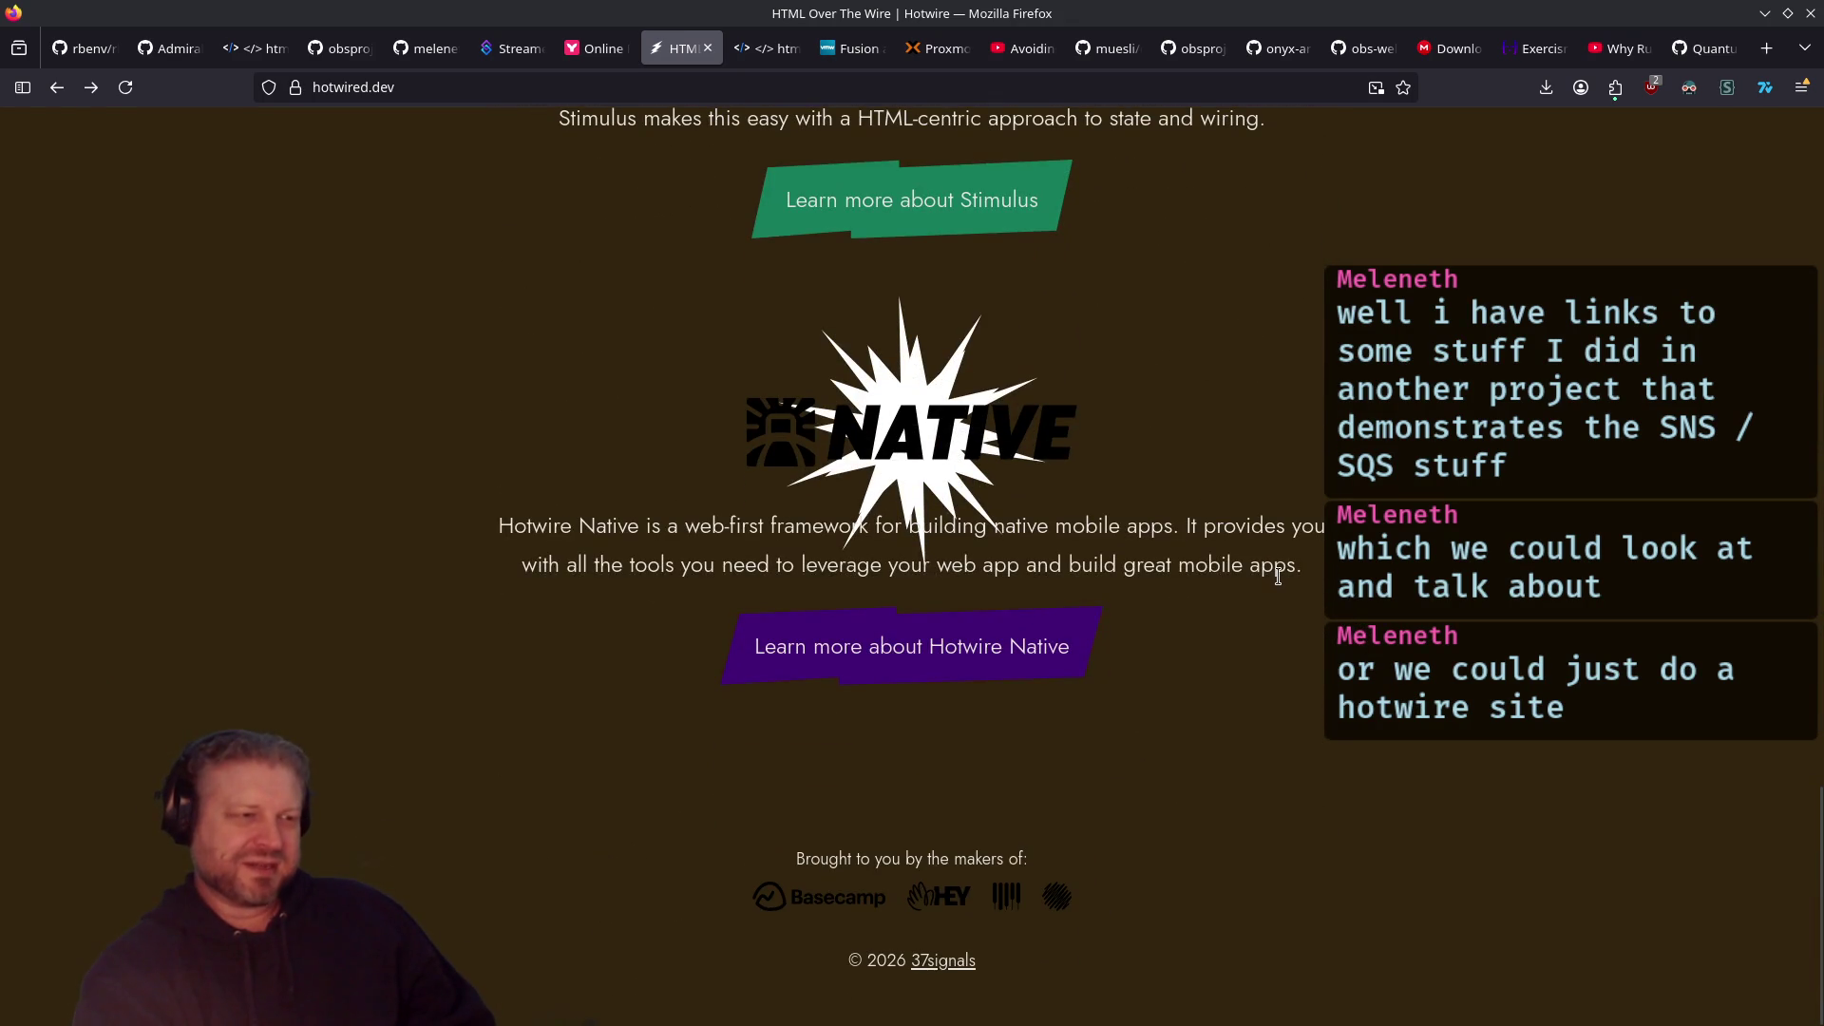
scroll(1278, 578, "up", 15)
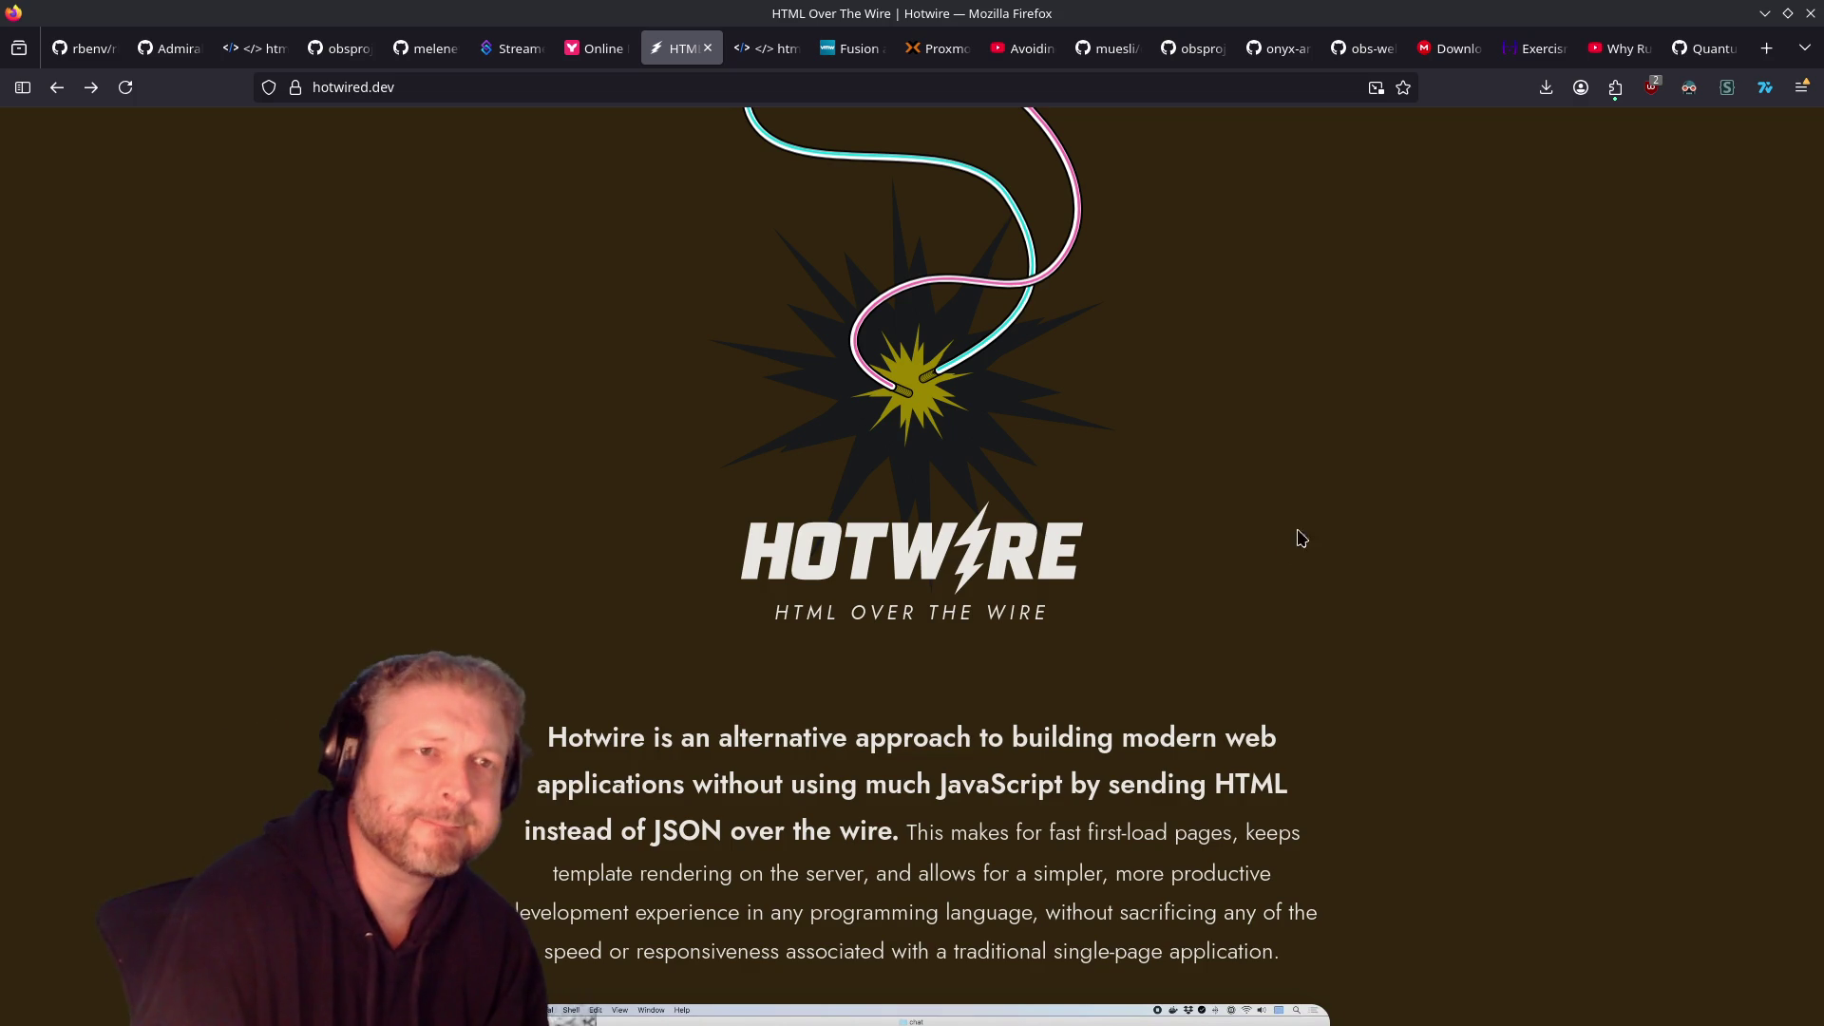
left_click(1742, 57)
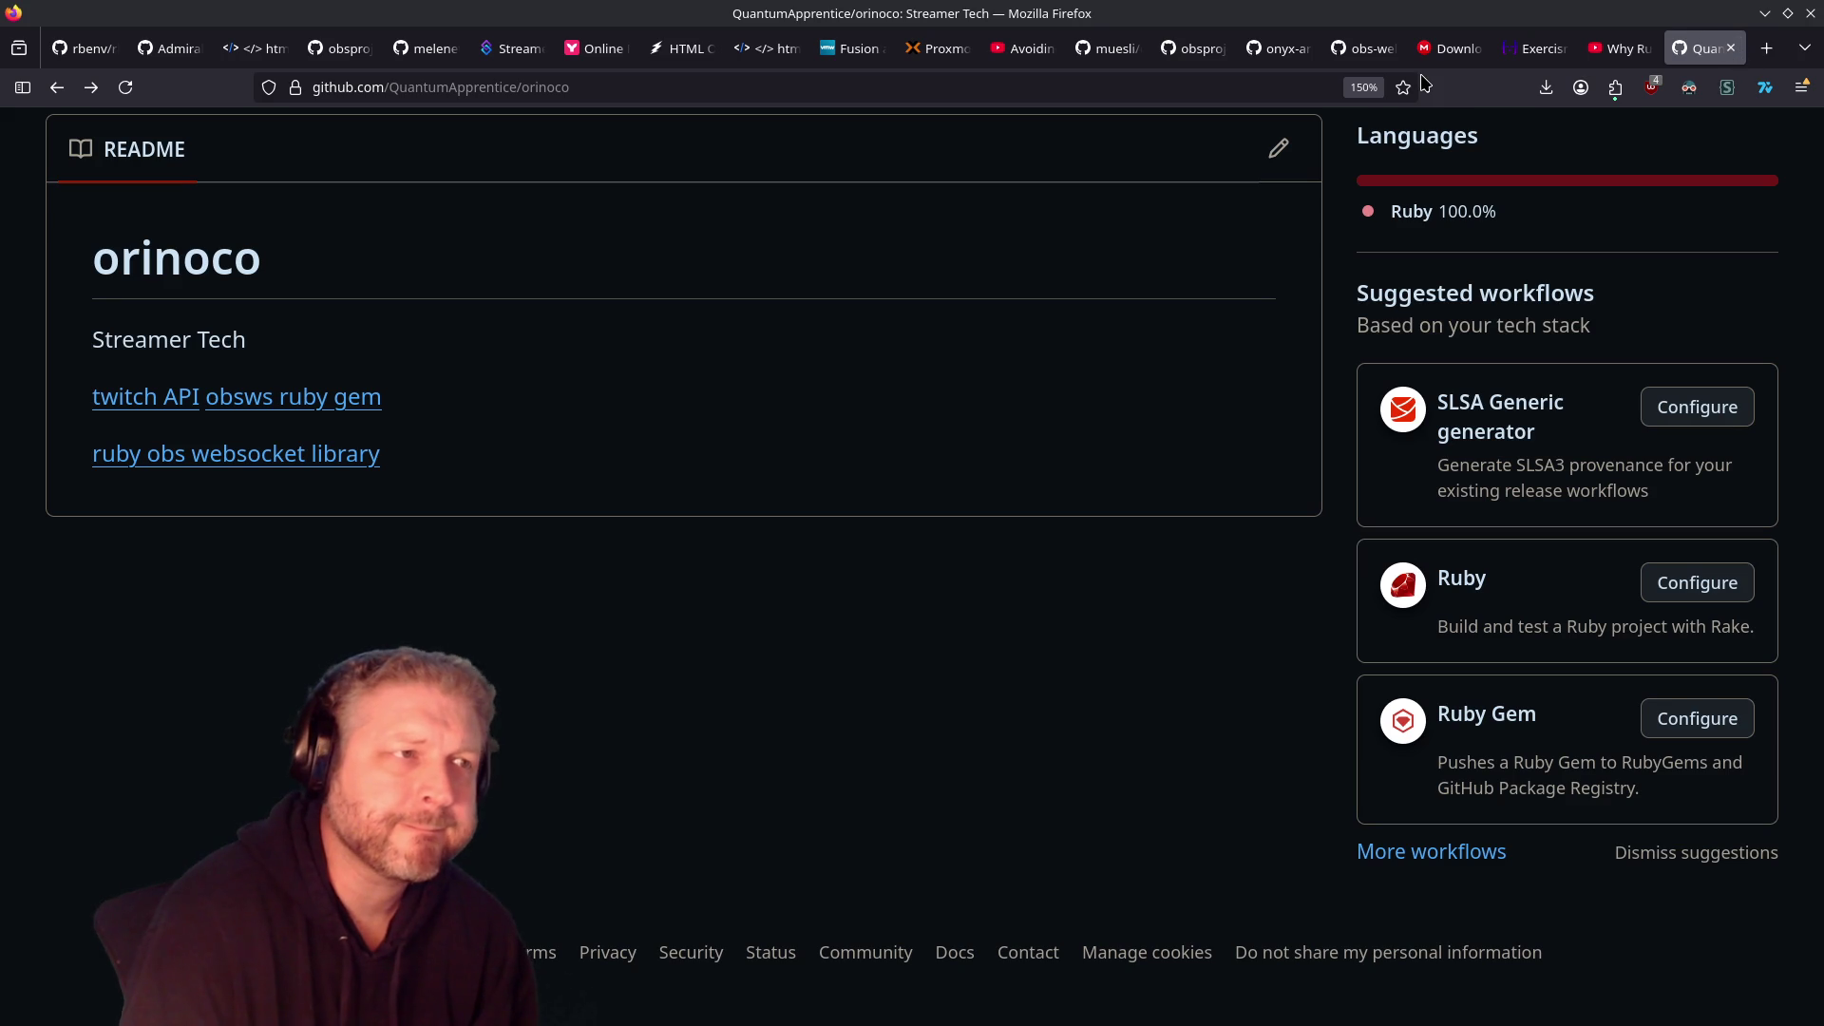
scroll(851, 493, "up", 10)
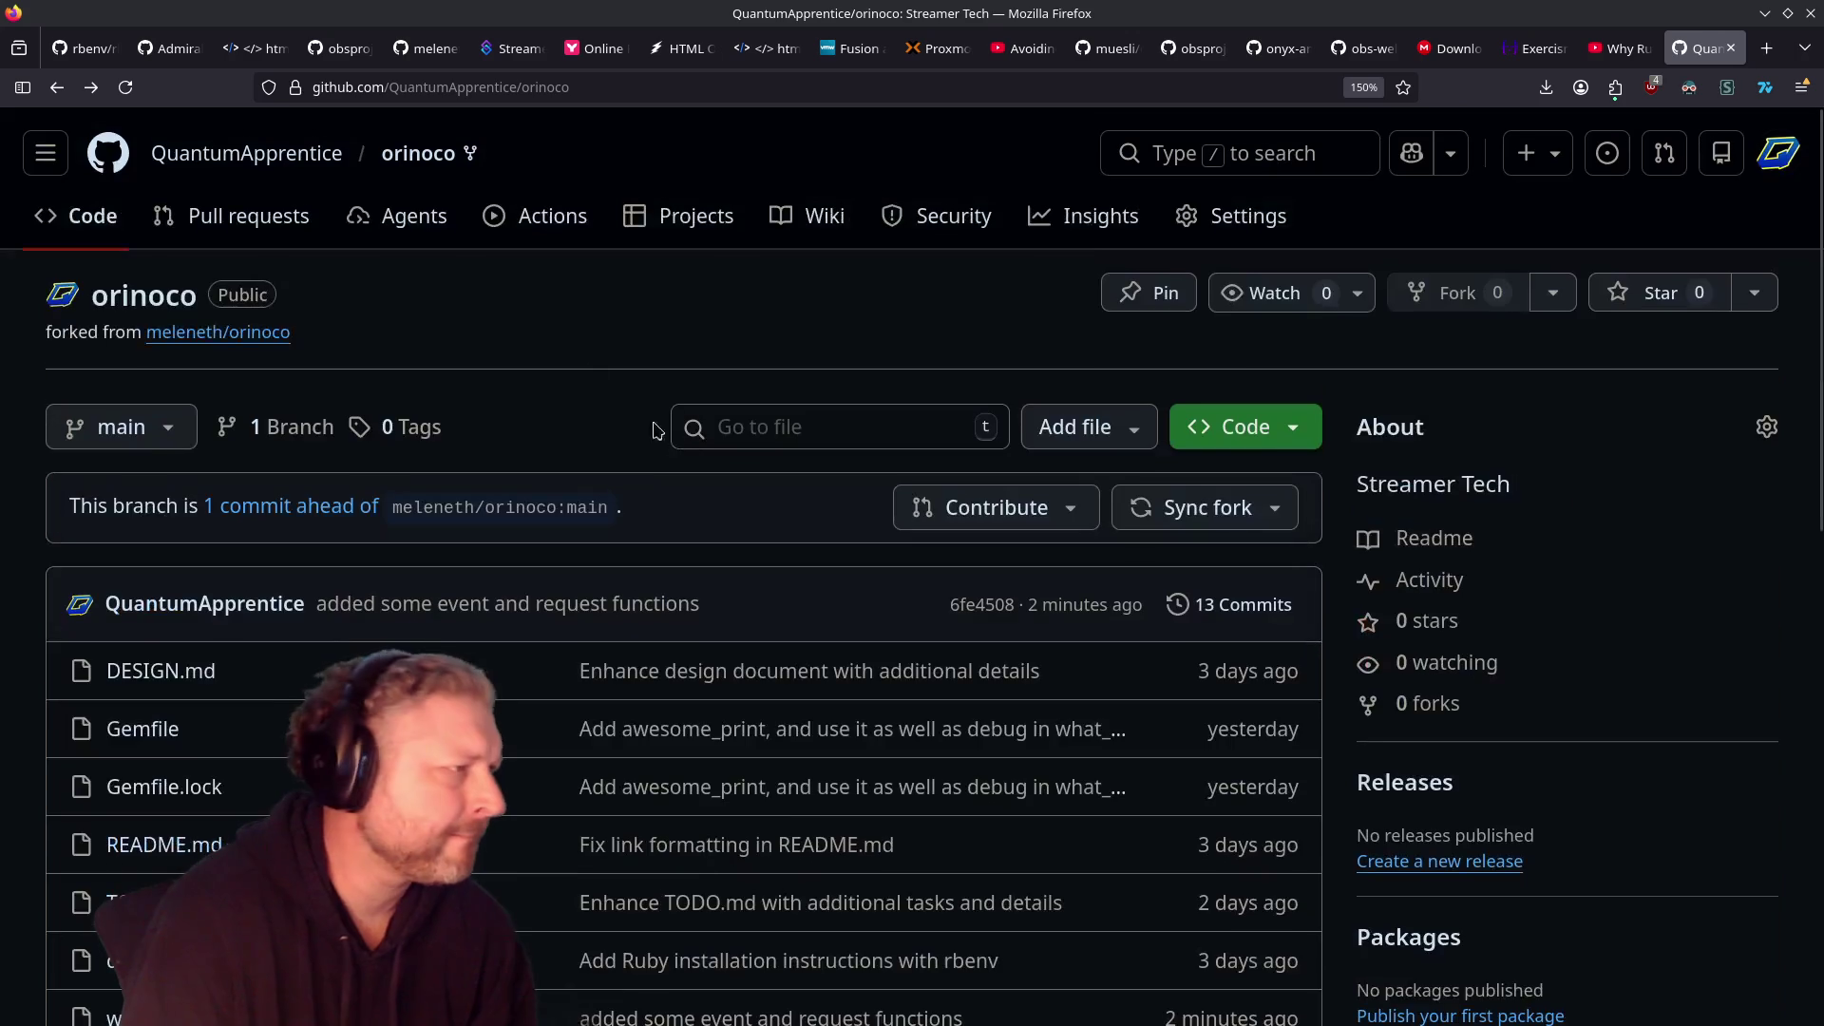
middle_click(201, 339)
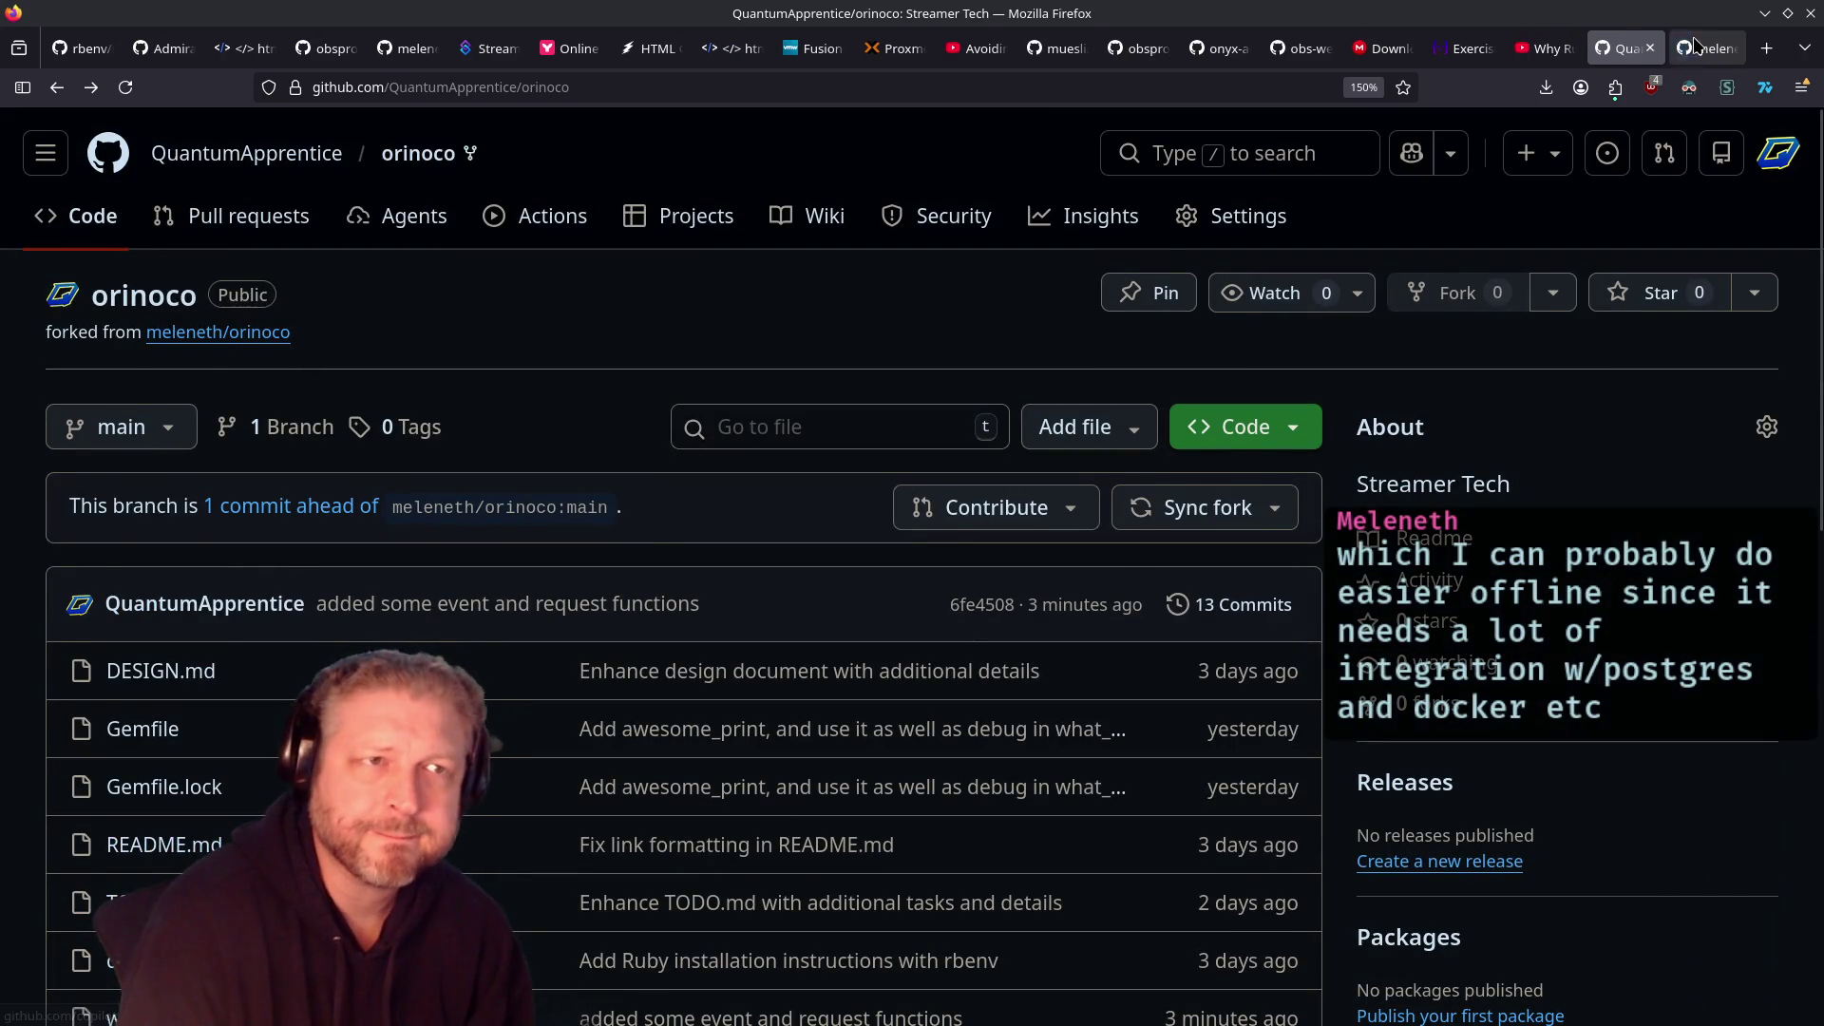
left_click(1685, 48)
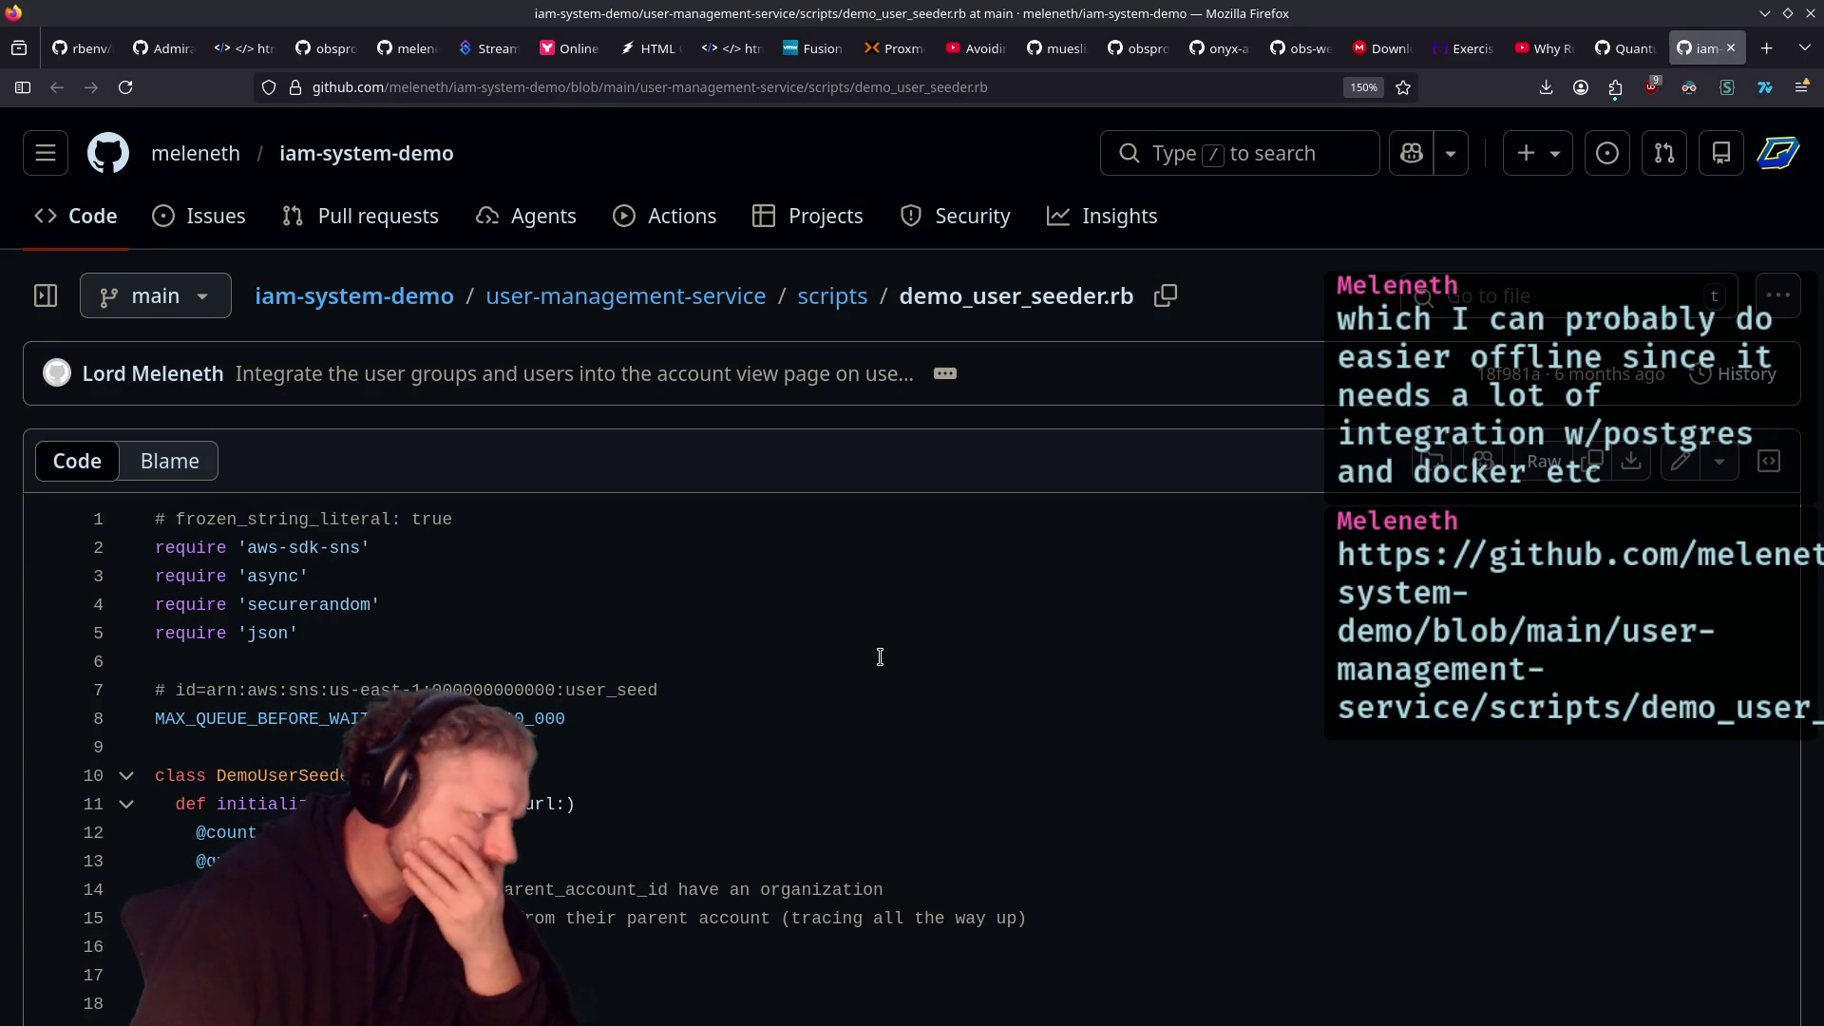
Step: Scroll through demo_user_seeder.rb's opening lines, showing the DemoUserSeeder class and its SNS client
scroll(817, 708, "down", 4)
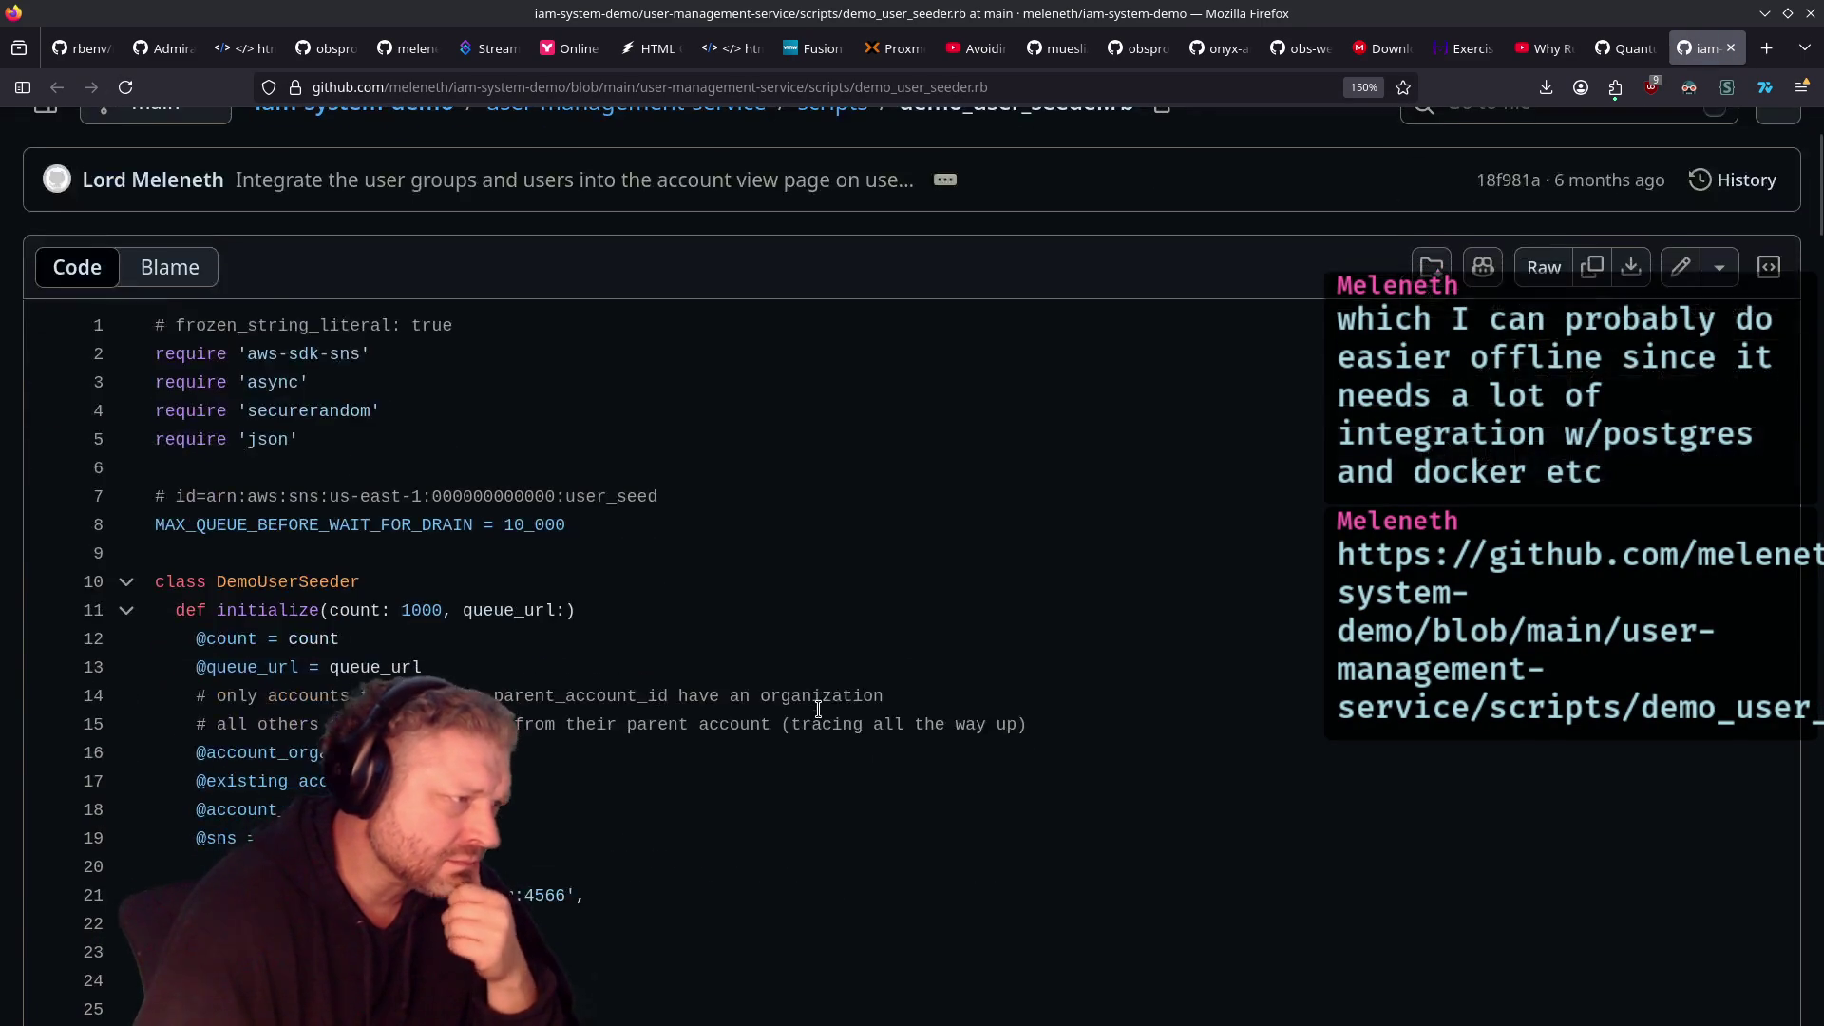
scroll(818, 710, "up", 3)
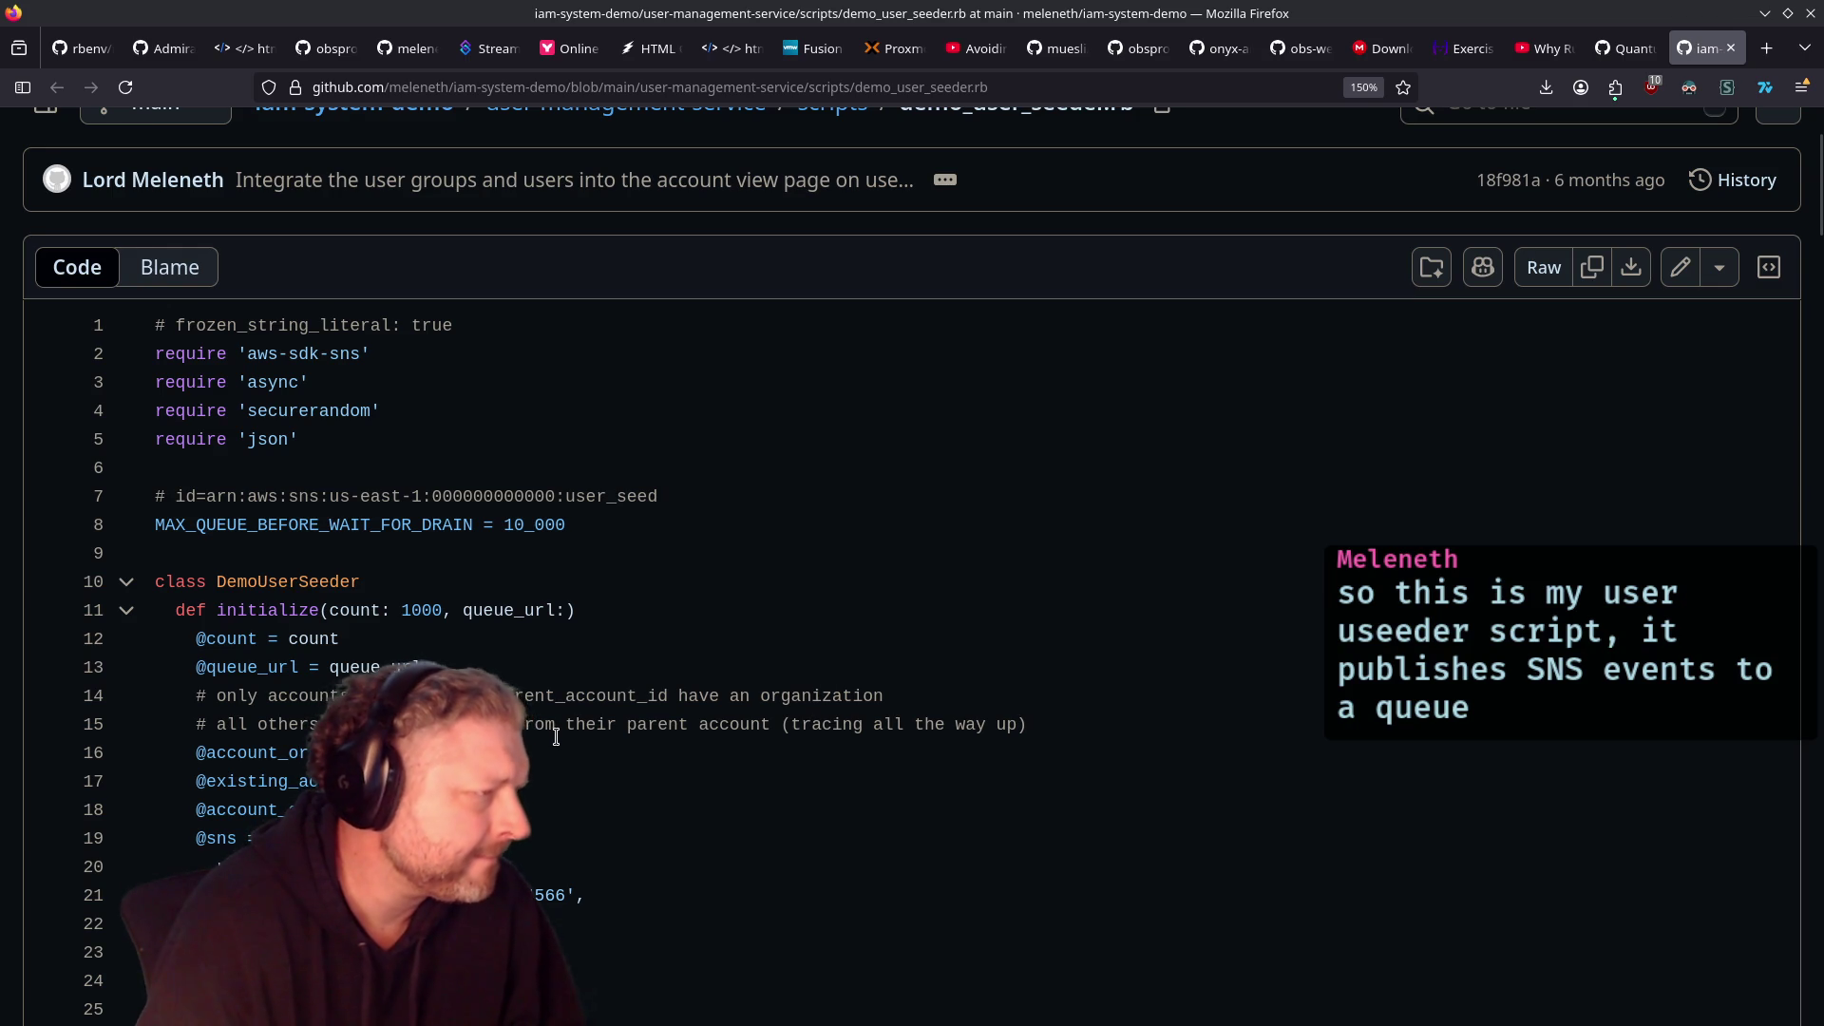
scroll(560, 731, "down", 3)
scroll(578, 703, "up", 4)
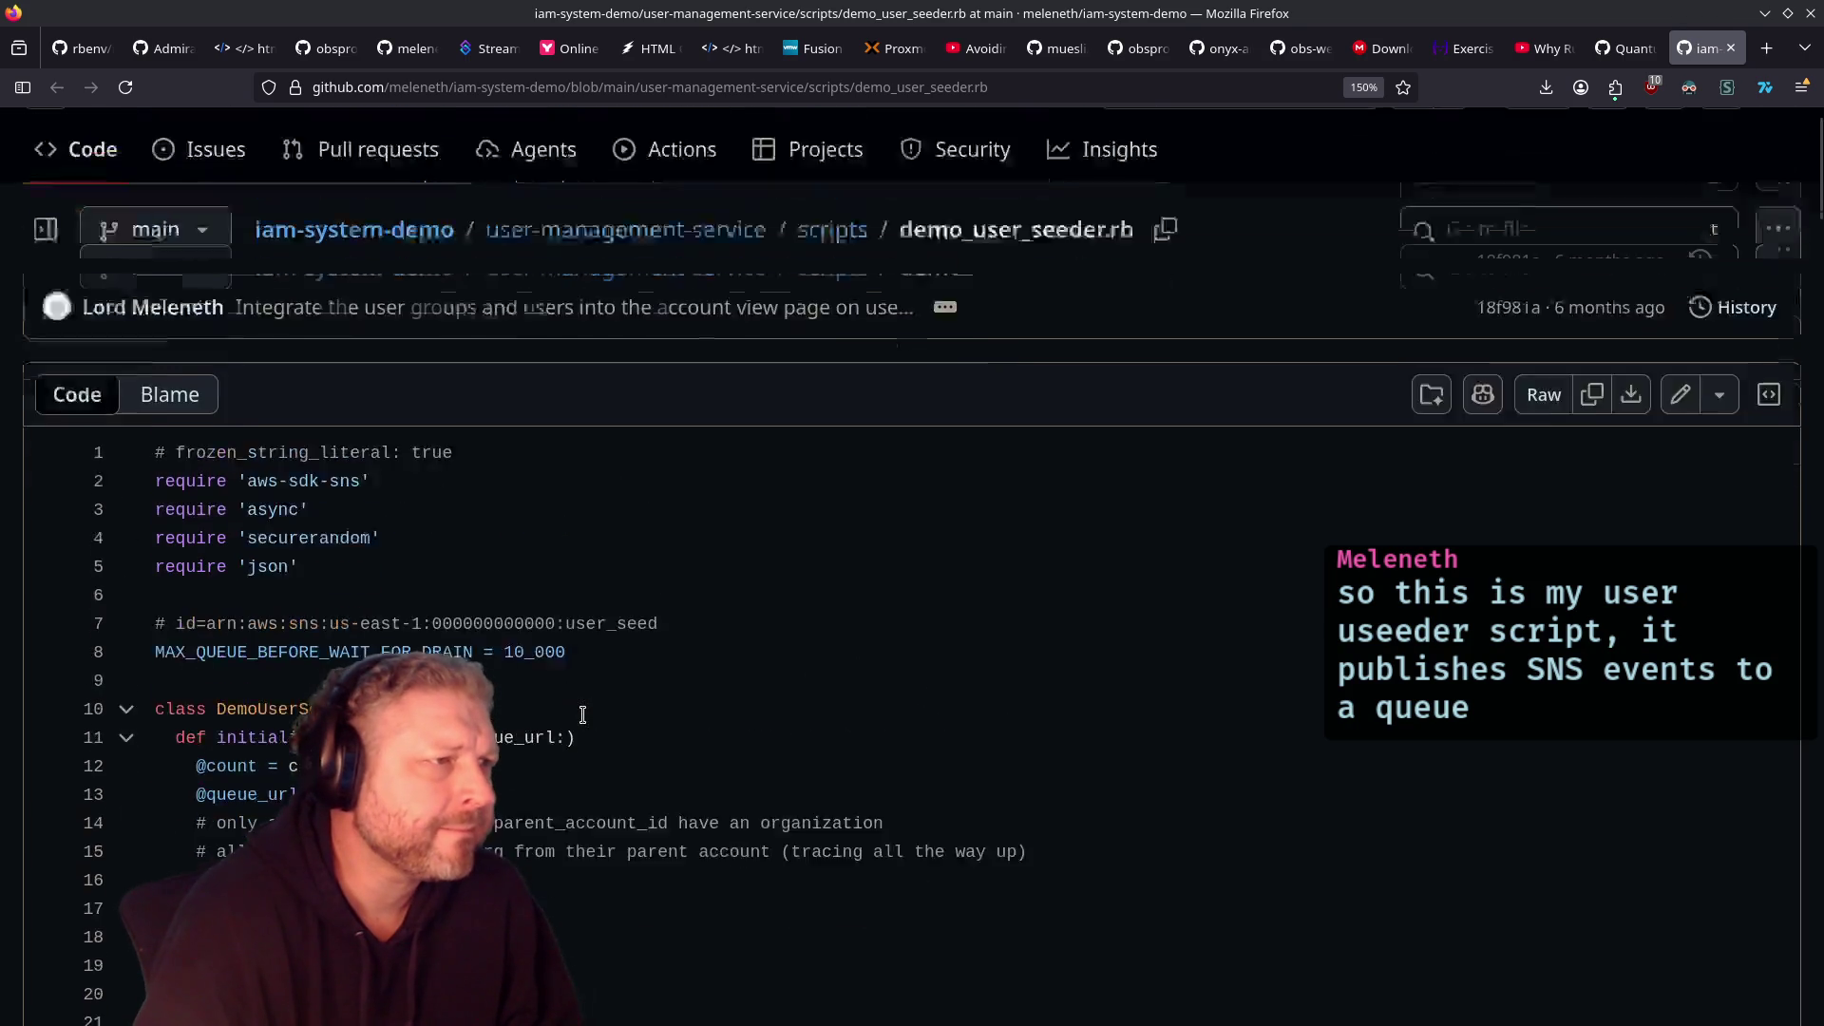
scroll(582, 714, "up", 2)
scroll(583, 717, "down", 5)
scroll(579, 715, "up", 2)
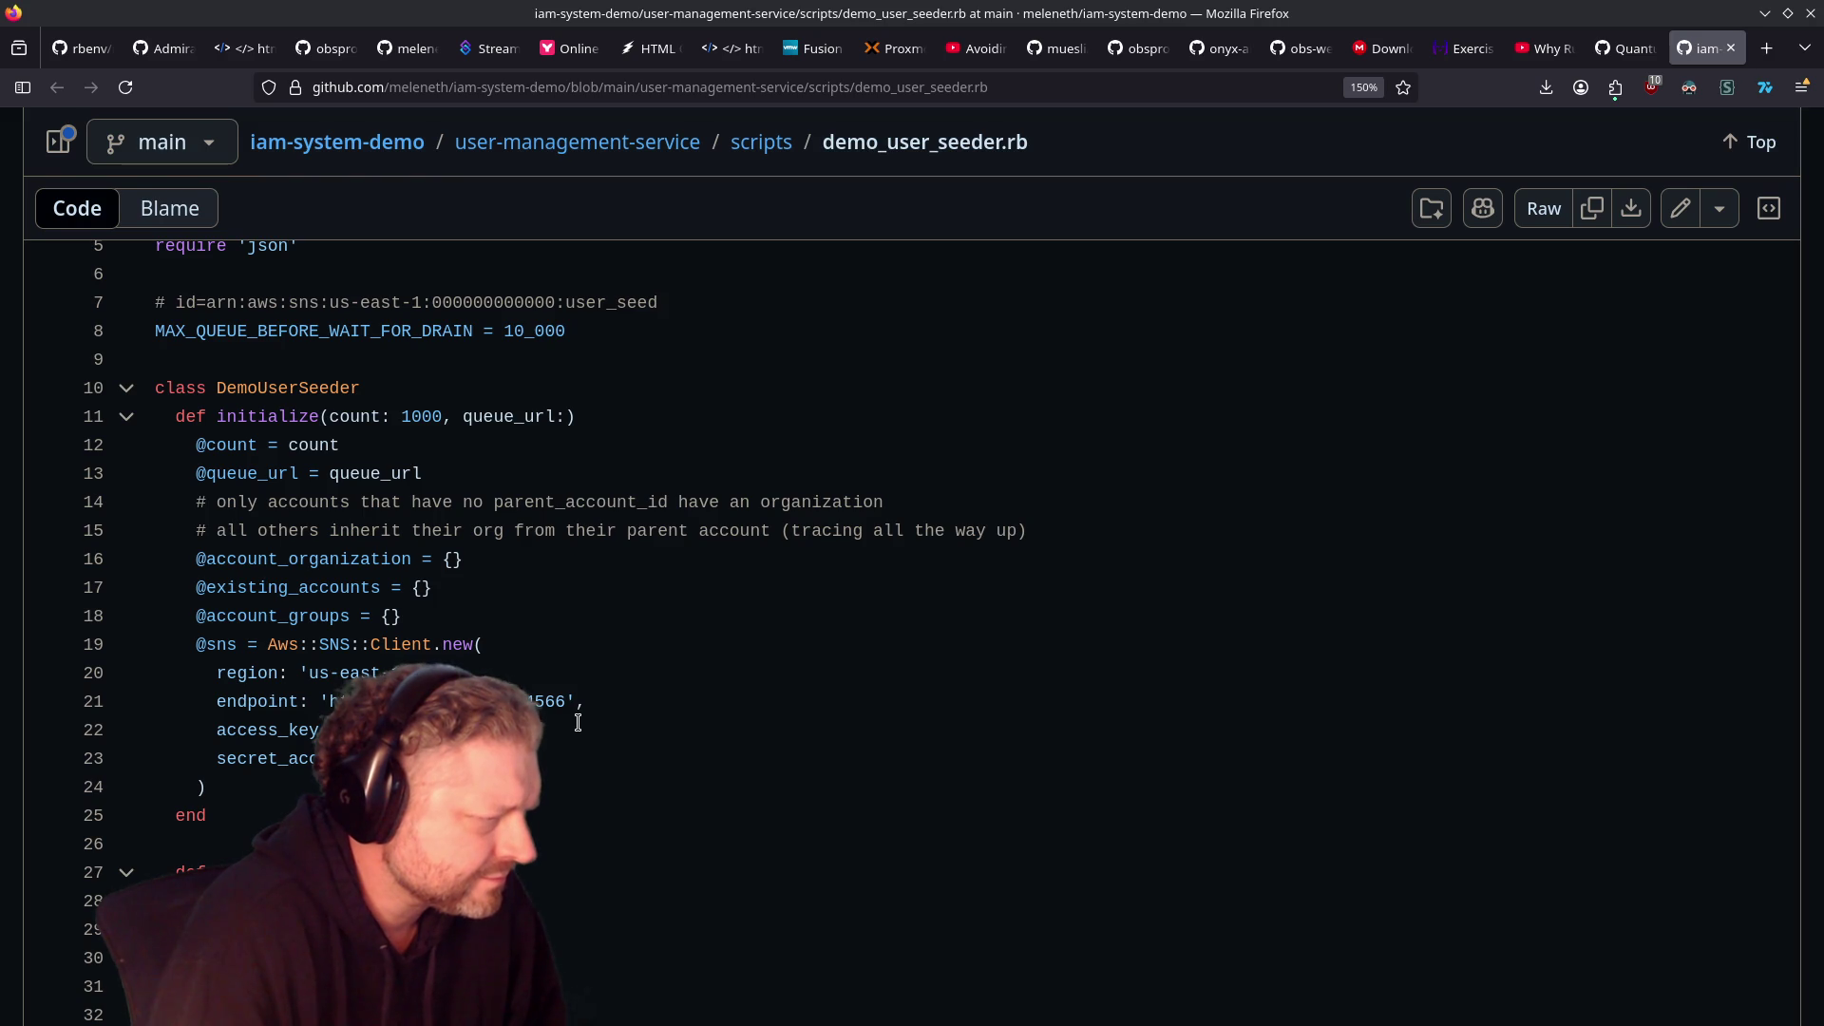
scroll(575, 720, "down", 5)
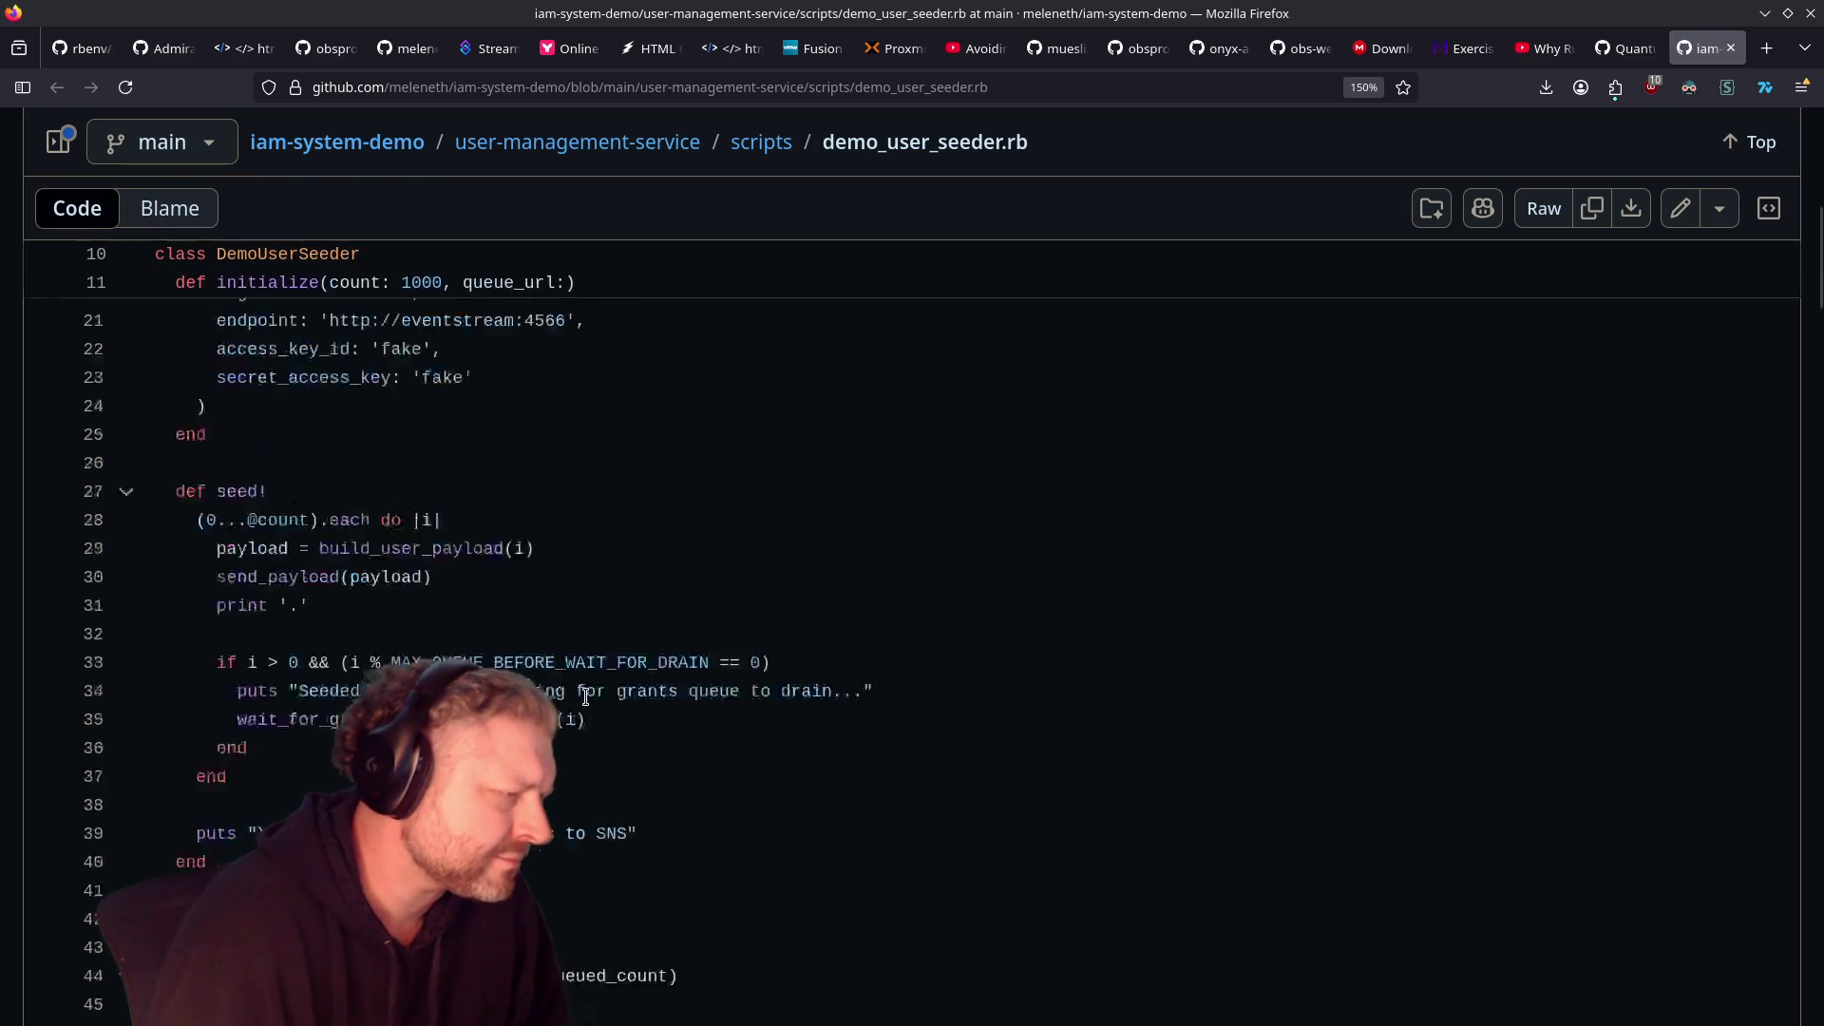
scroll(570, 718, "up", 2)
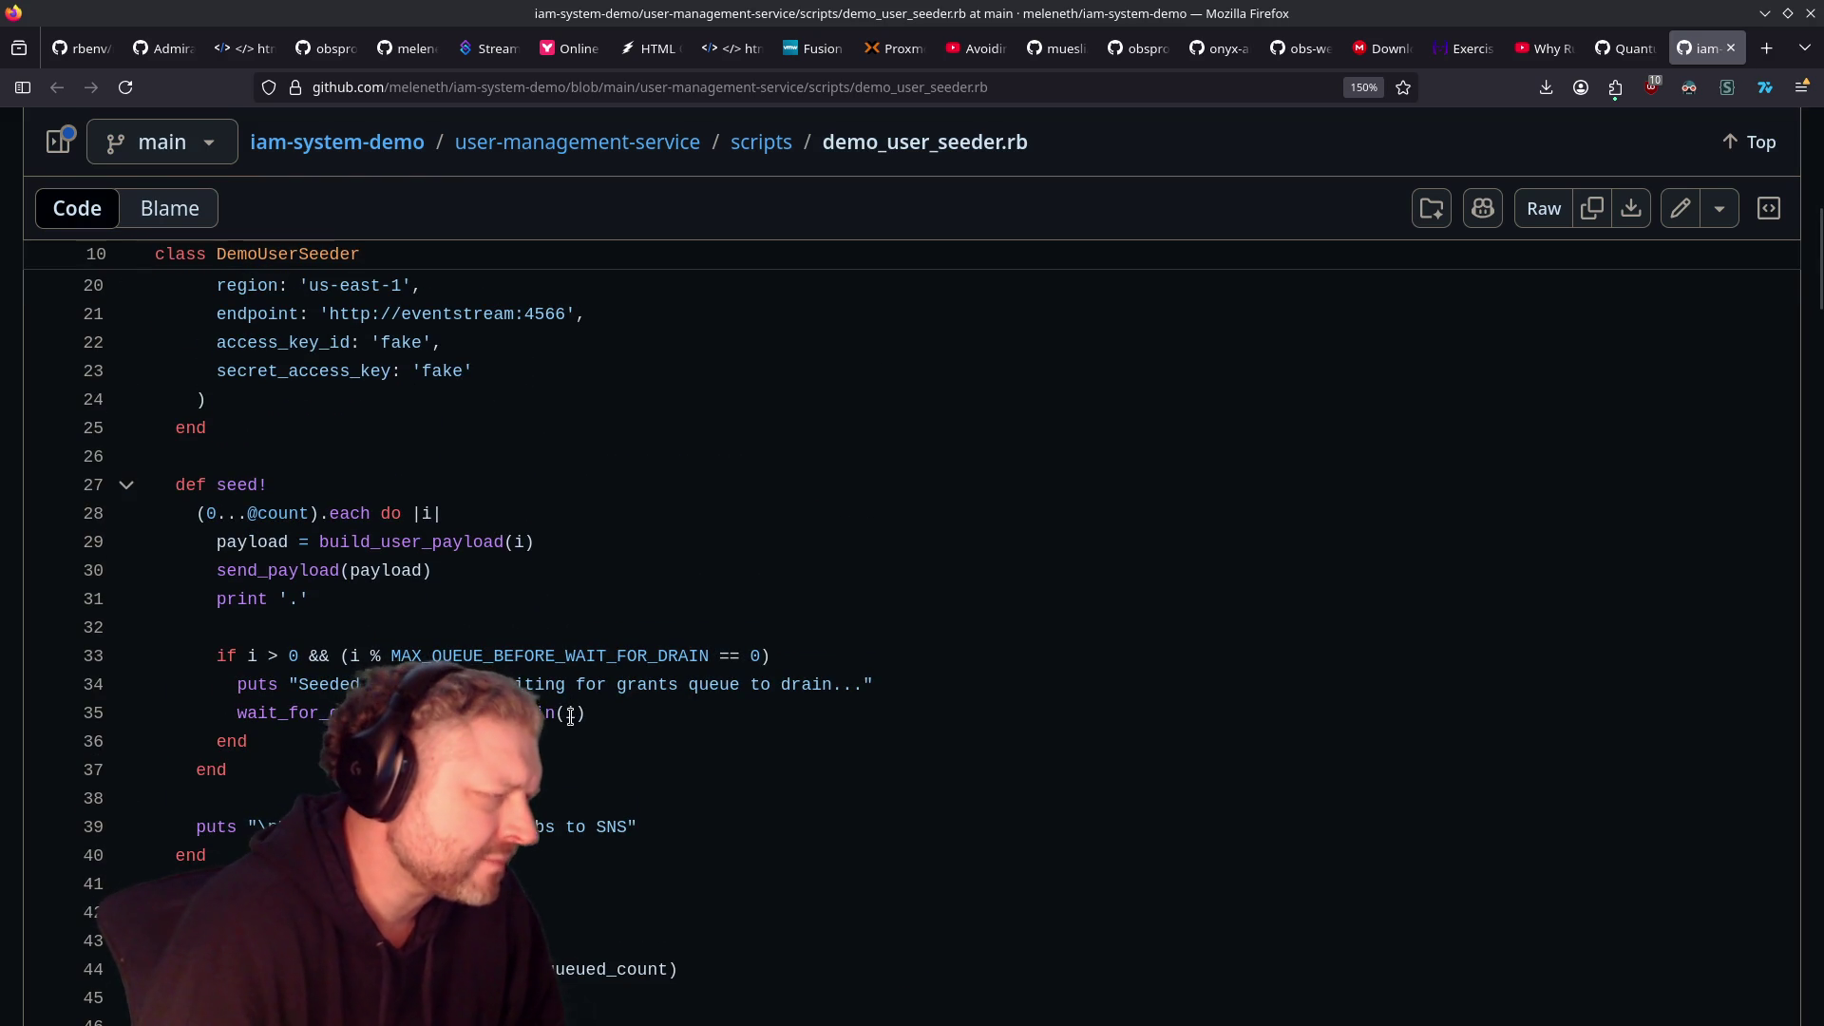
scroll(570, 717, "up", 5)
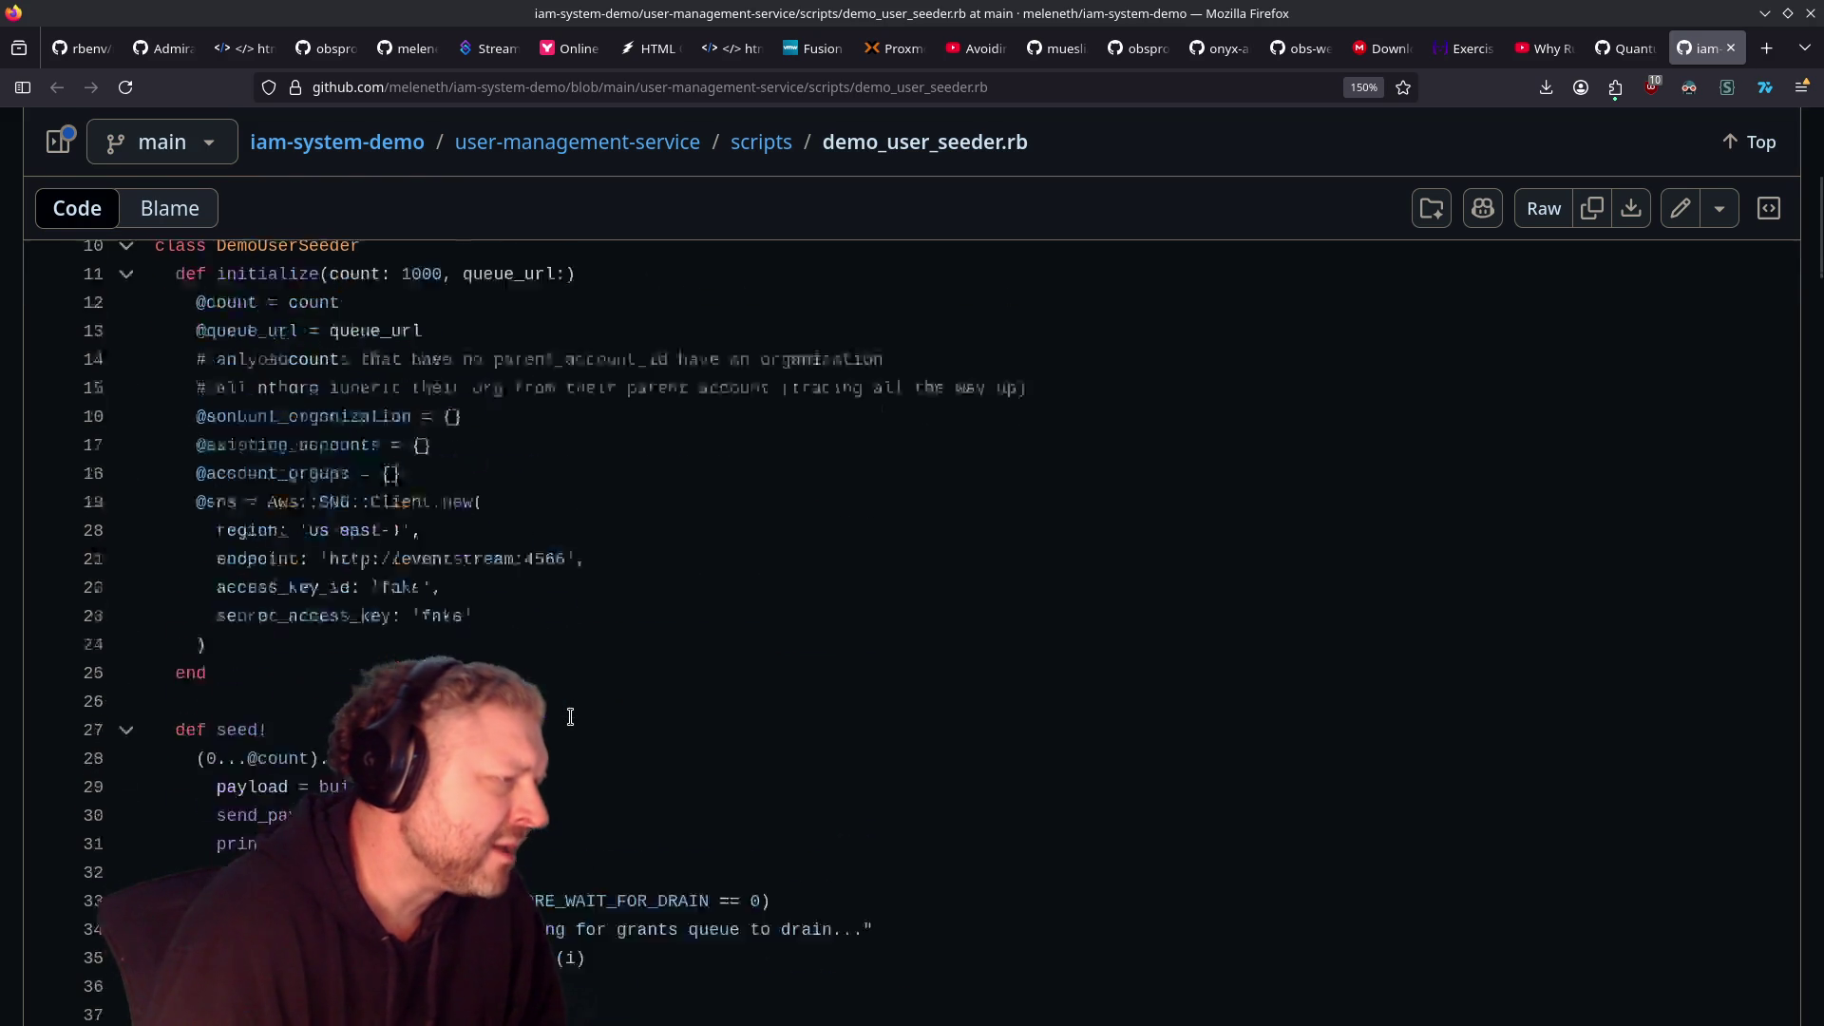
scroll(580, 731, "down", 5)
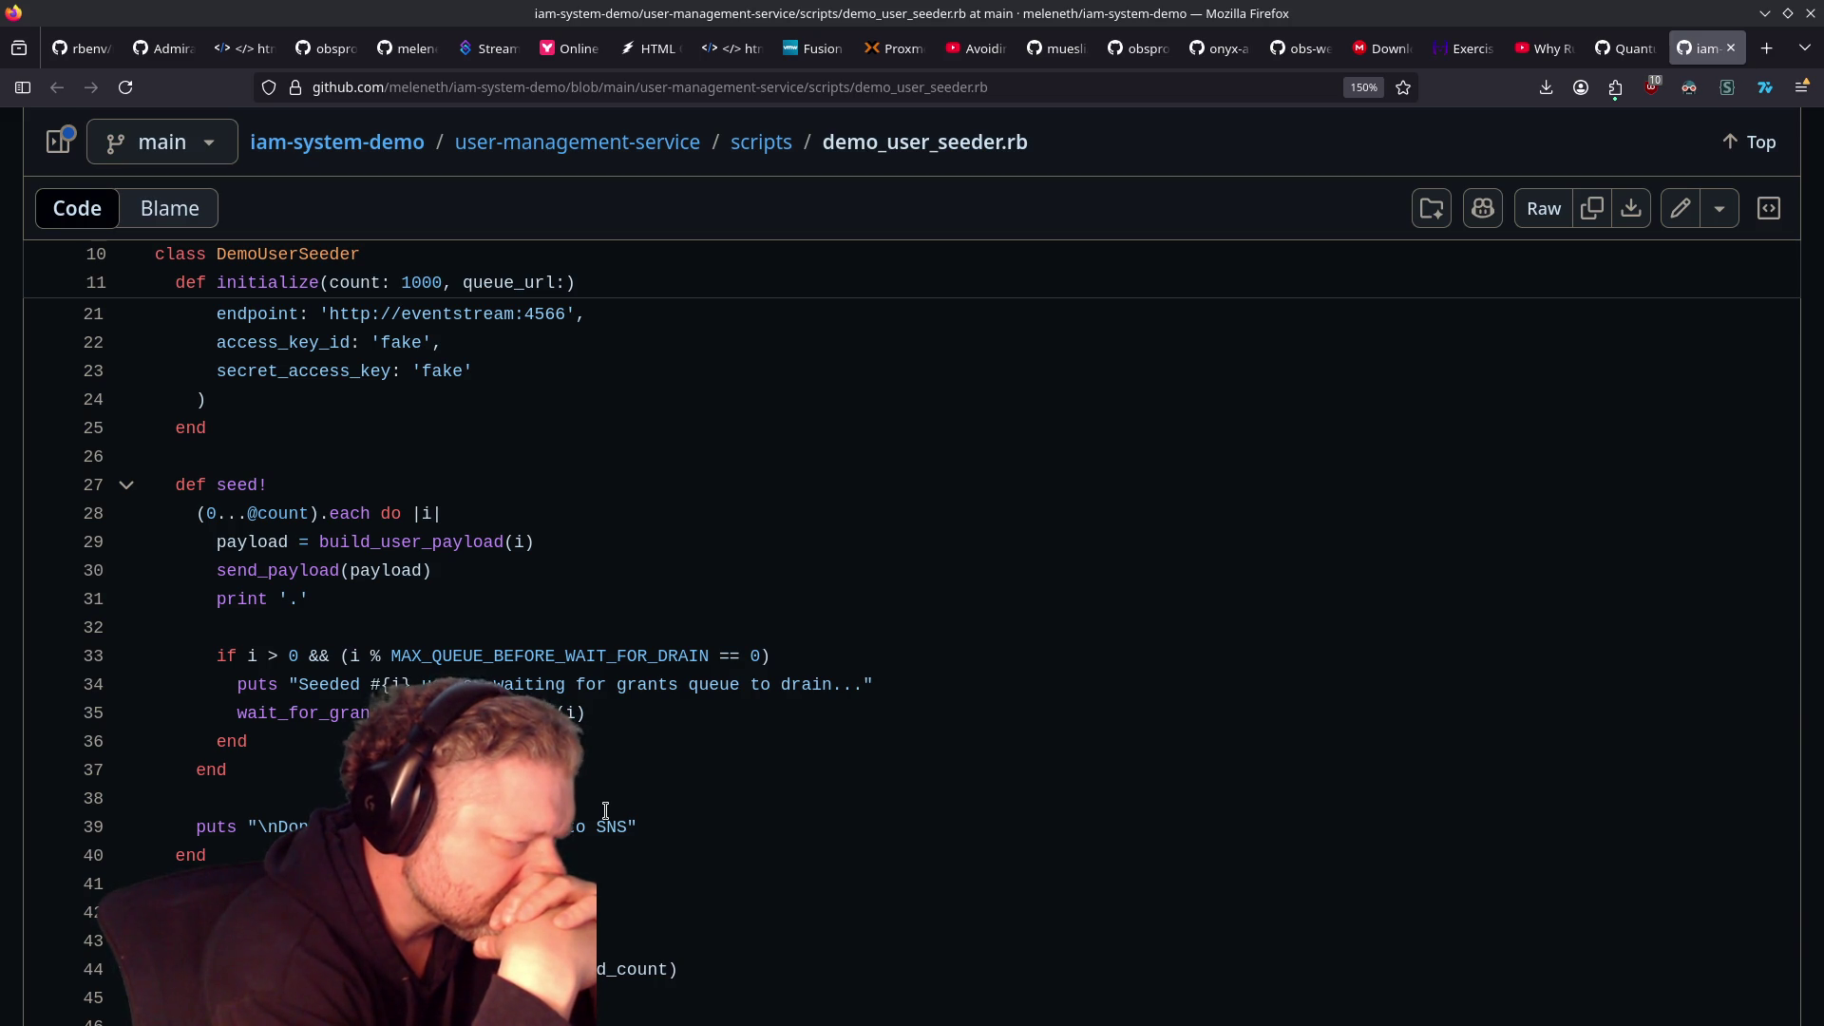
scroll(606, 811, "down", 4)
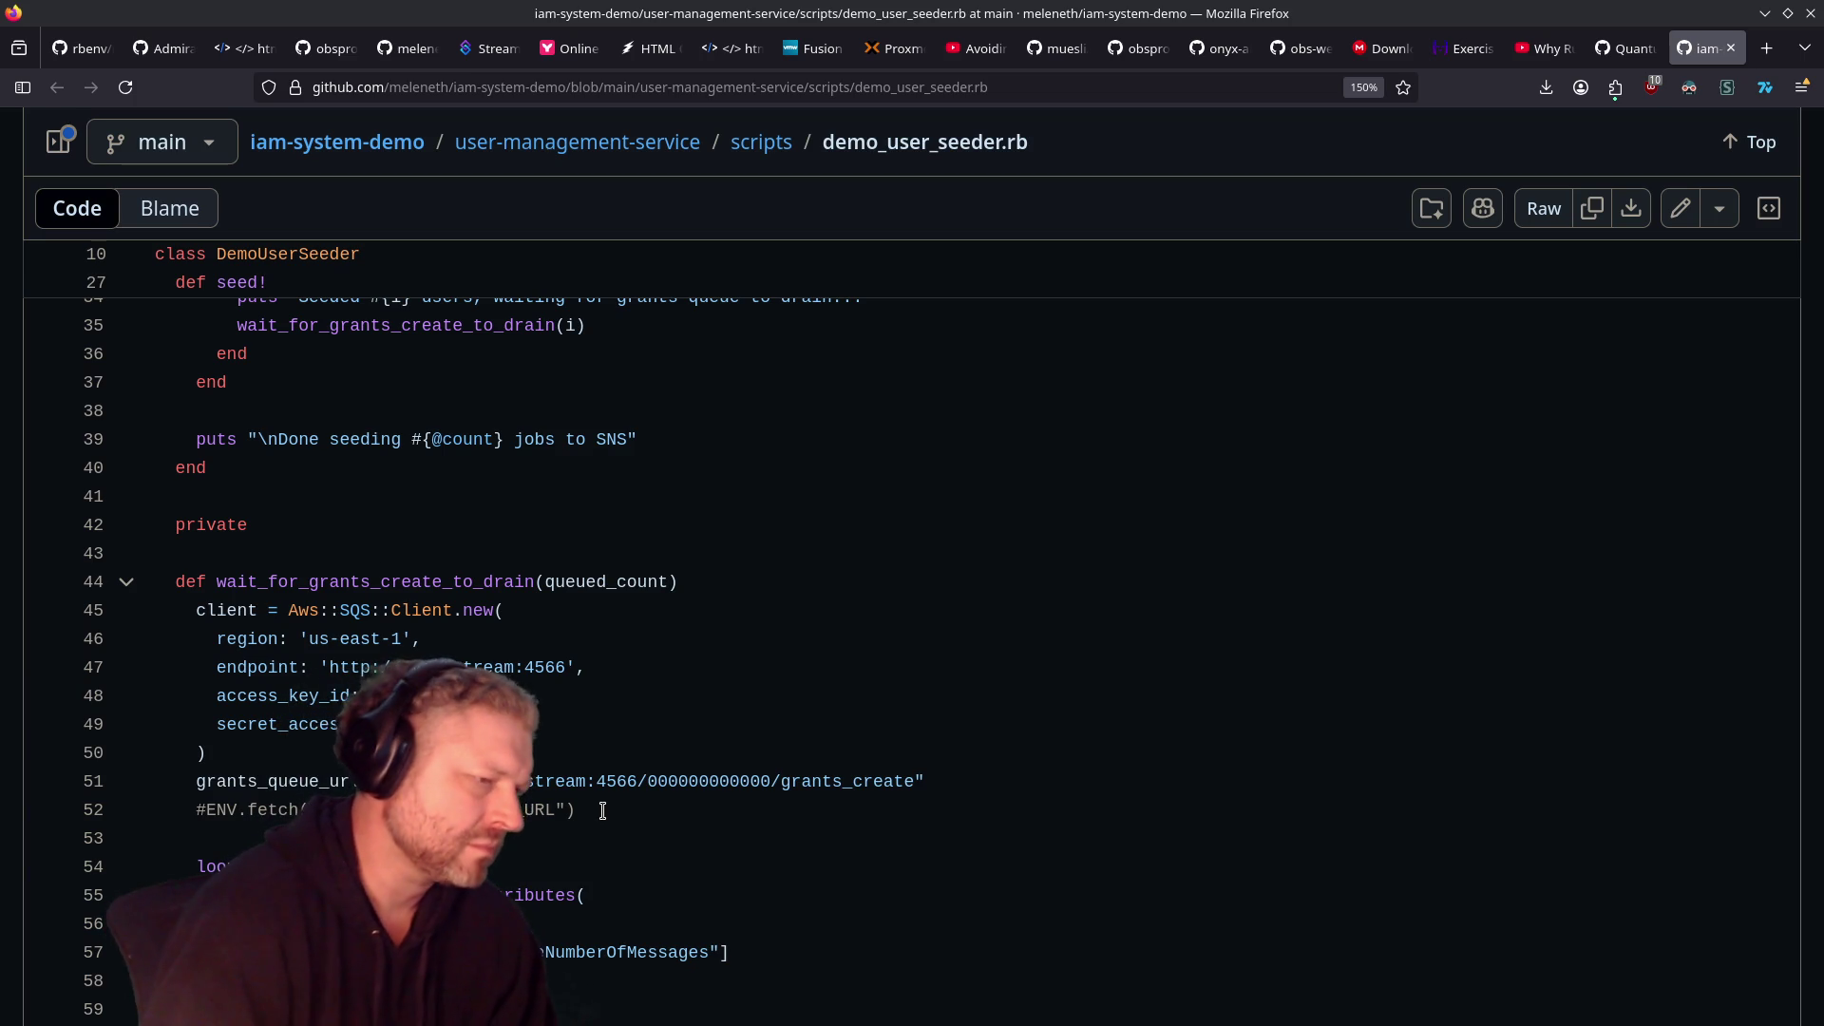
scroll(636, 755, "down", 3)
scroll(636, 754, "down", 4)
scroll(636, 754, "up", 2)
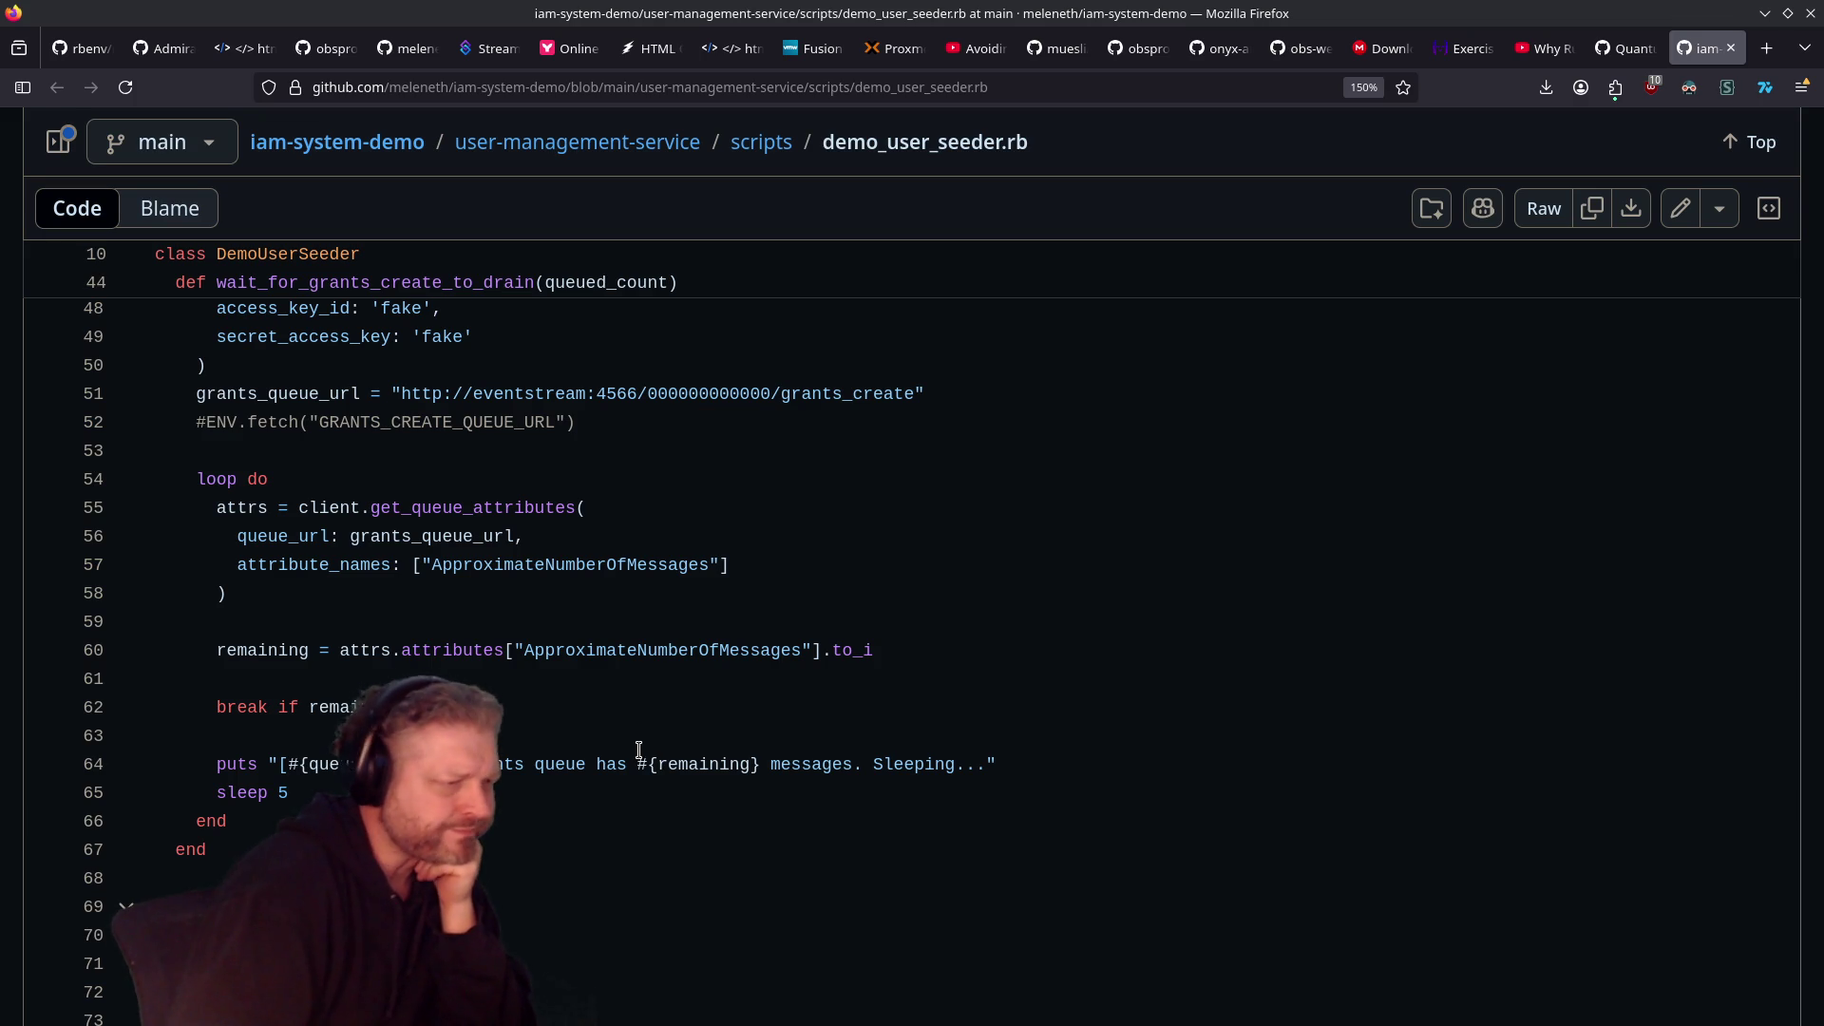
scroll(628, 752, "down", 5)
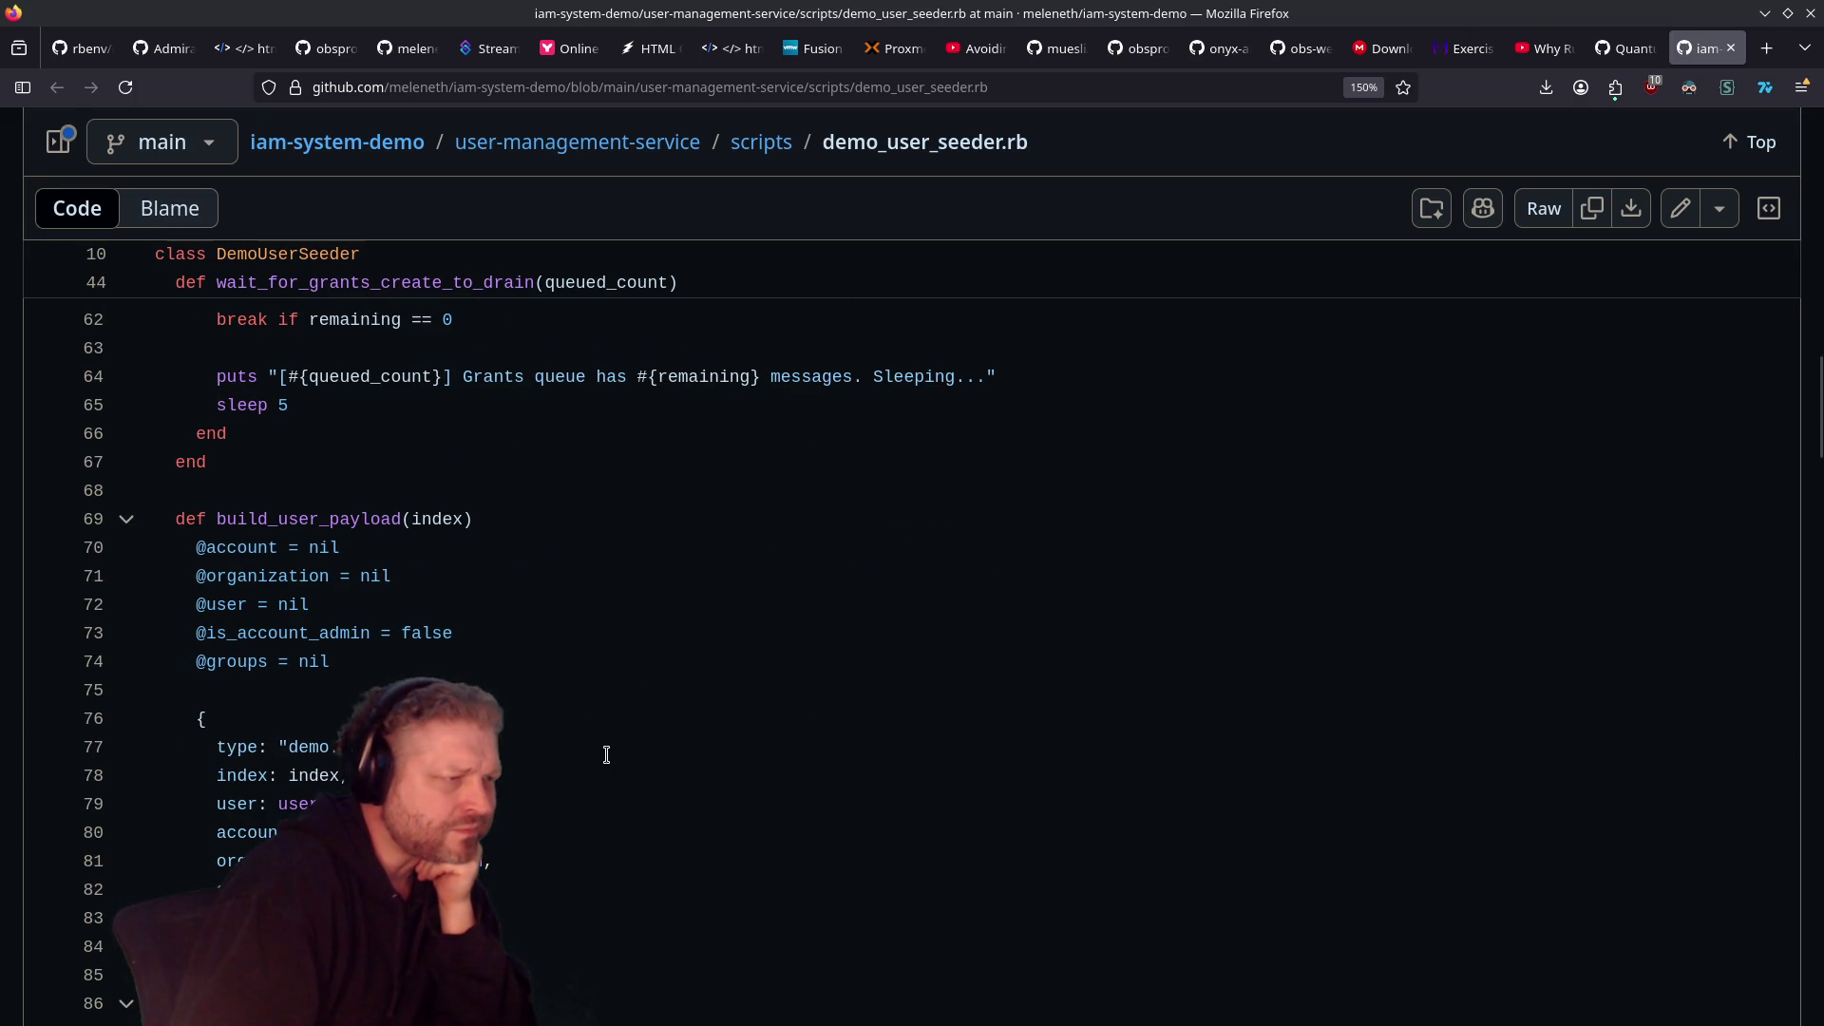
scroll(607, 755, "down", 2)
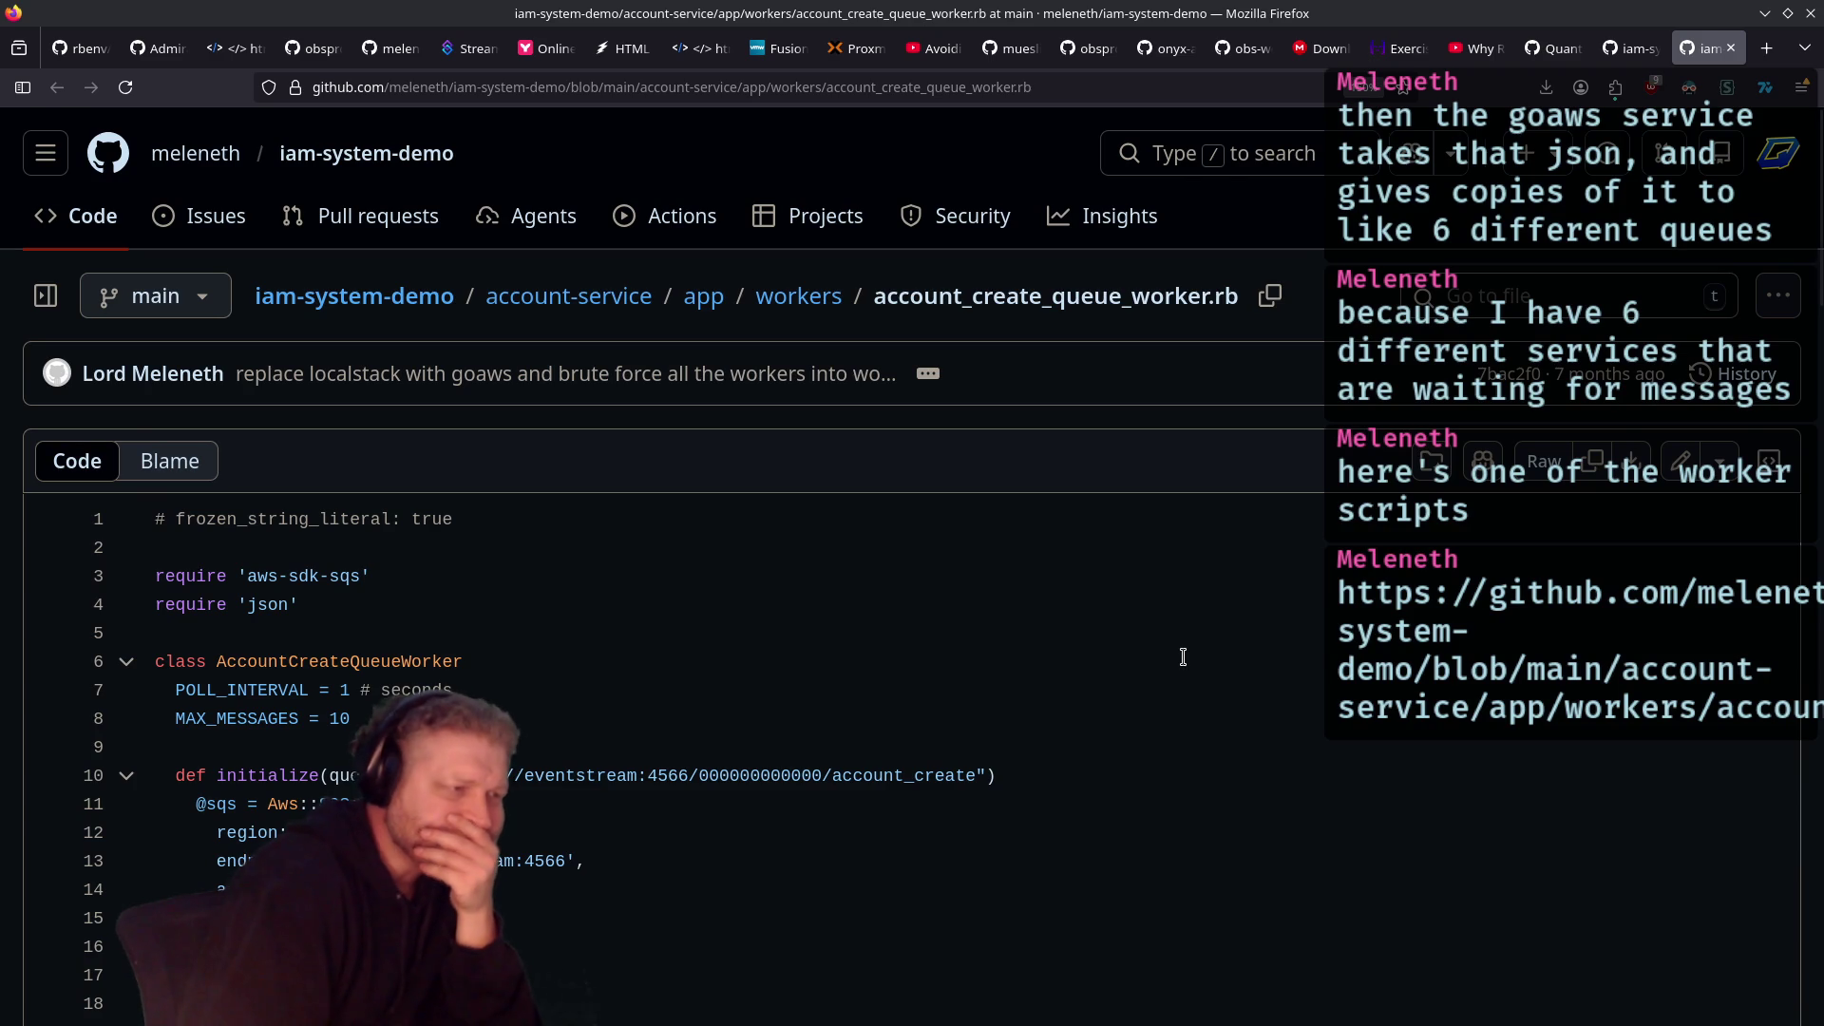
Step: Read through account_create_queue_worker.rb's queue polling code, then return to demo_user_seeder.rb
scroll(1140, 684, "down", 6)
scroll(1064, 713, "down", 8)
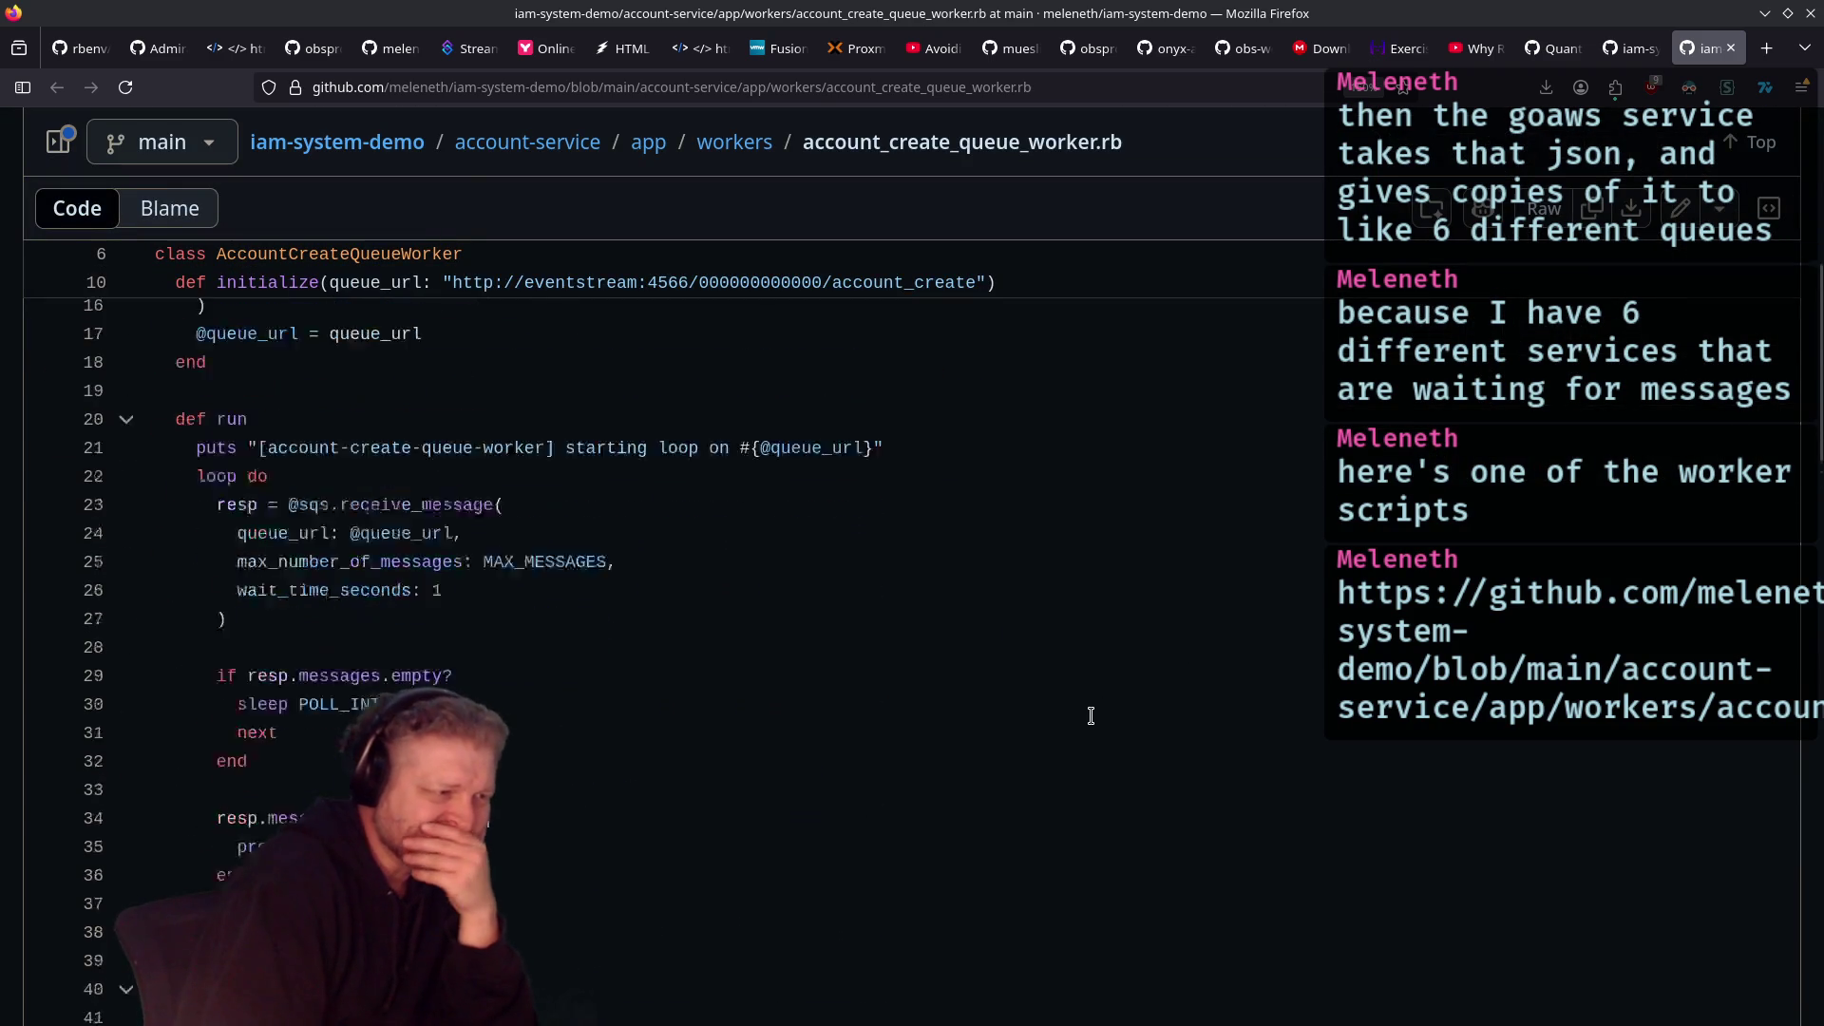
scroll(1034, 715, "down", 3)
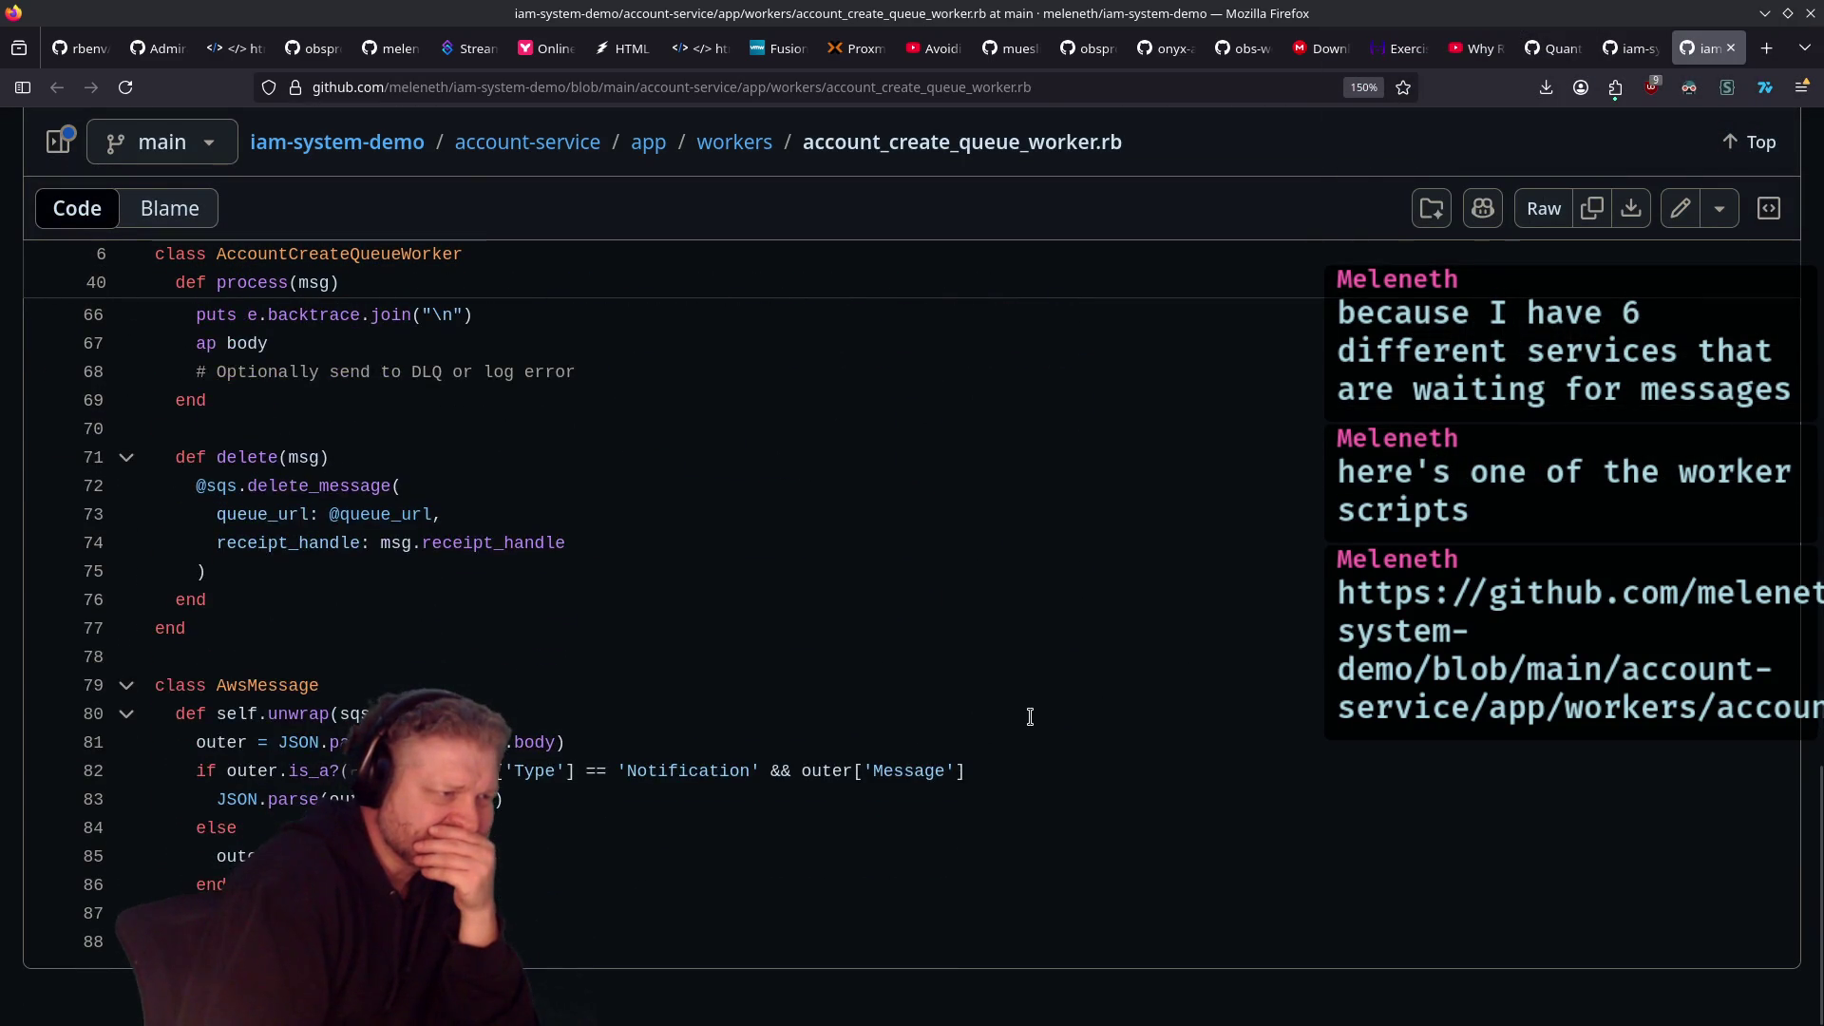
scroll(1026, 716, "up", 15)
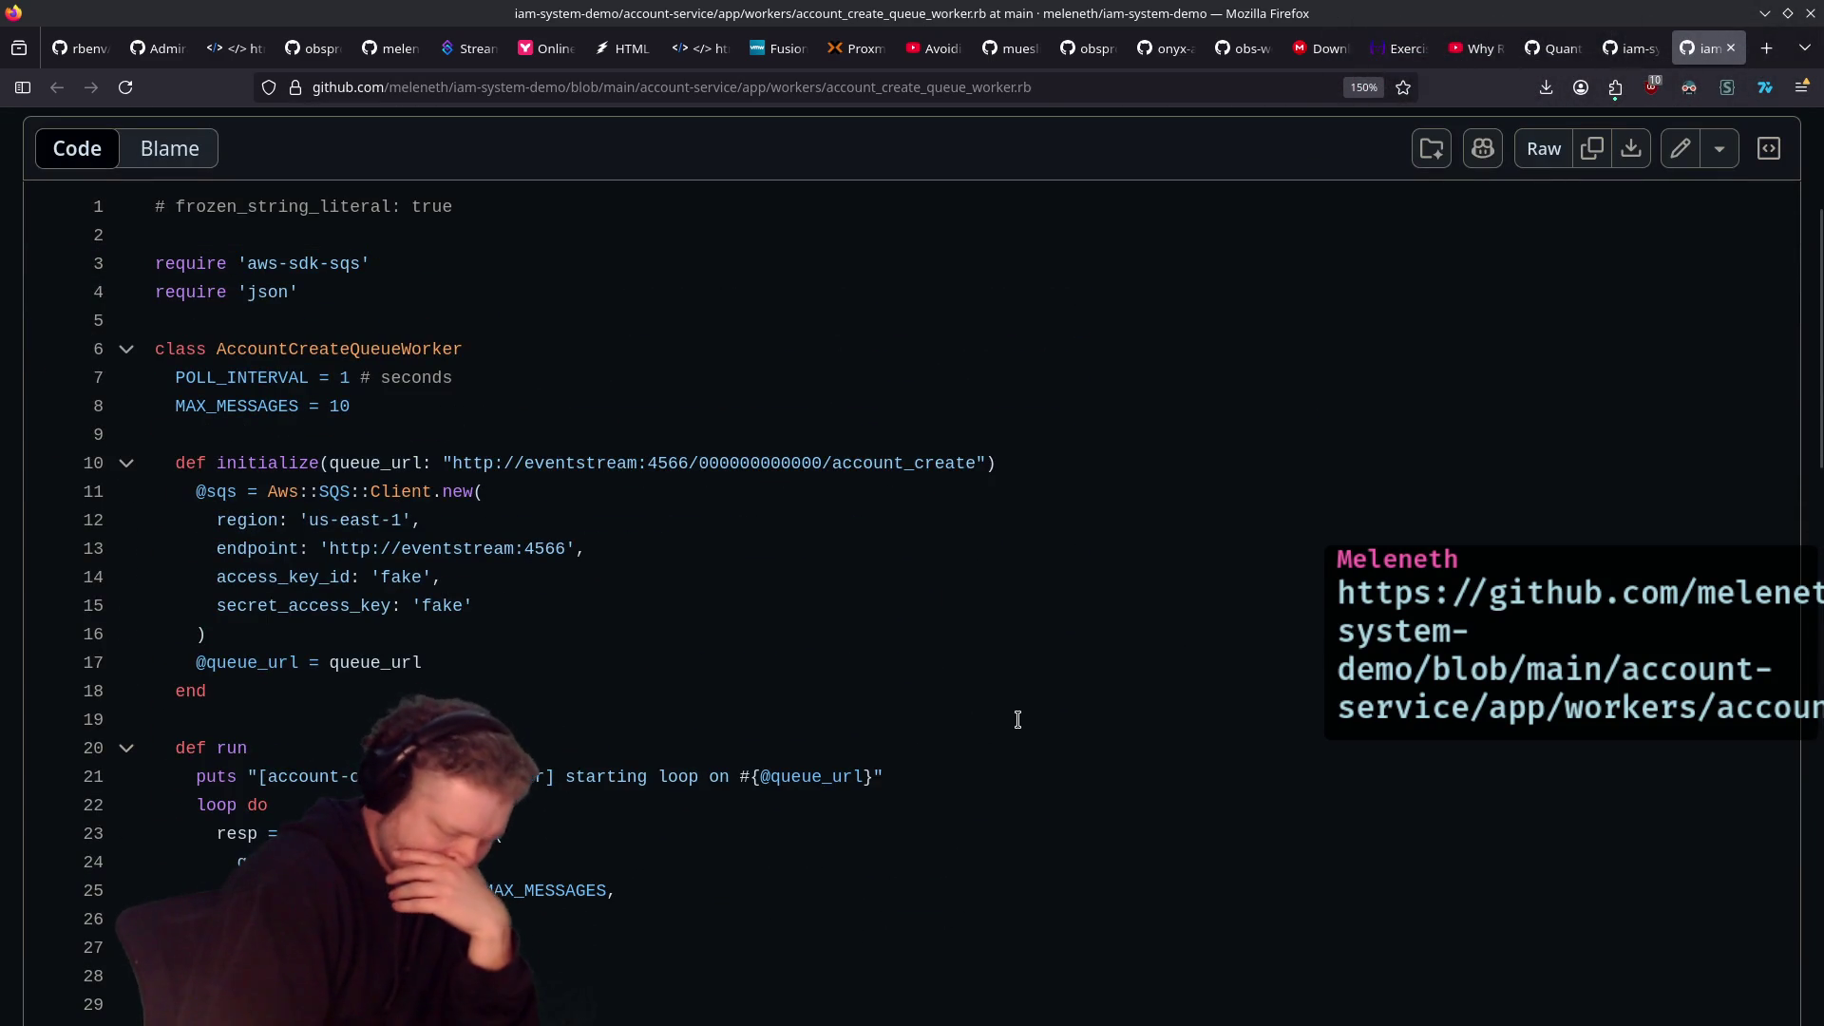
scroll(1368, 408, "up", 3)
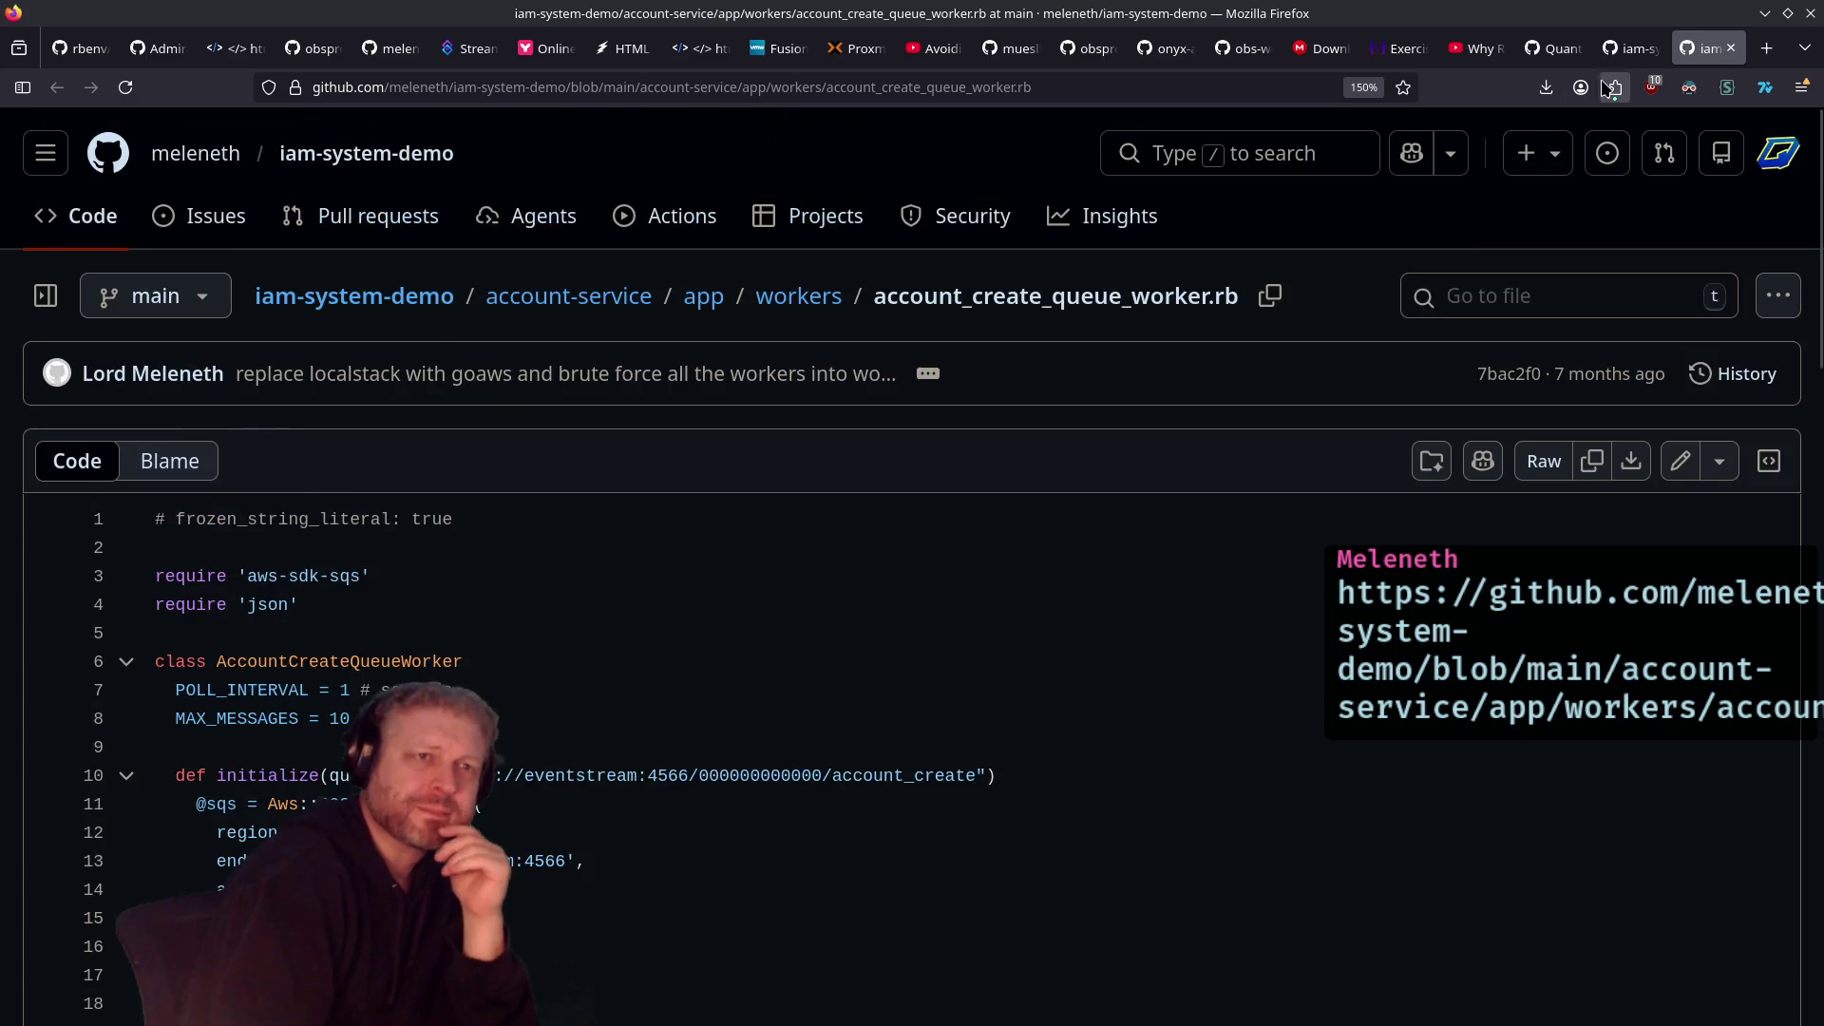
left_click(1627, 47)
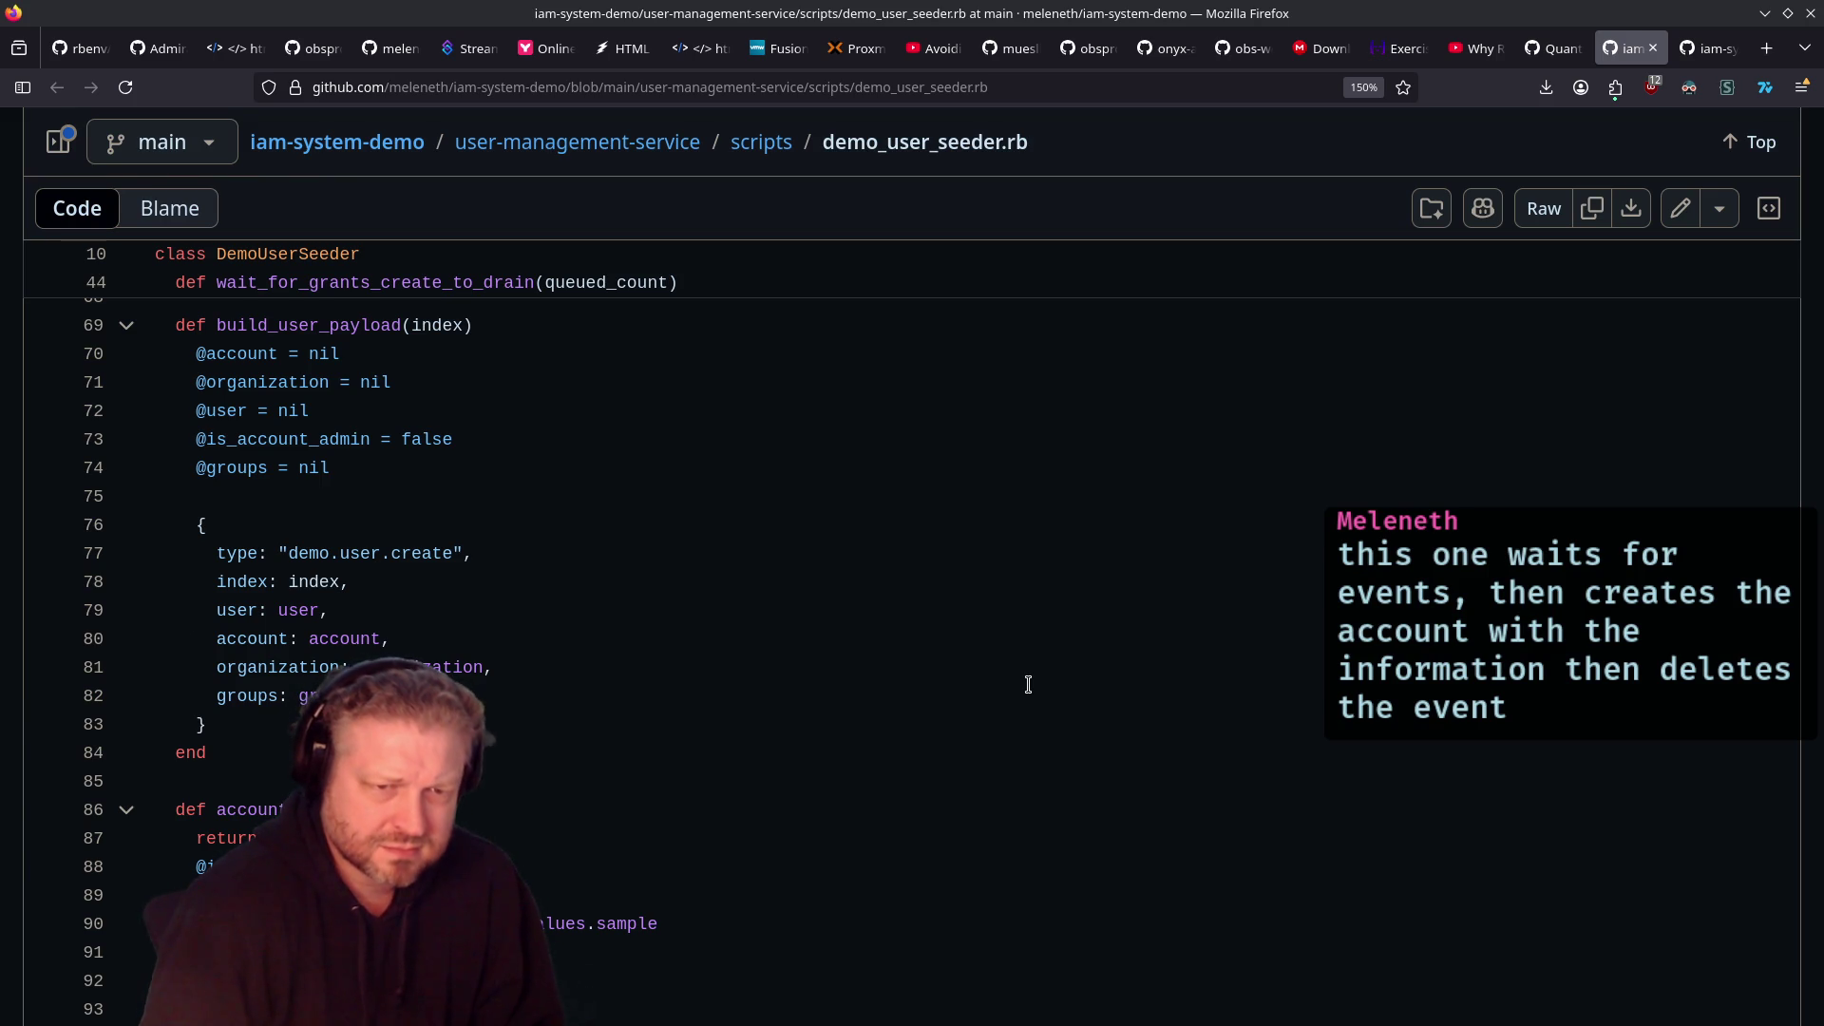
Step: Scroll through the demo_user_seeder.rb code to review the seeder
scroll(1036, 688, "down", 4)
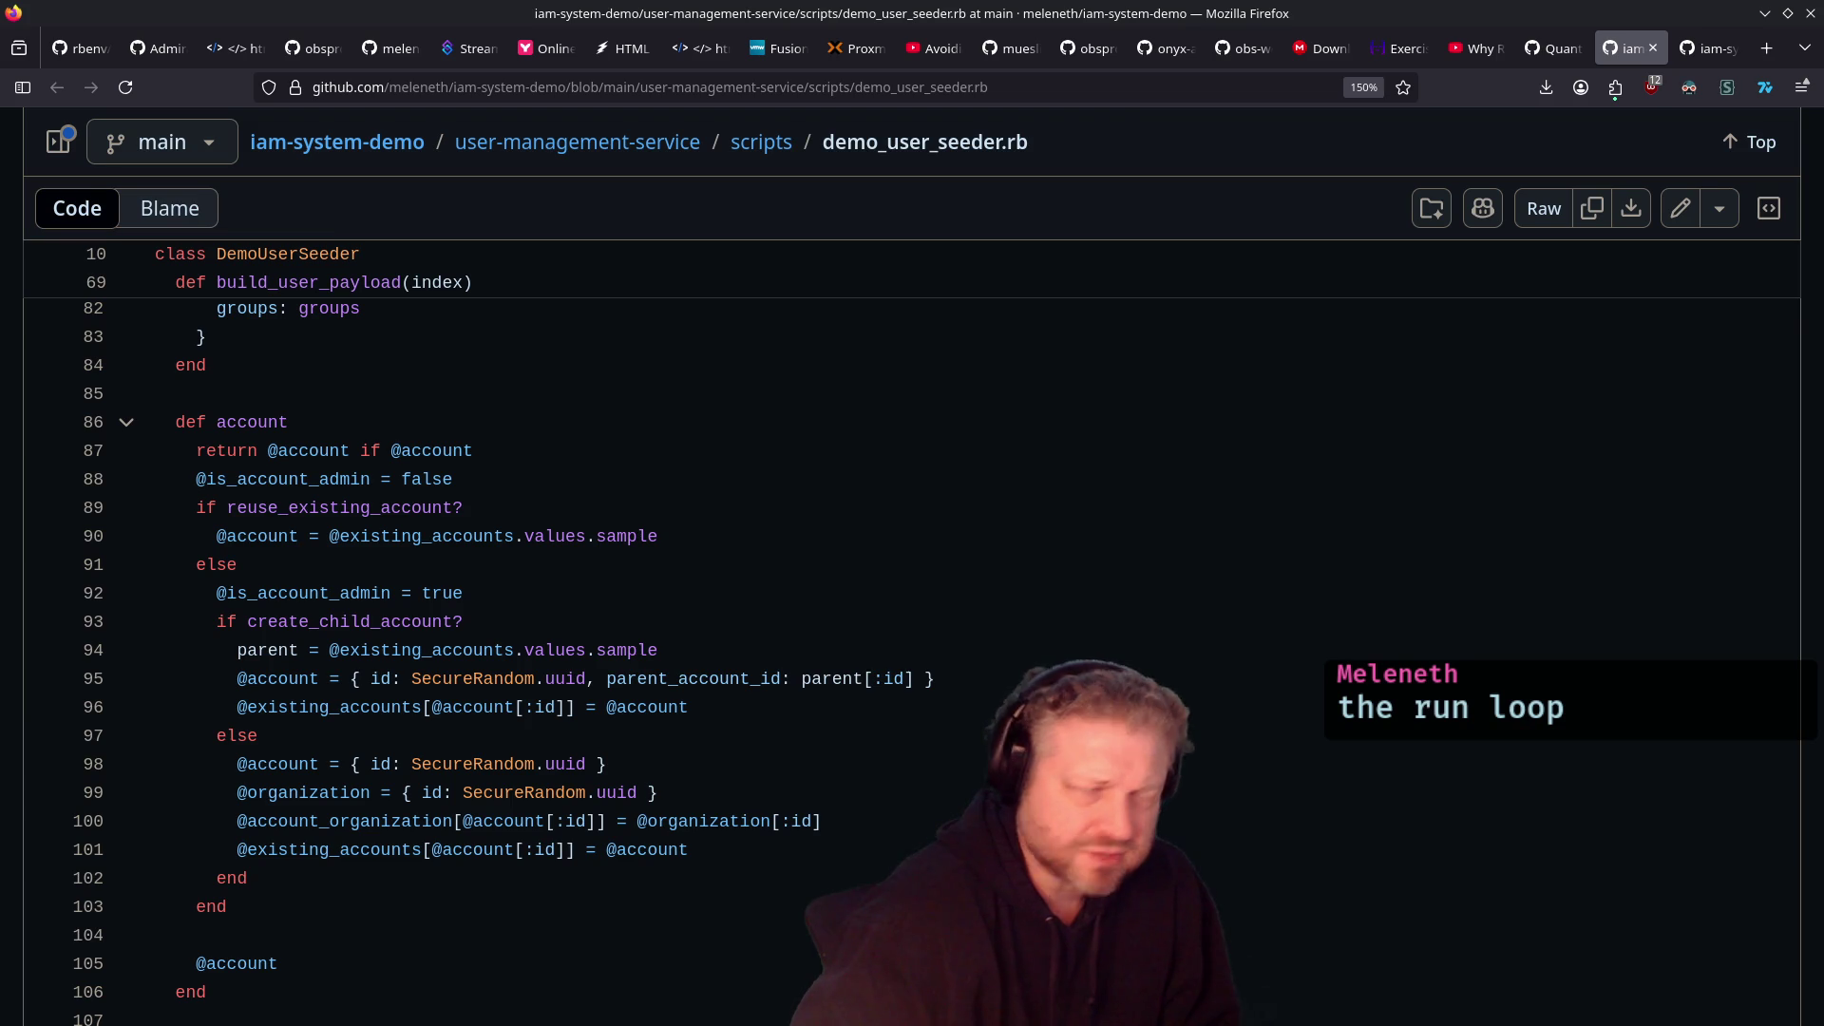
scroll(842, 591, "down", 5)
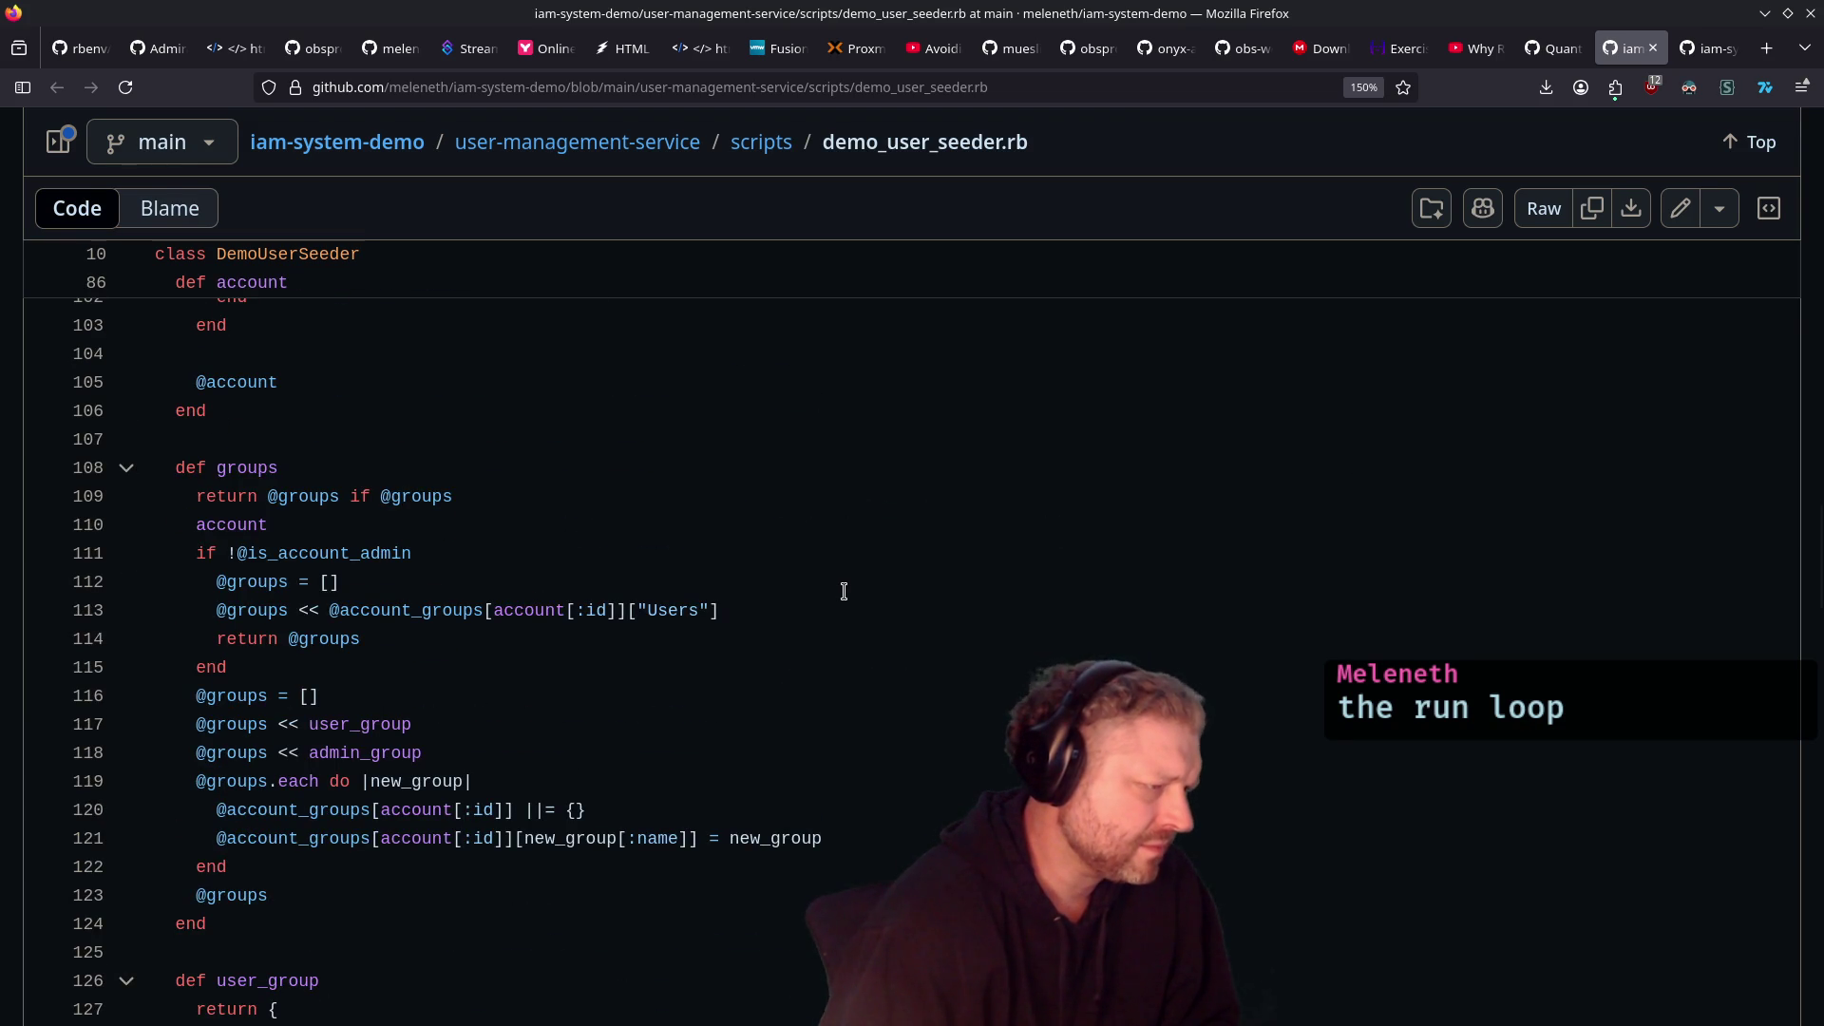
scroll(844, 591, "down", 5)
scroll(845, 591, "down", 8)
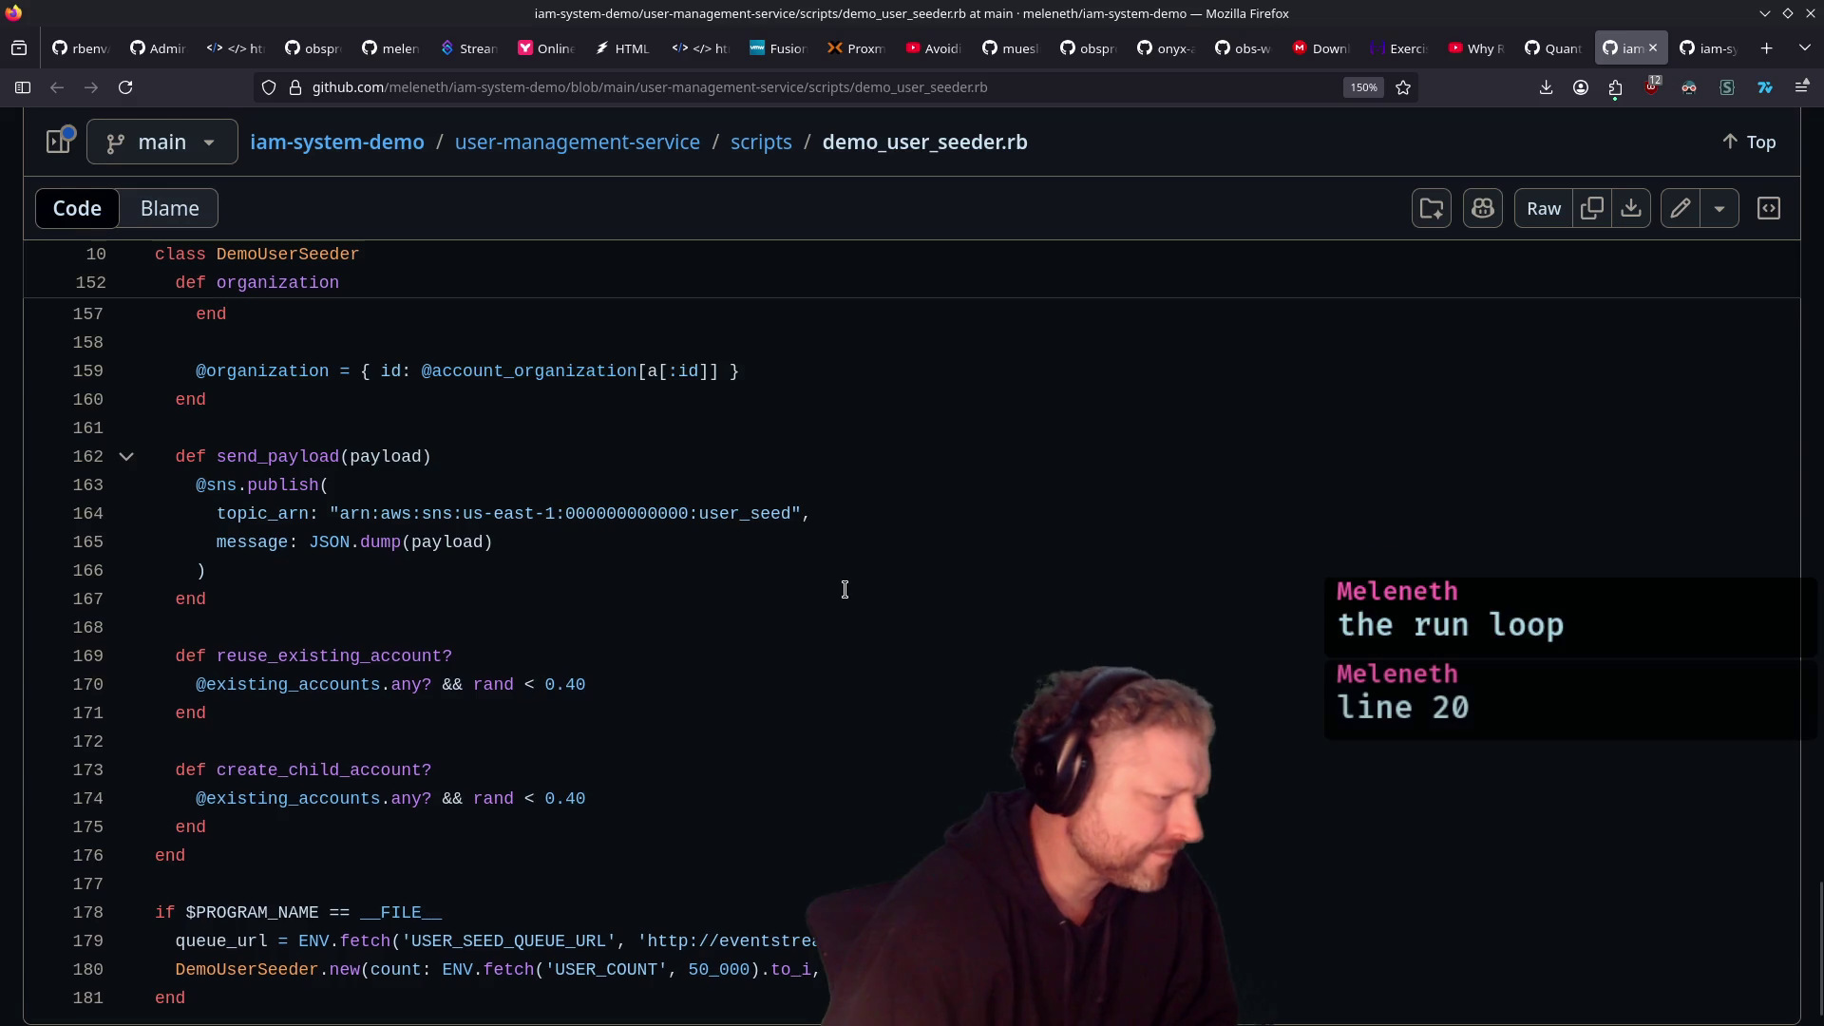
scroll(844, 590, "up", 5)
scroll(846, 590, "up", 10)
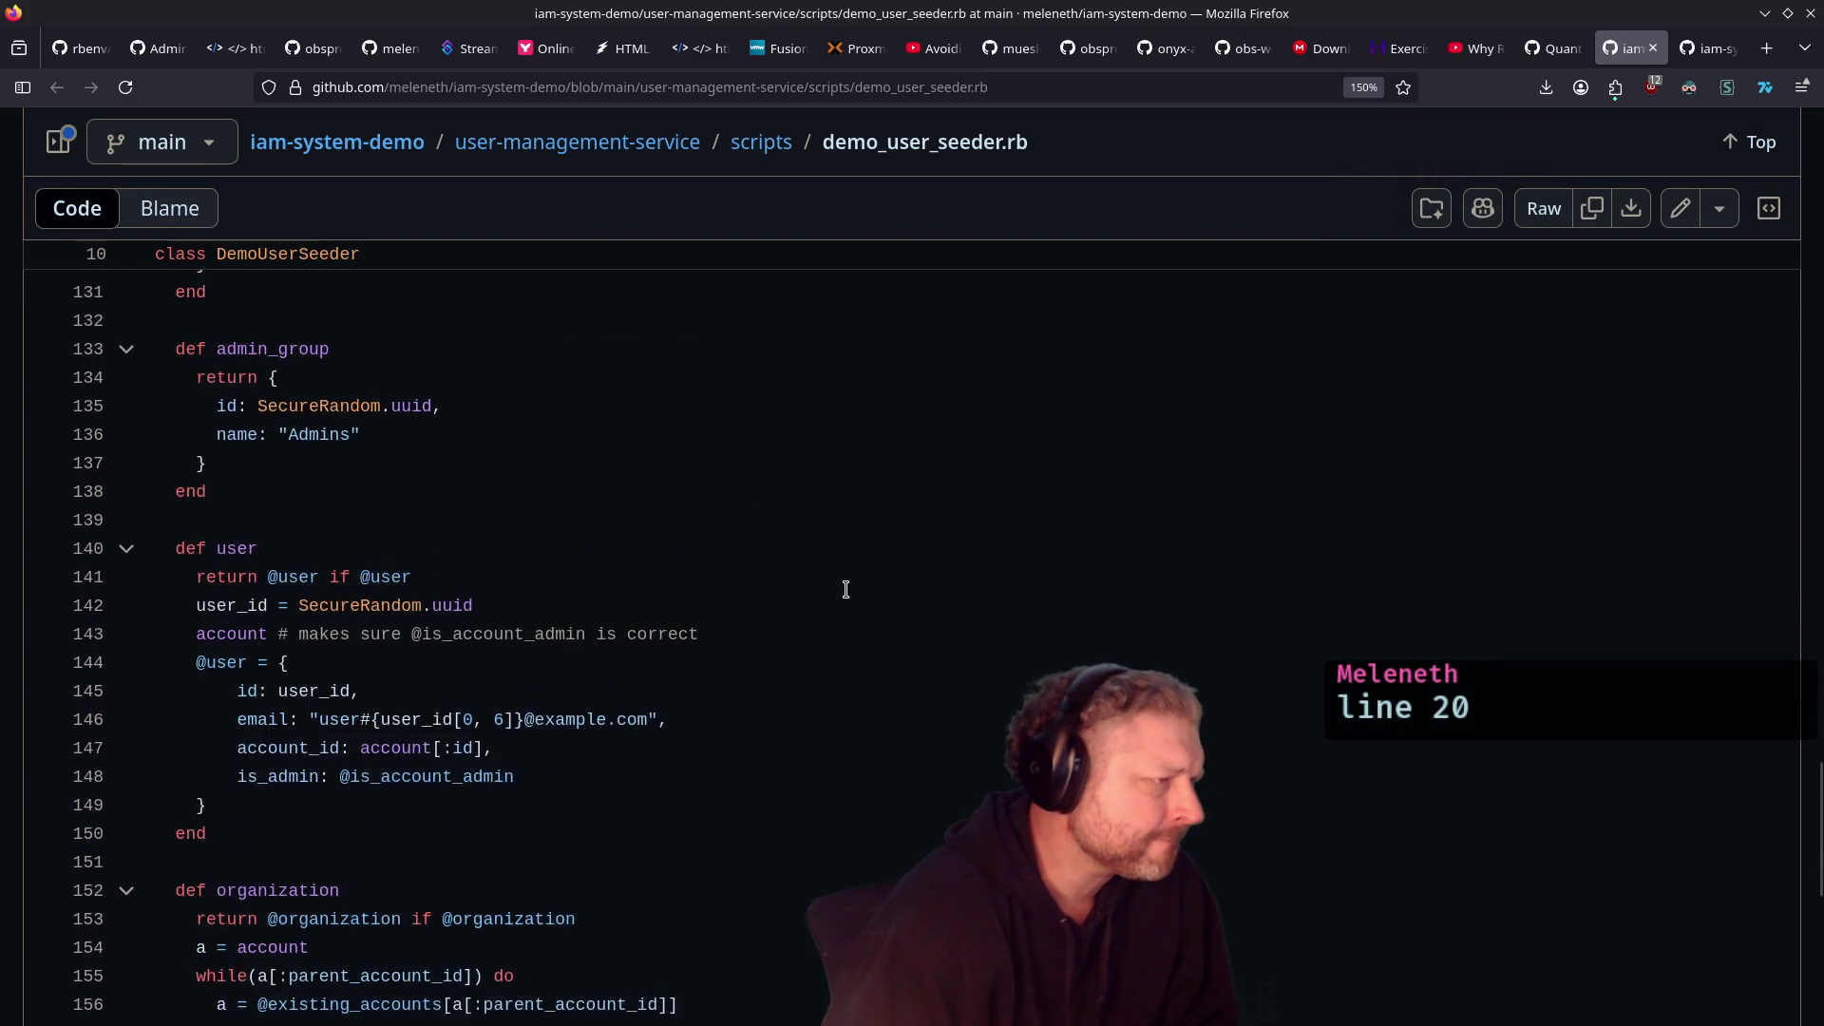
scroll(846, 590, "up", 7)
scroll(846, 590, "up", 4)
scroll(846, 590, "up", 4)
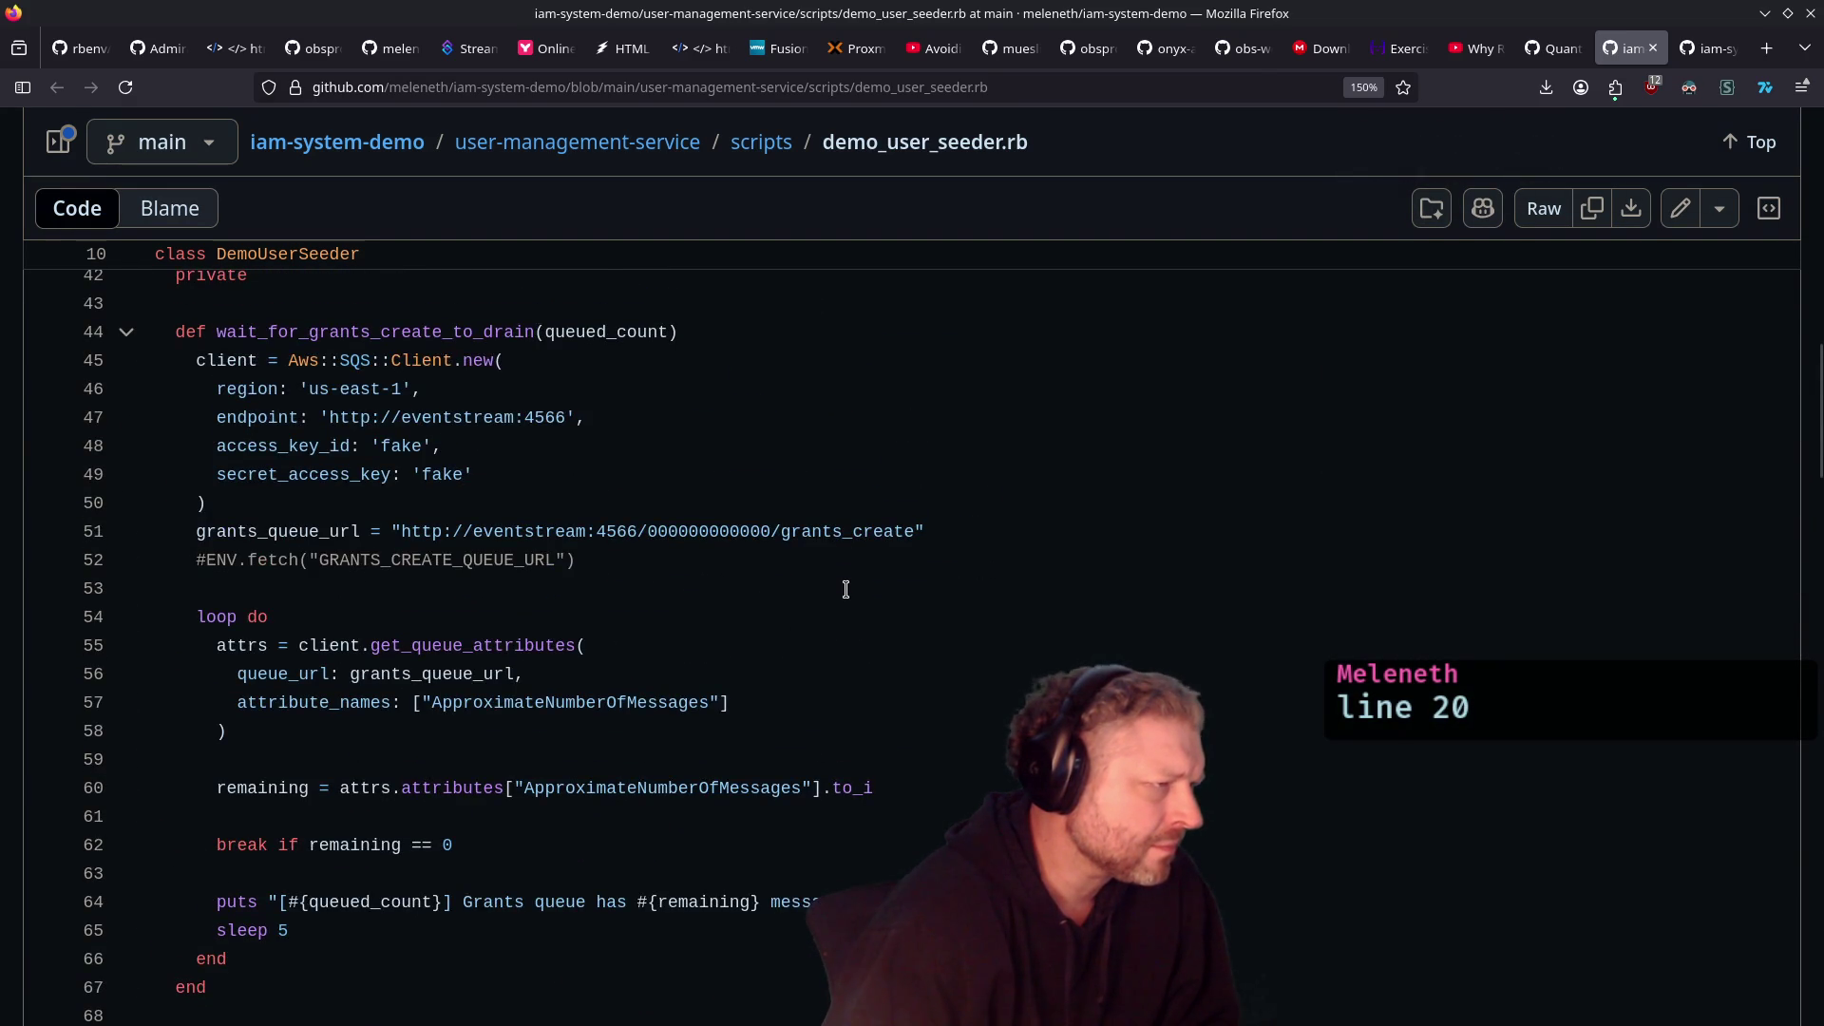
scroll(846, 590, "up", 8)
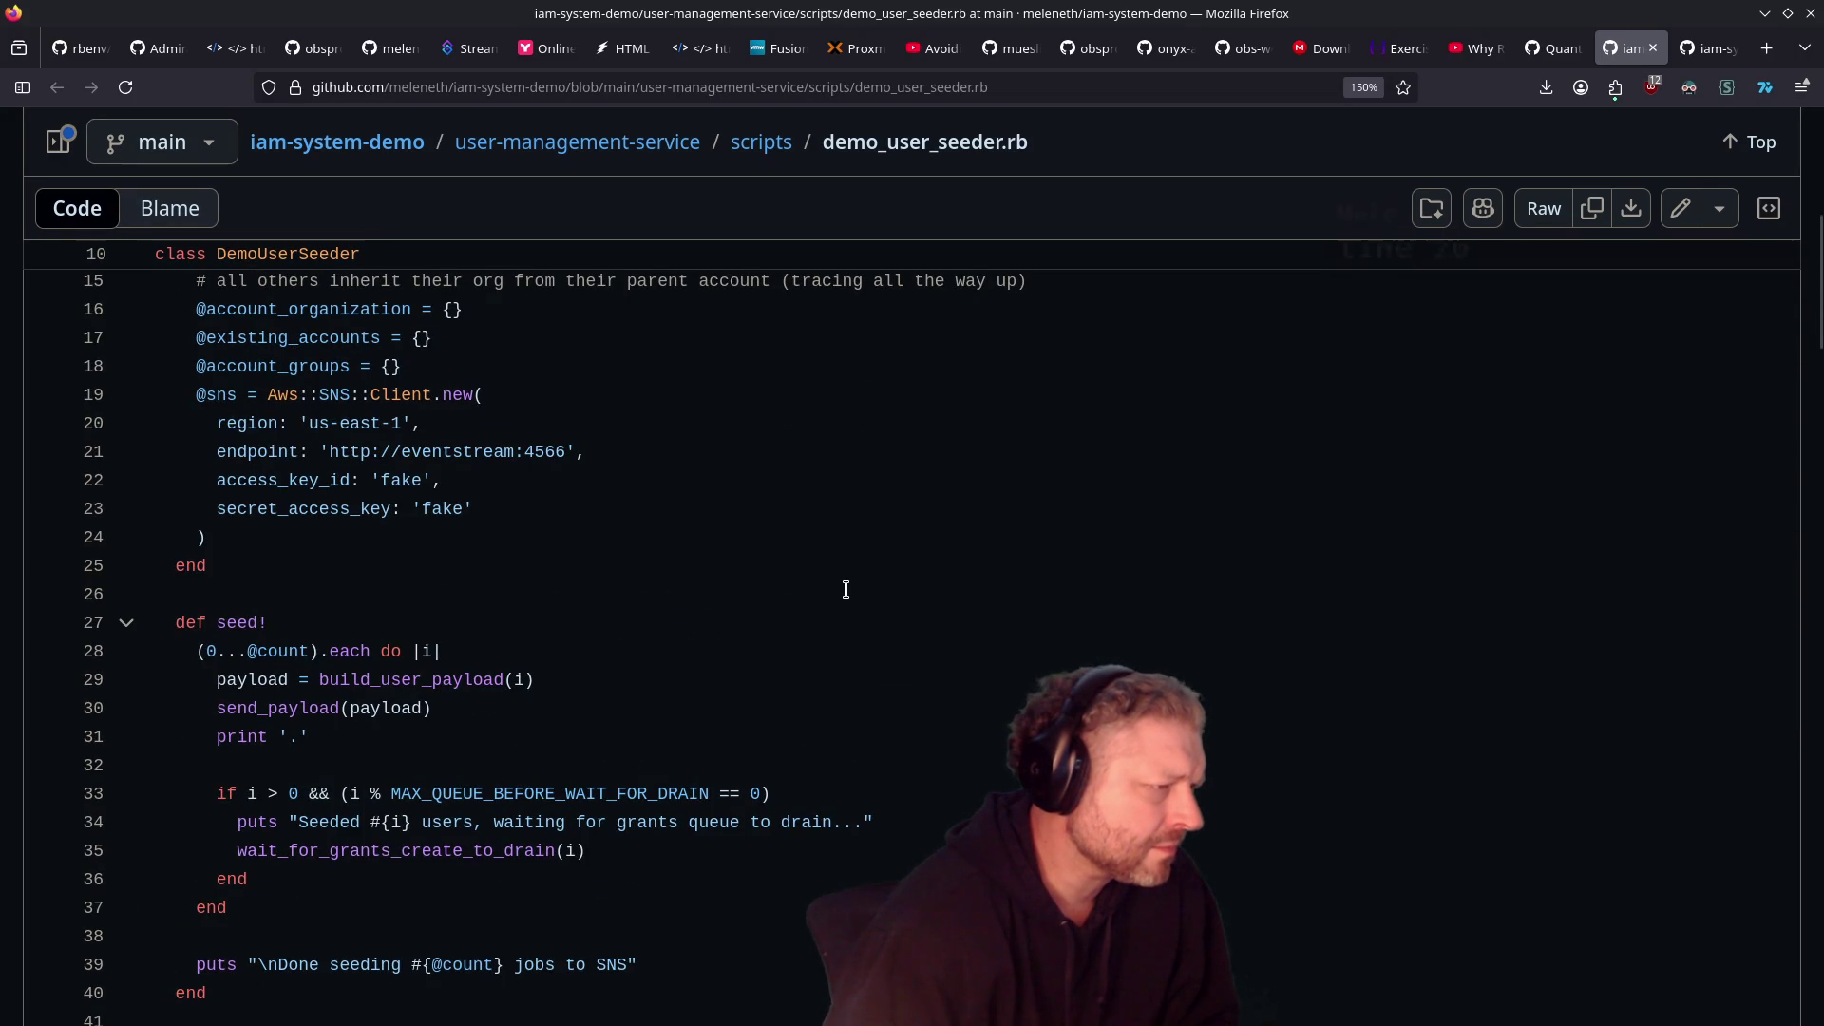
scroll(846, 590, "up", 5)
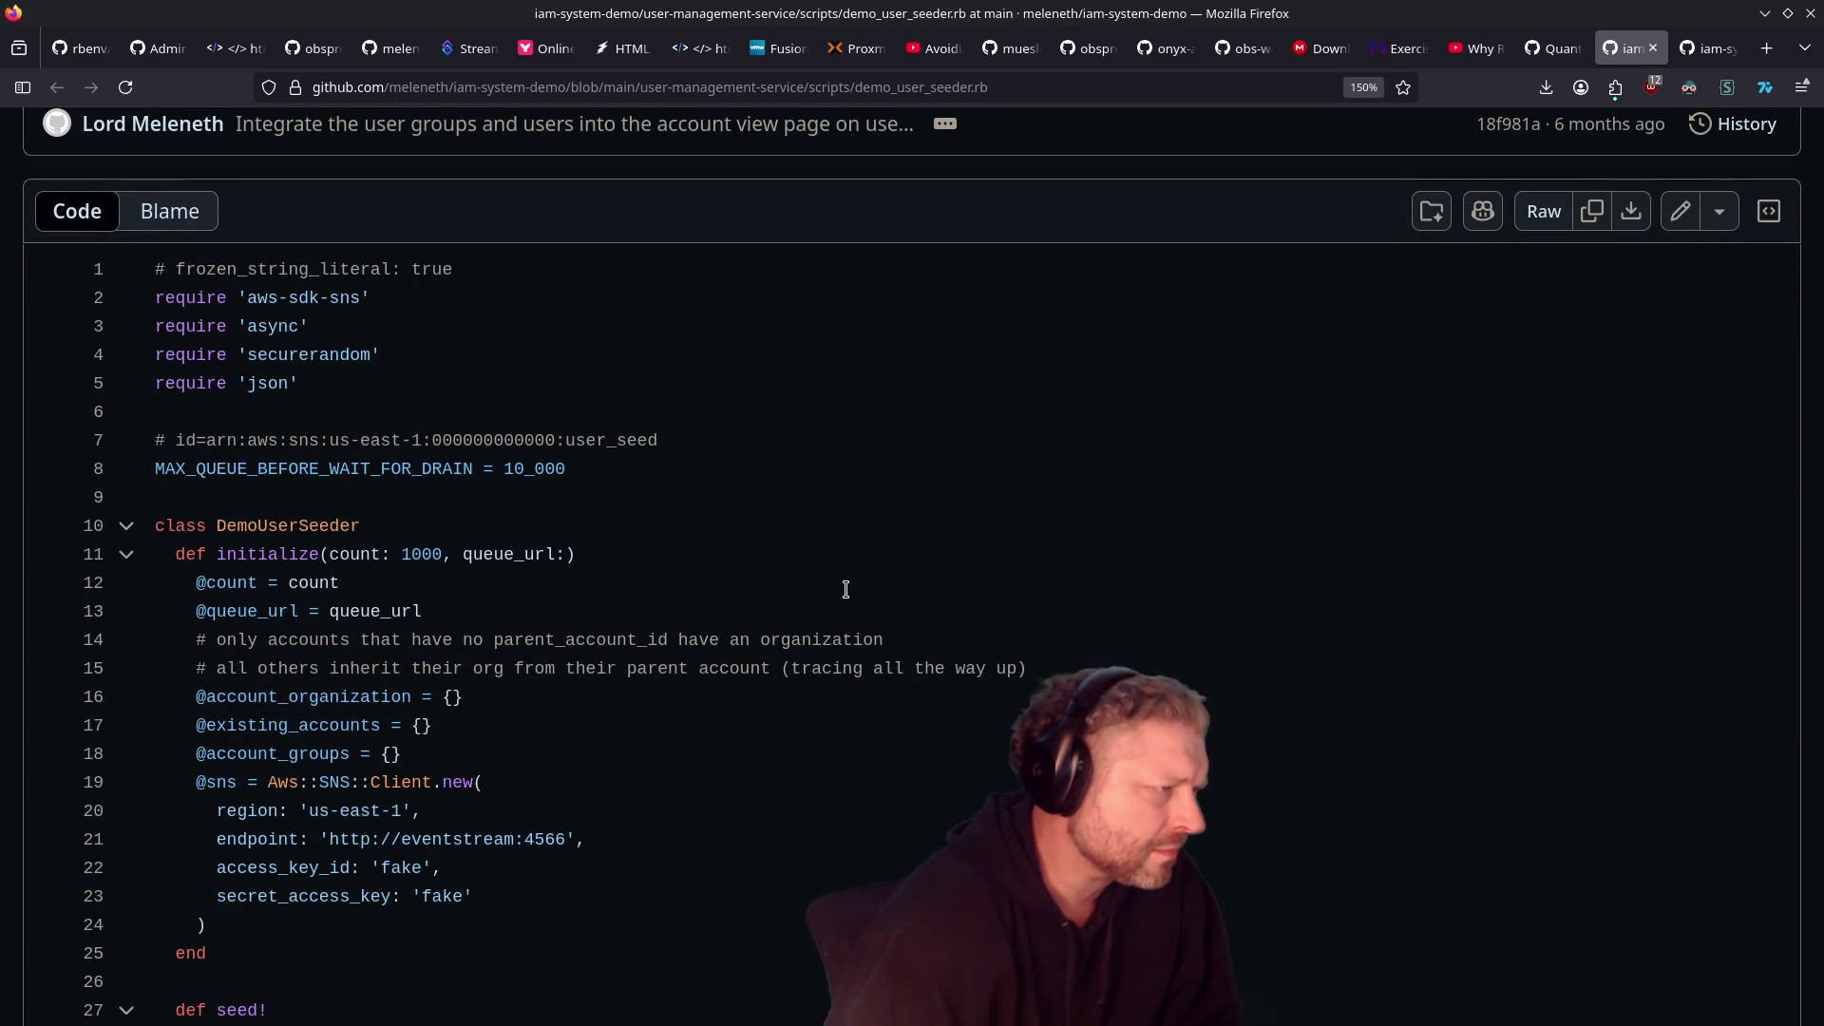
Step: Select the SNS client lines 20–24 and list the four references to 'fake'
scroll(919, 625, "down", 2)
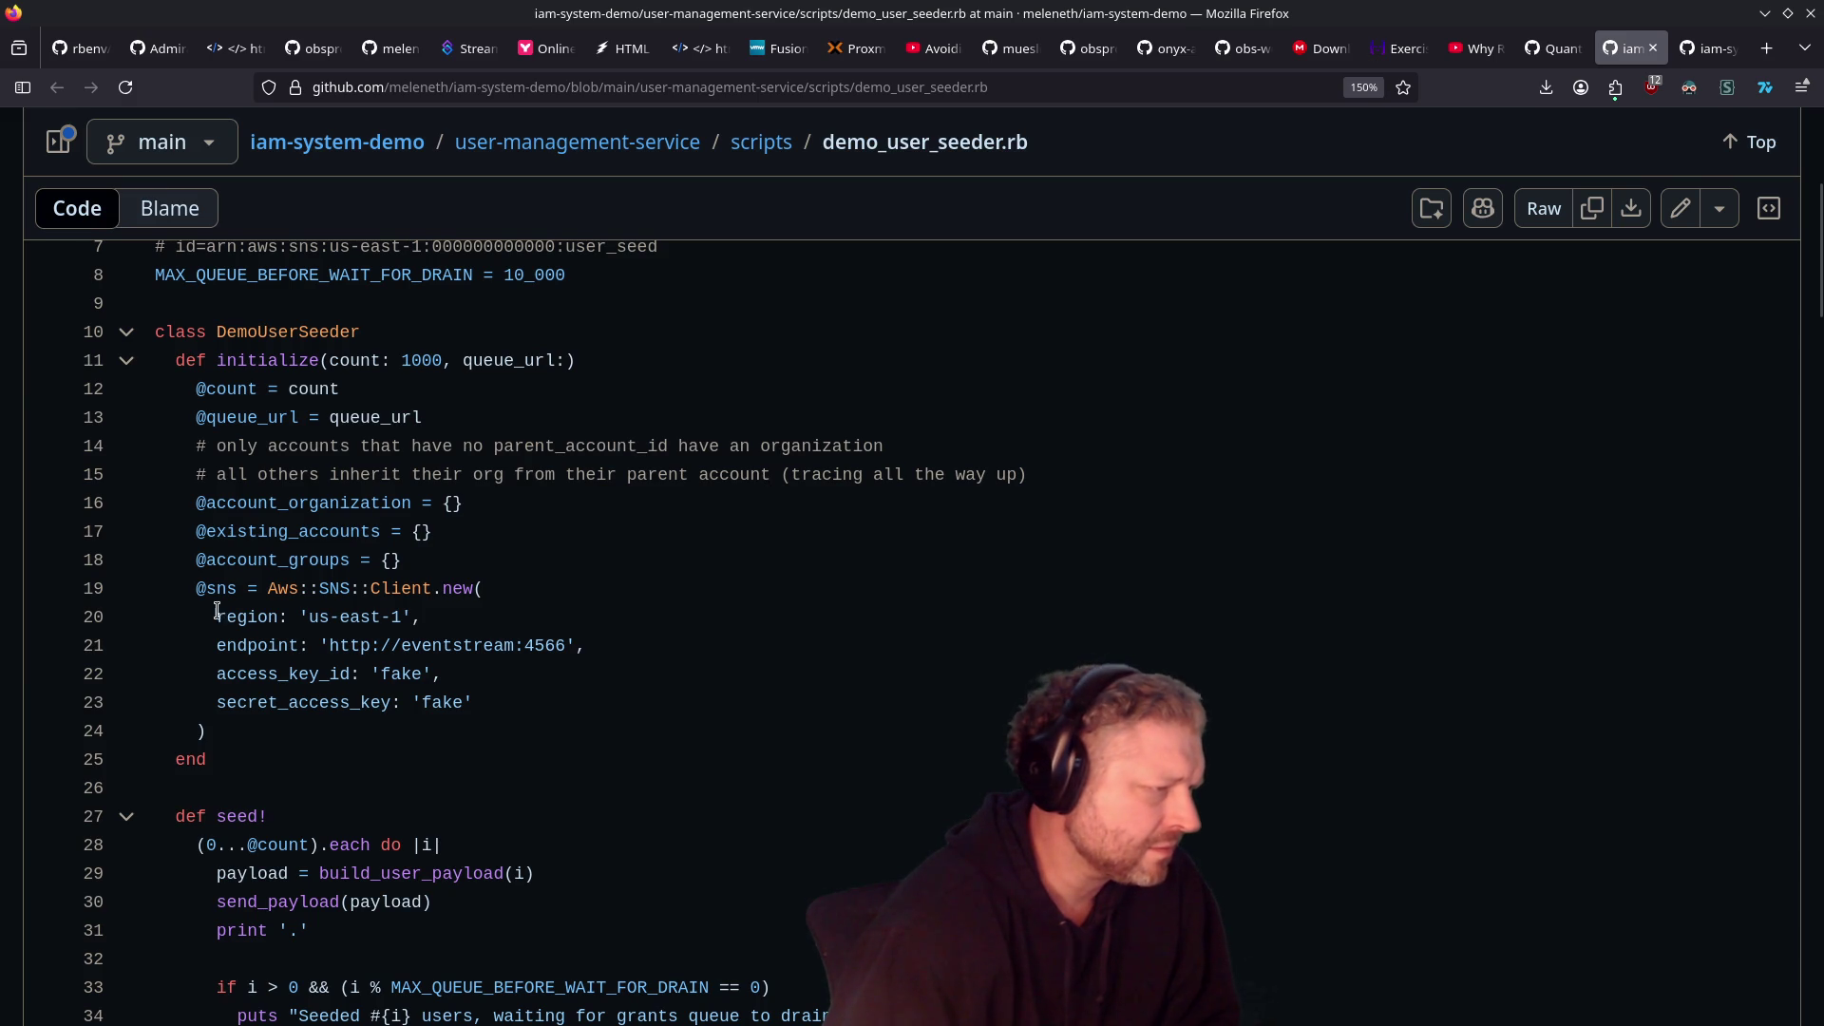
left_click_drag(196, 617, 590, 720)
left_click(598, 702)
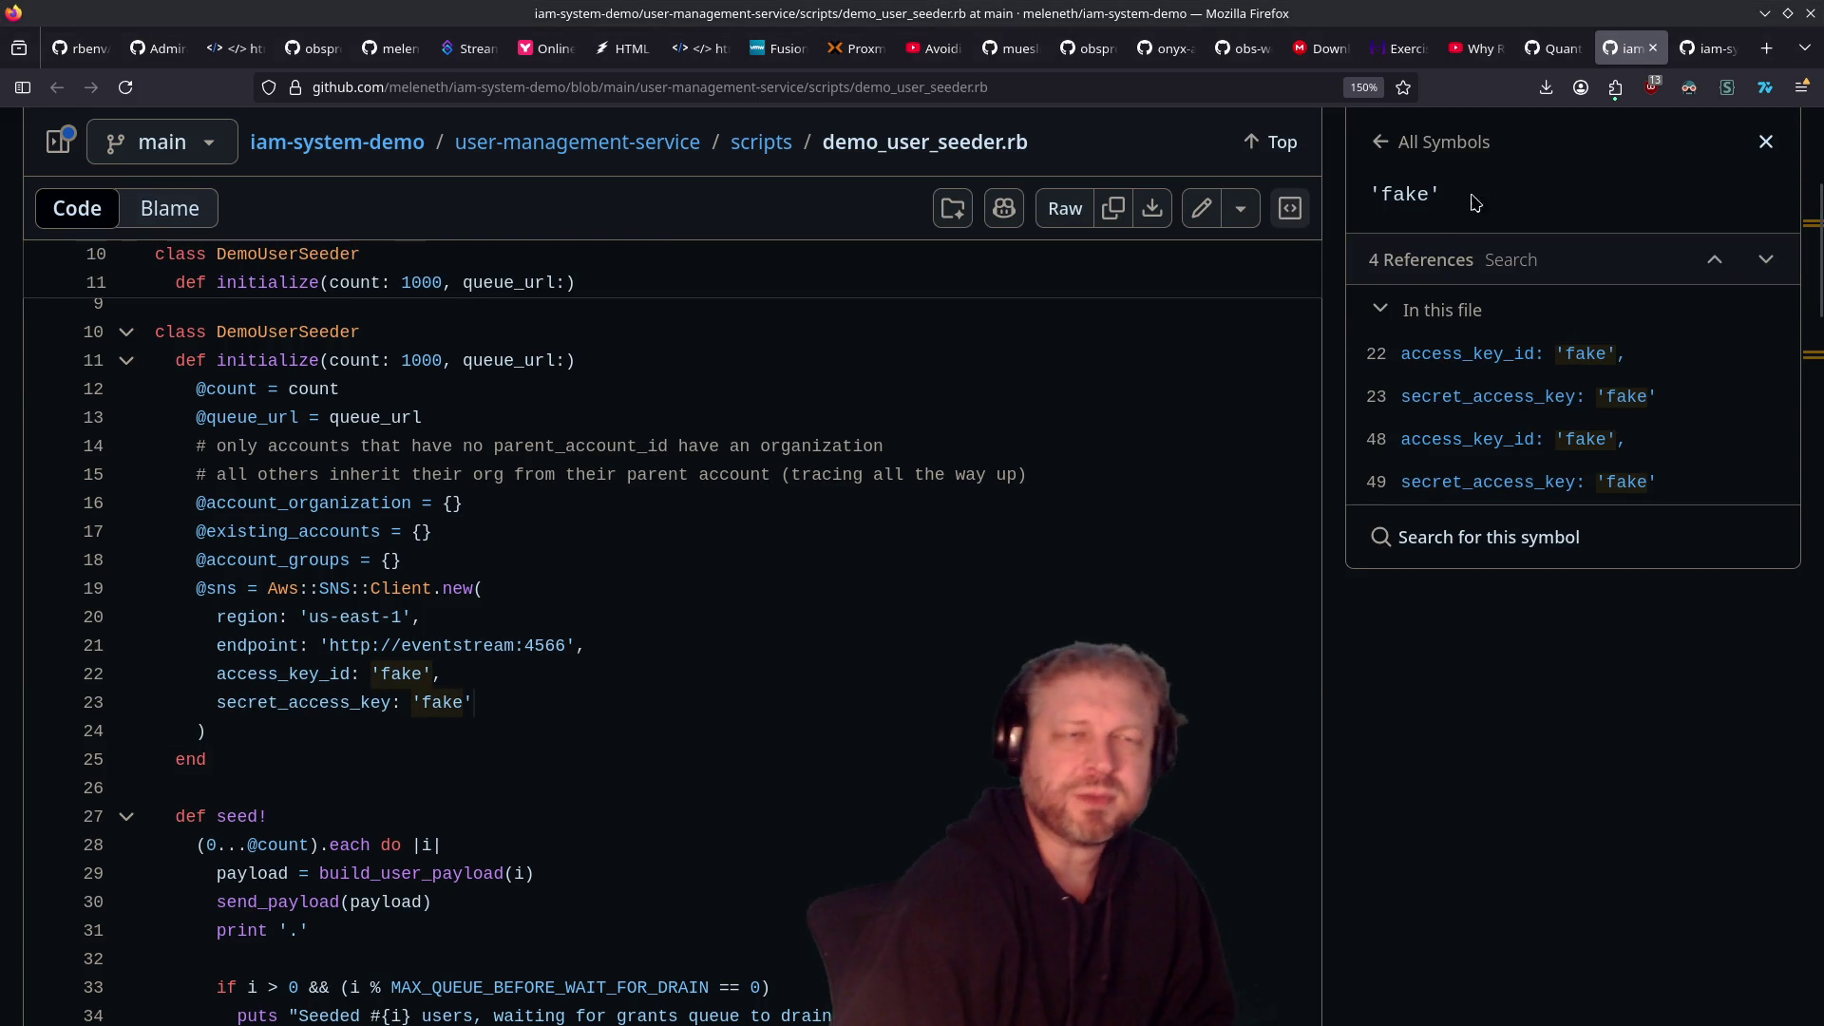
left_click(1694, 50)
Step: Show the run method's definition at line 20 and its 13 references in the Symbols panel
scroll(668, 561, "down", 5)
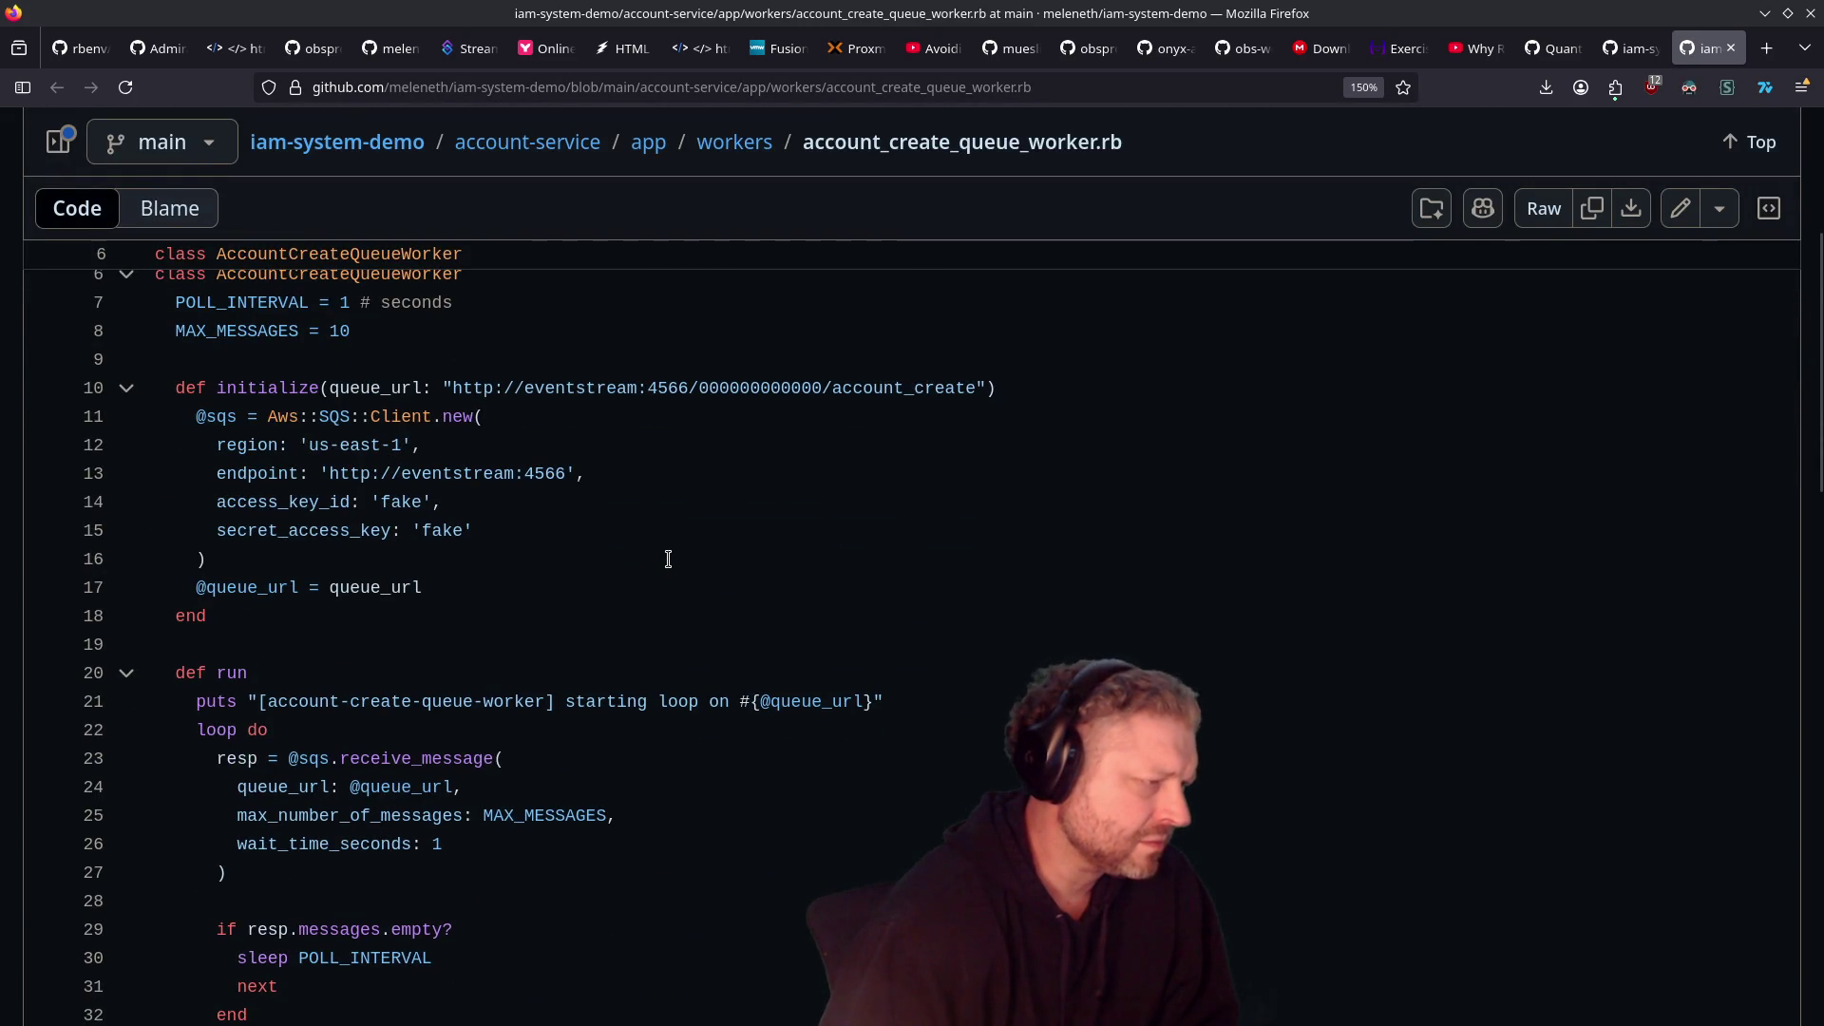
scroll(669, 559, "down", 2)
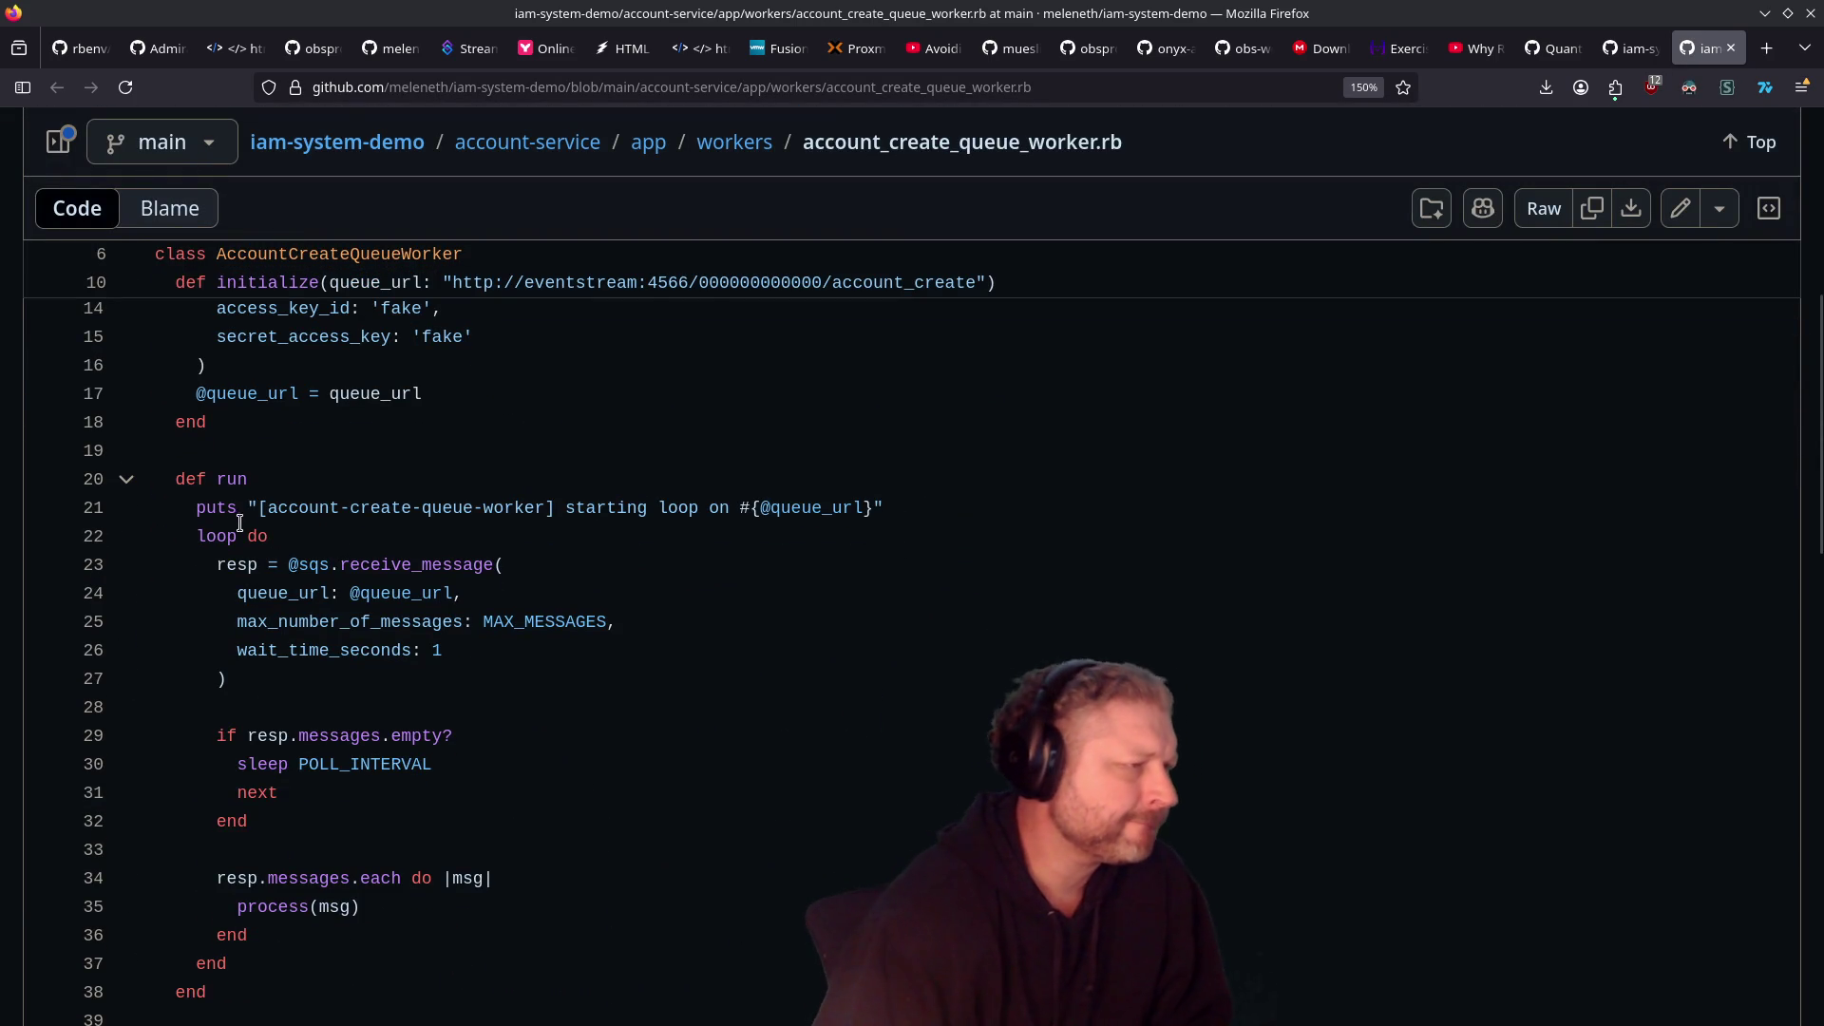
left_click(233, 480)
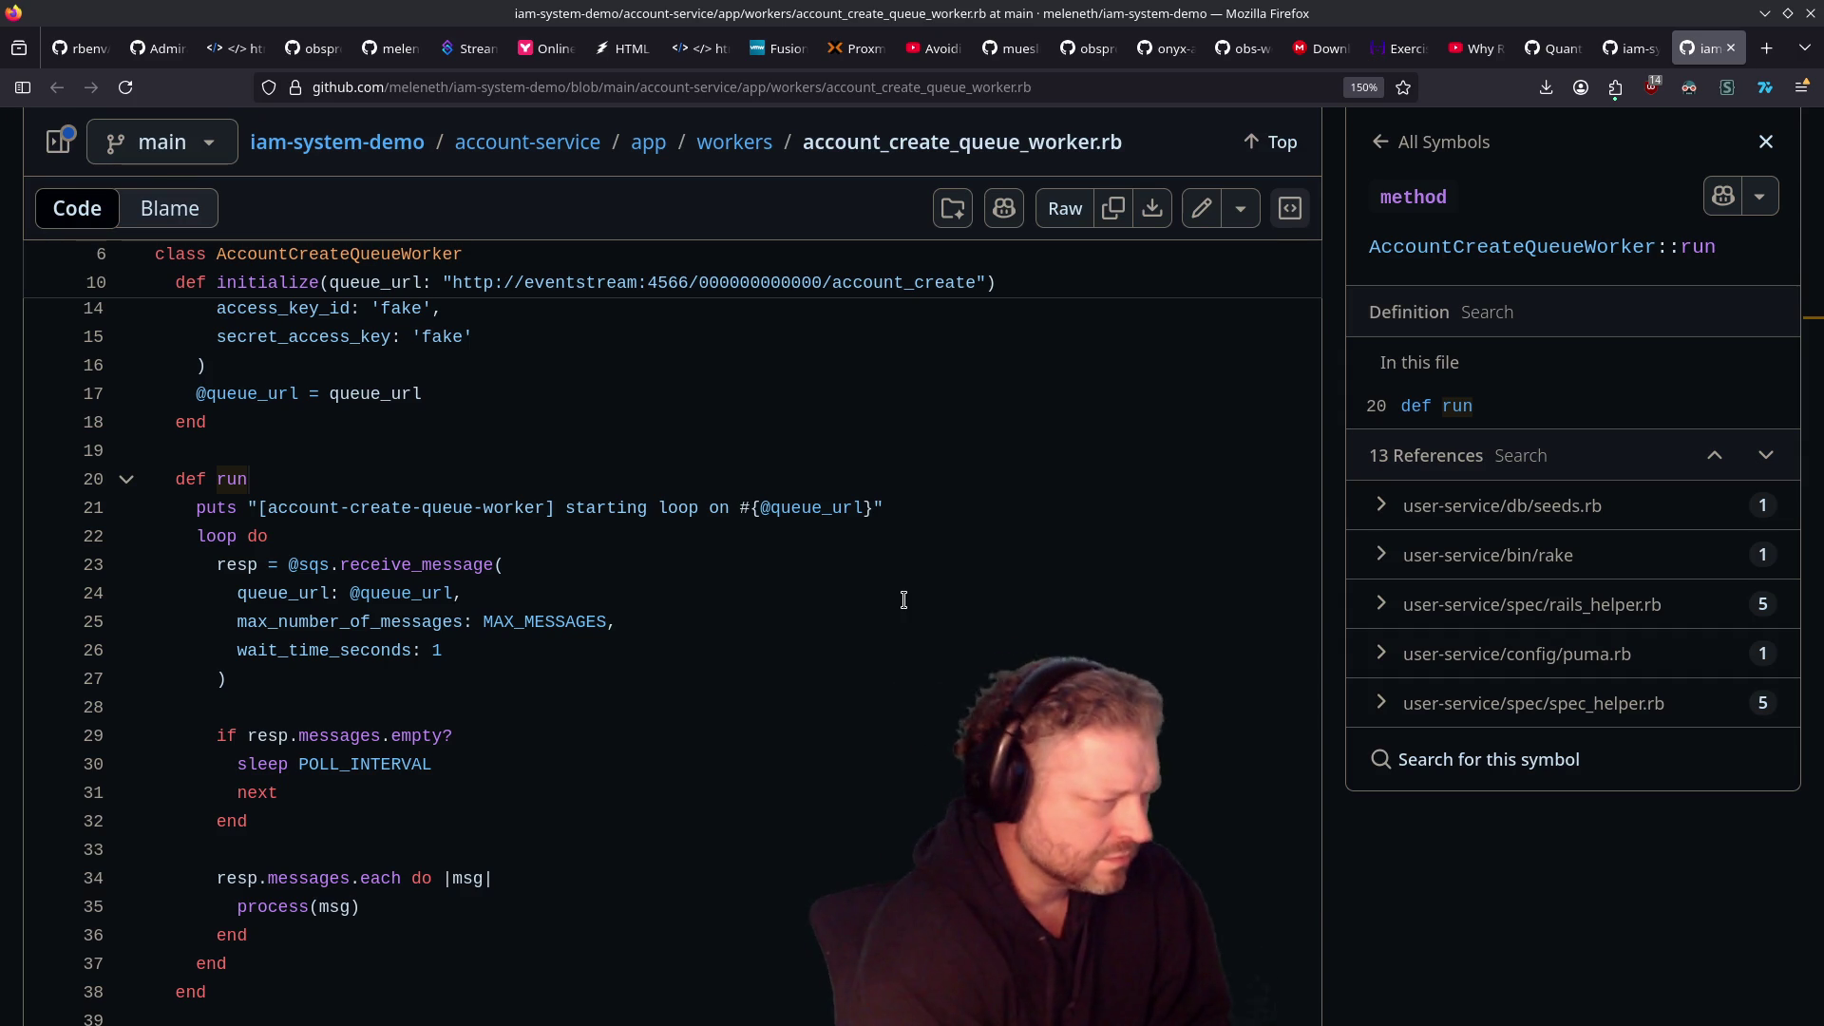
scroll(903, 600, "up", 5)
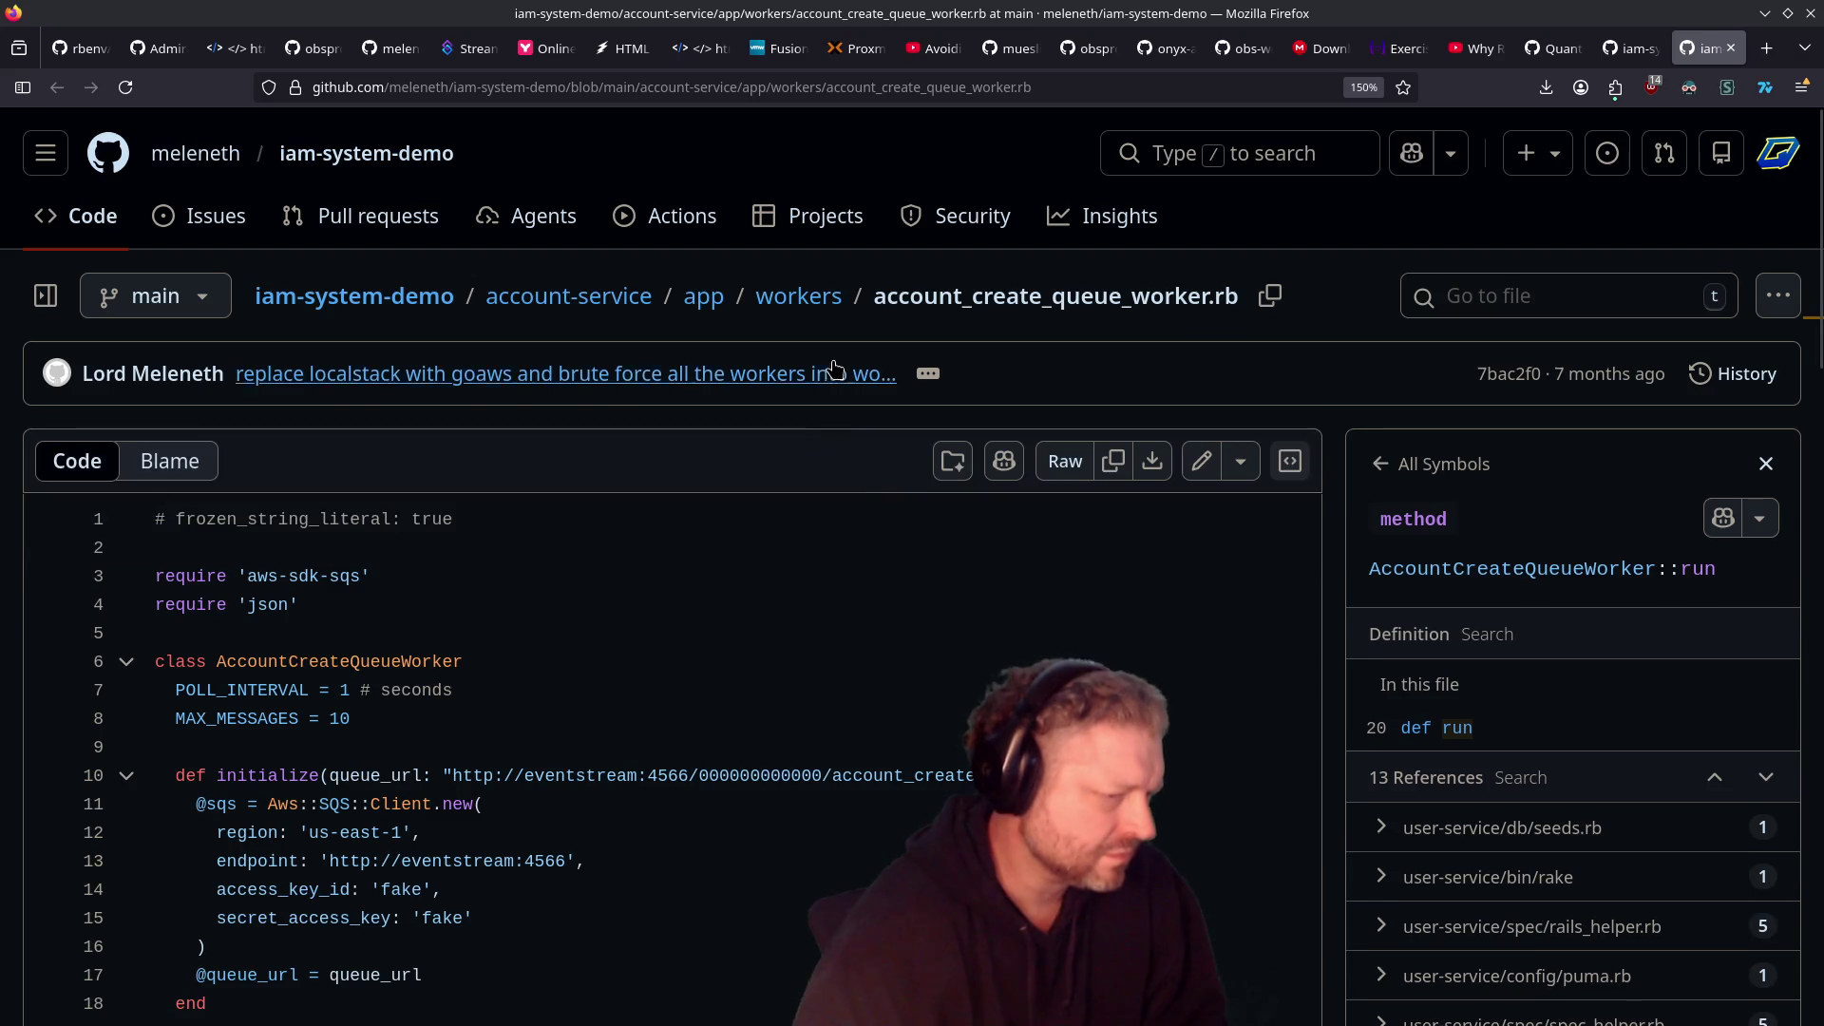
scroll(858, 643, "down", 8)
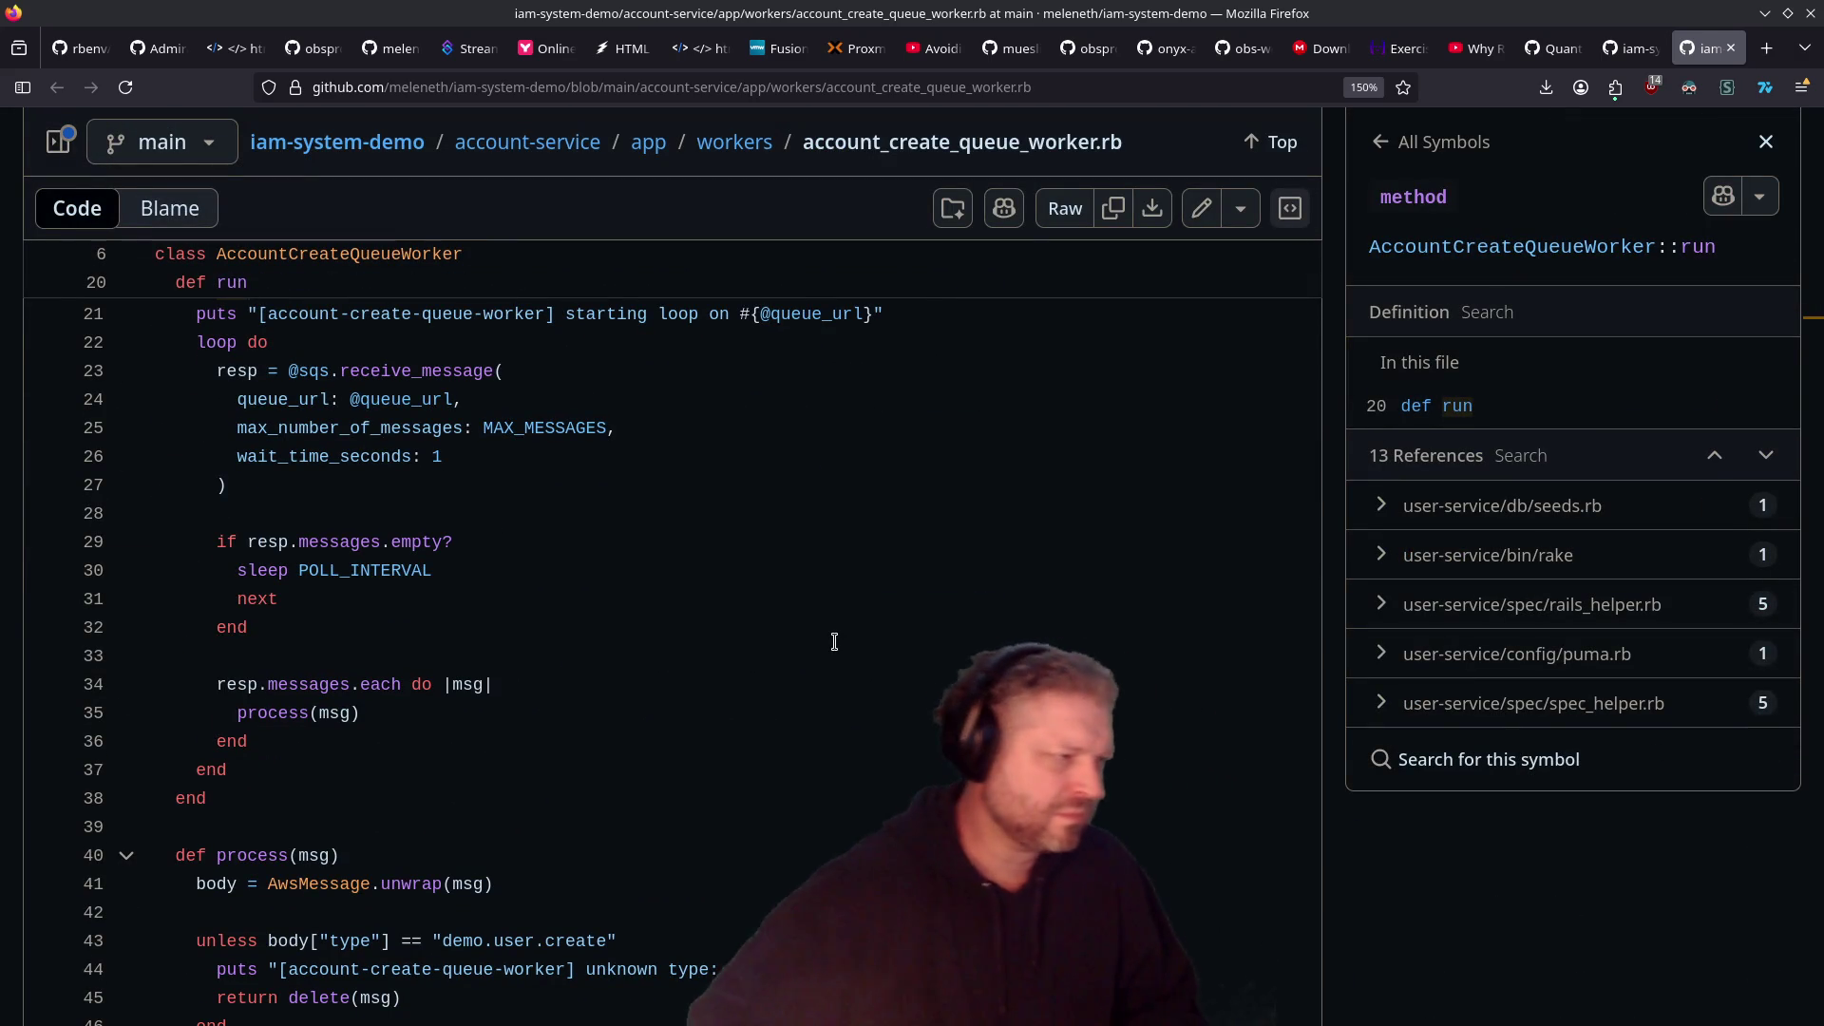
scroll(700, 627, "up", 2)
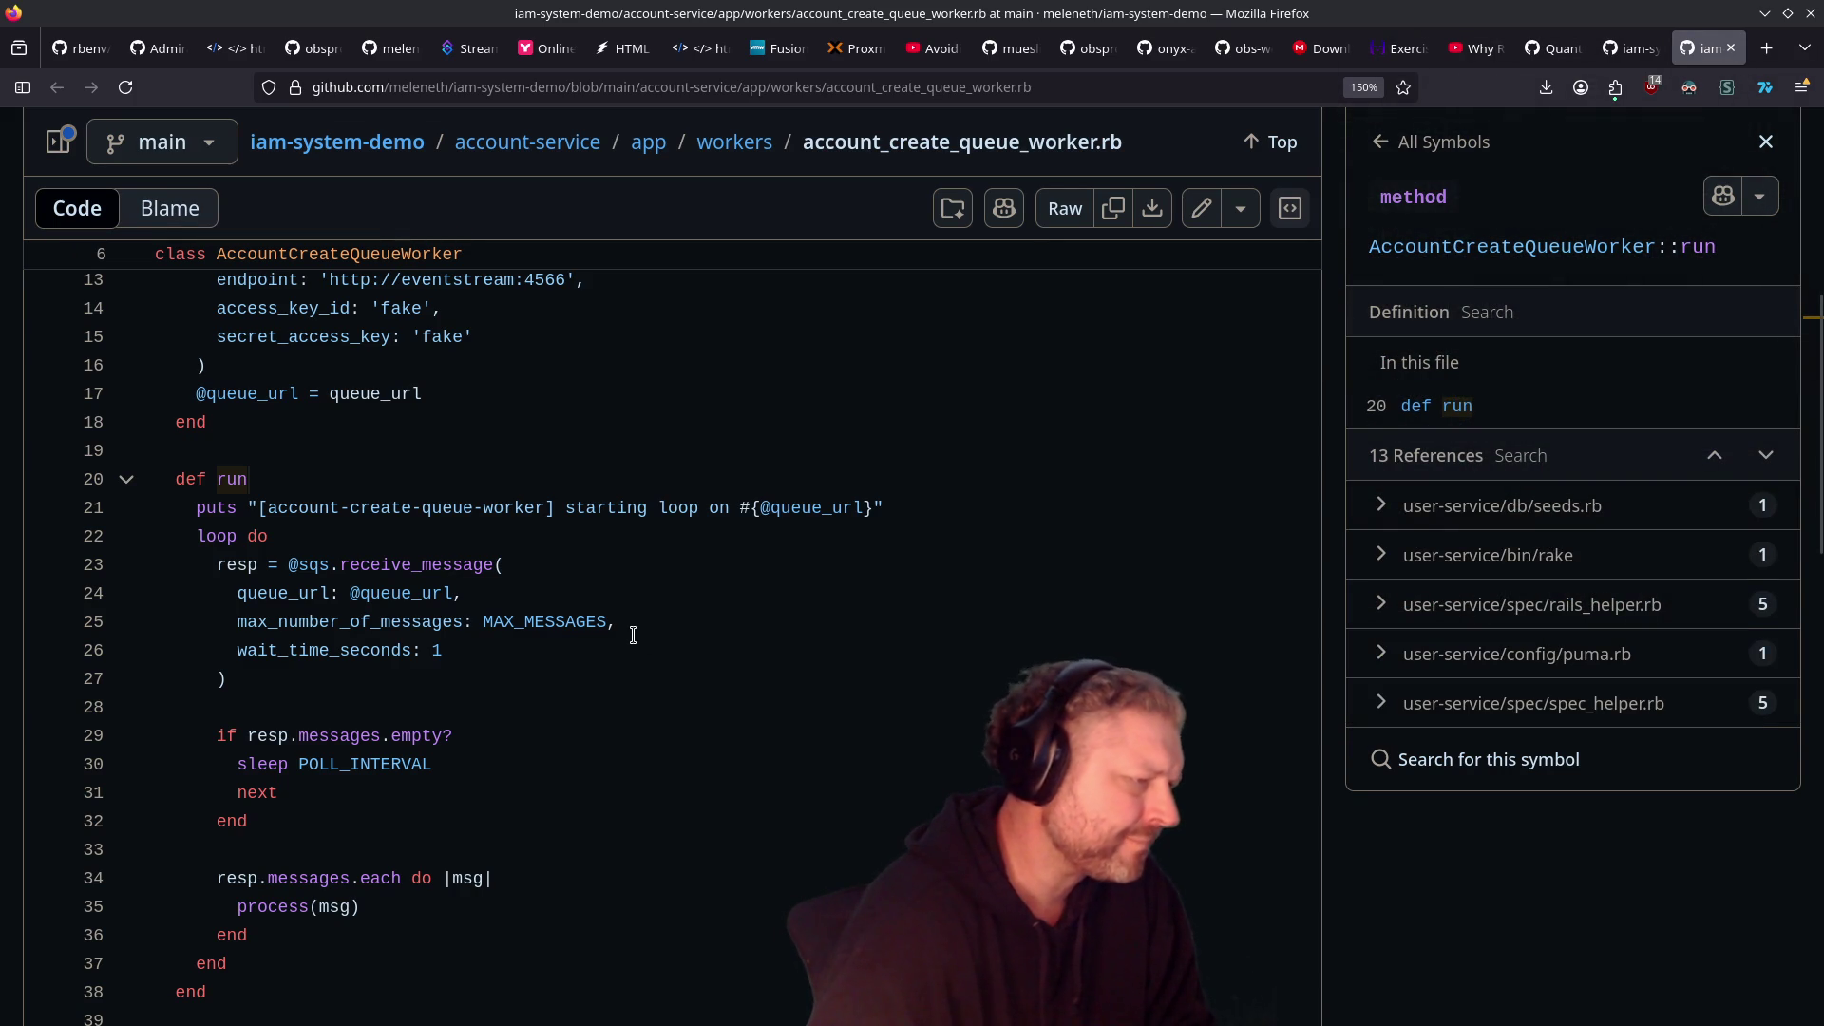
scroll(247, 535, "down", 5)
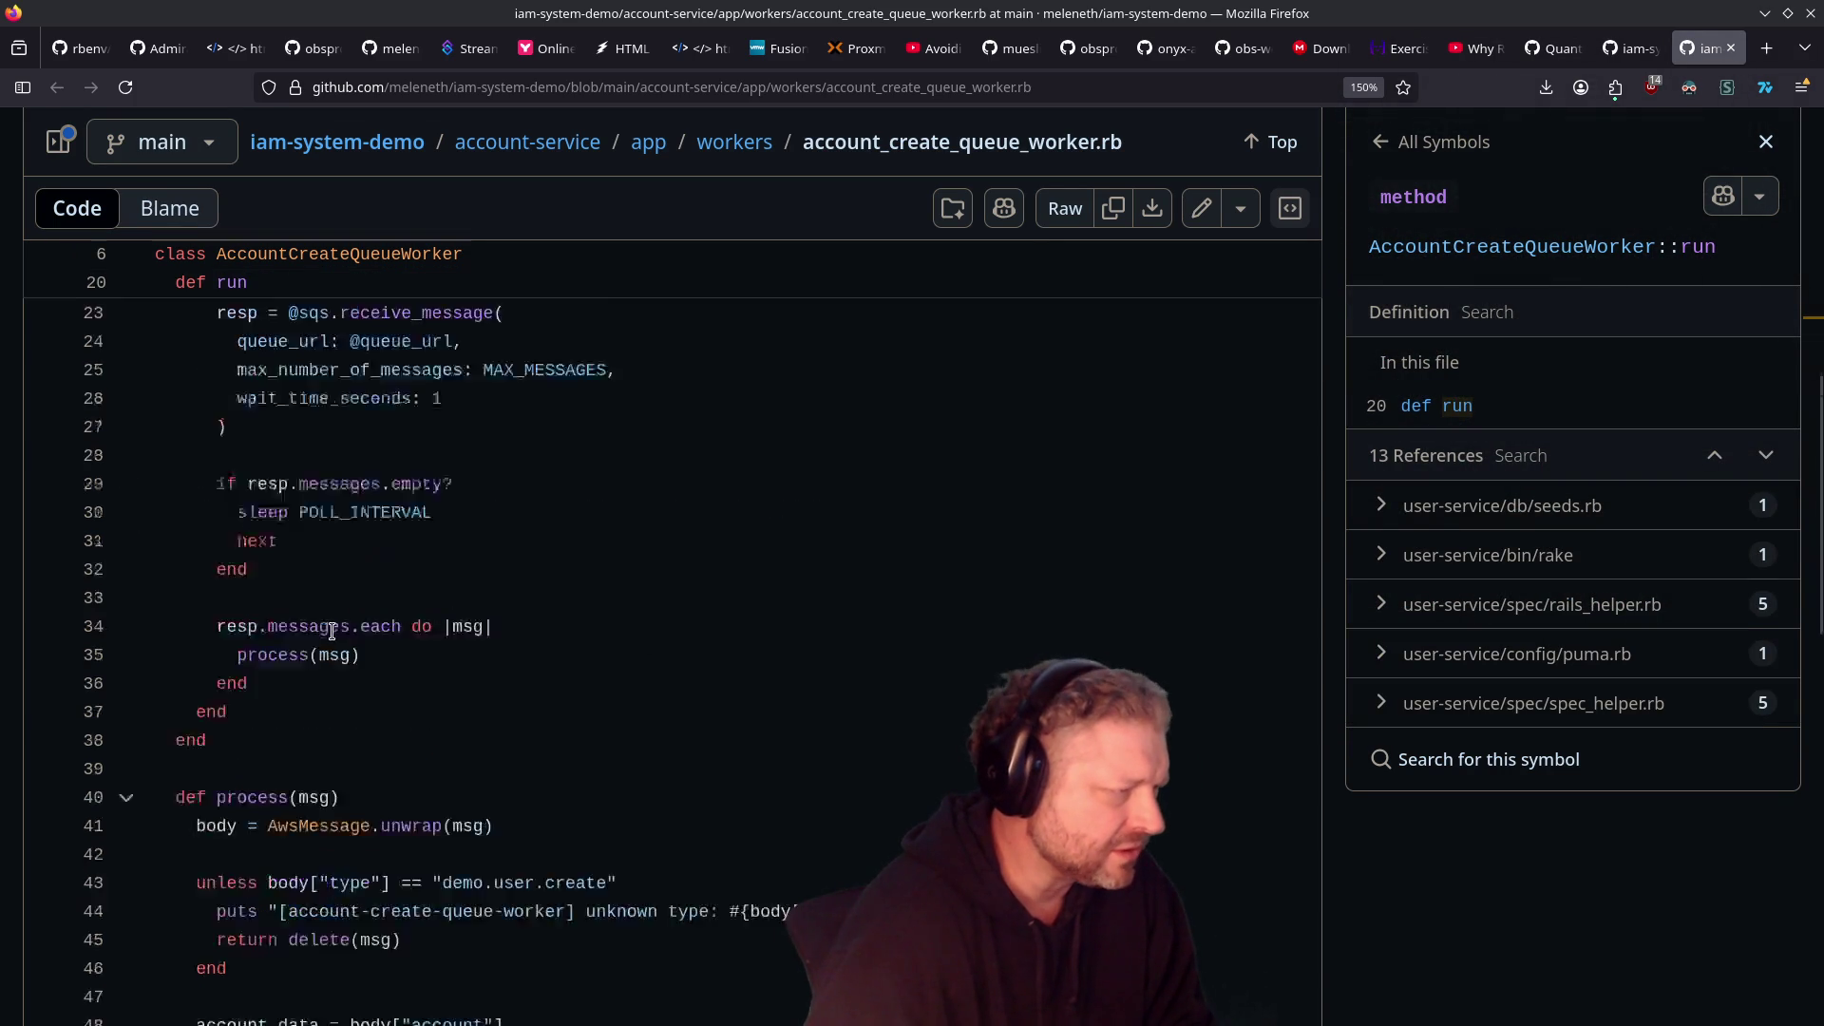
scroll(313, 622, "up", 2)
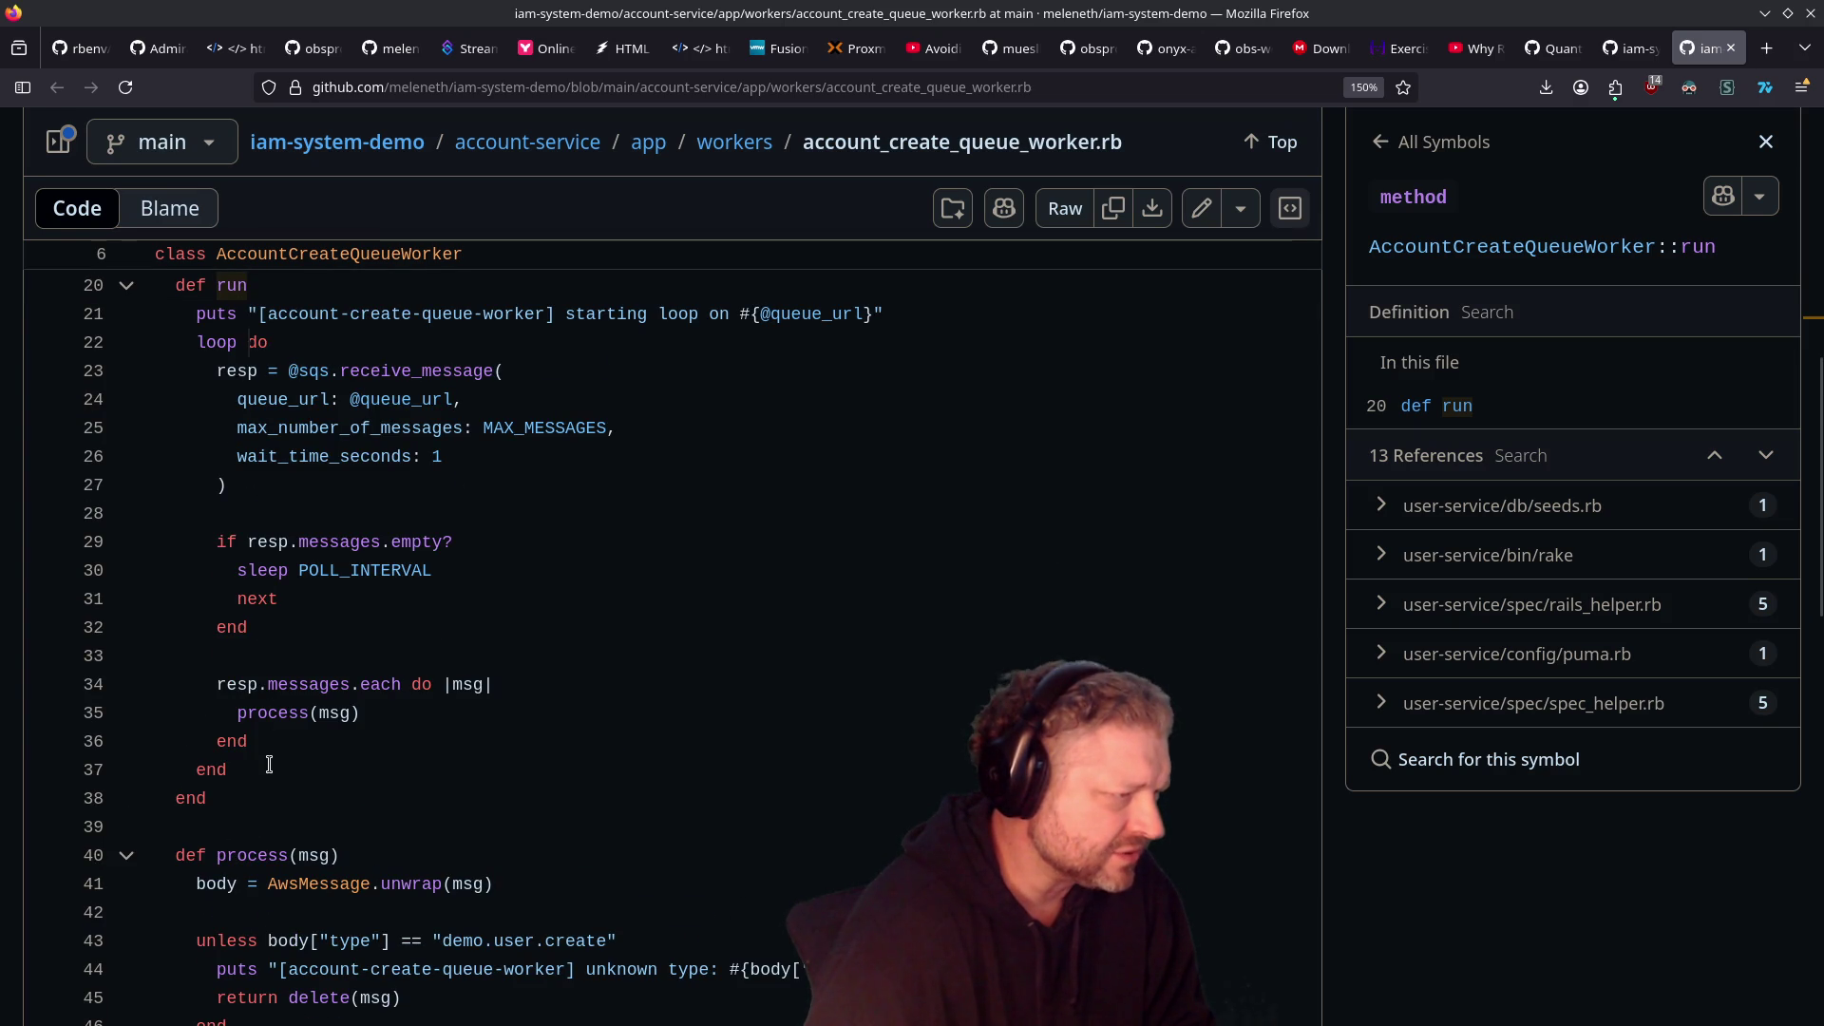
left_click_drag(269, 770, 122, 349)
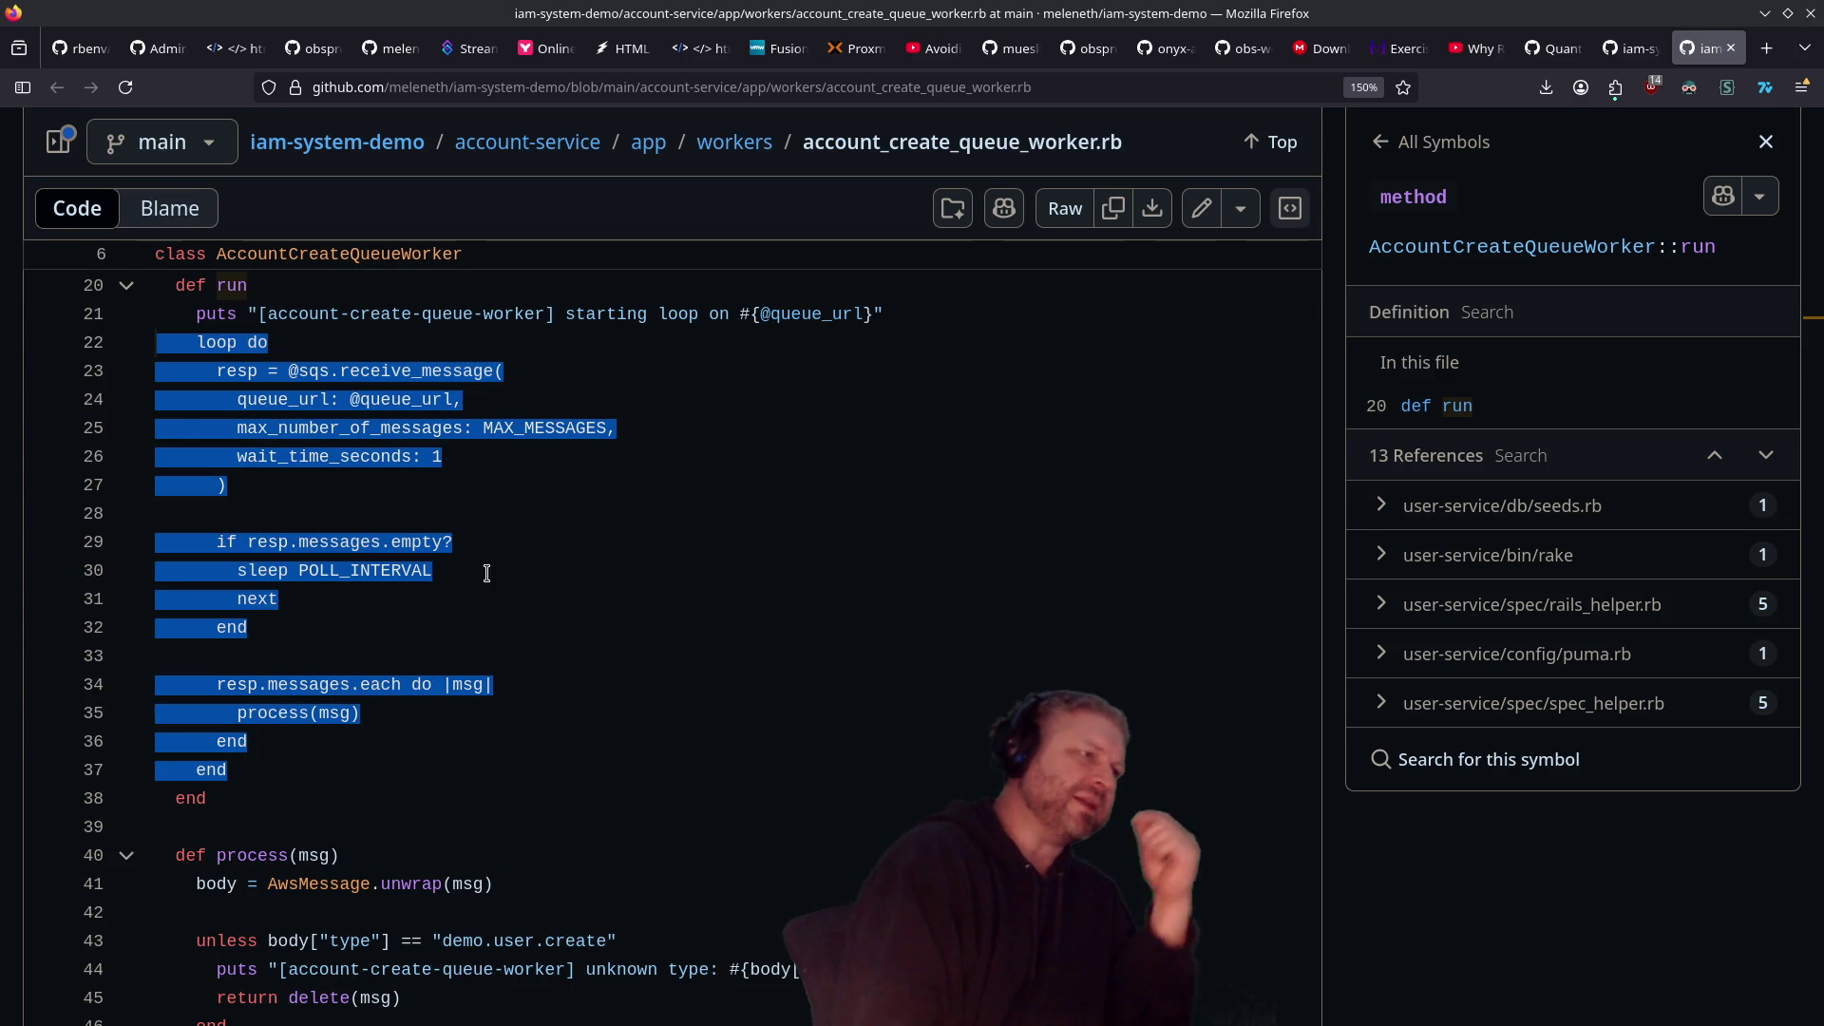
Step: Highlight the receive_message call and empty-queue sleep block, then list POLL_INTERVAL's 6 references
left_click(598, 480)
mouse_move(214, 370)
left_mouse_down()
mouse_move(442, 446)
mouse_move(448, 492)
left_mouse_up()
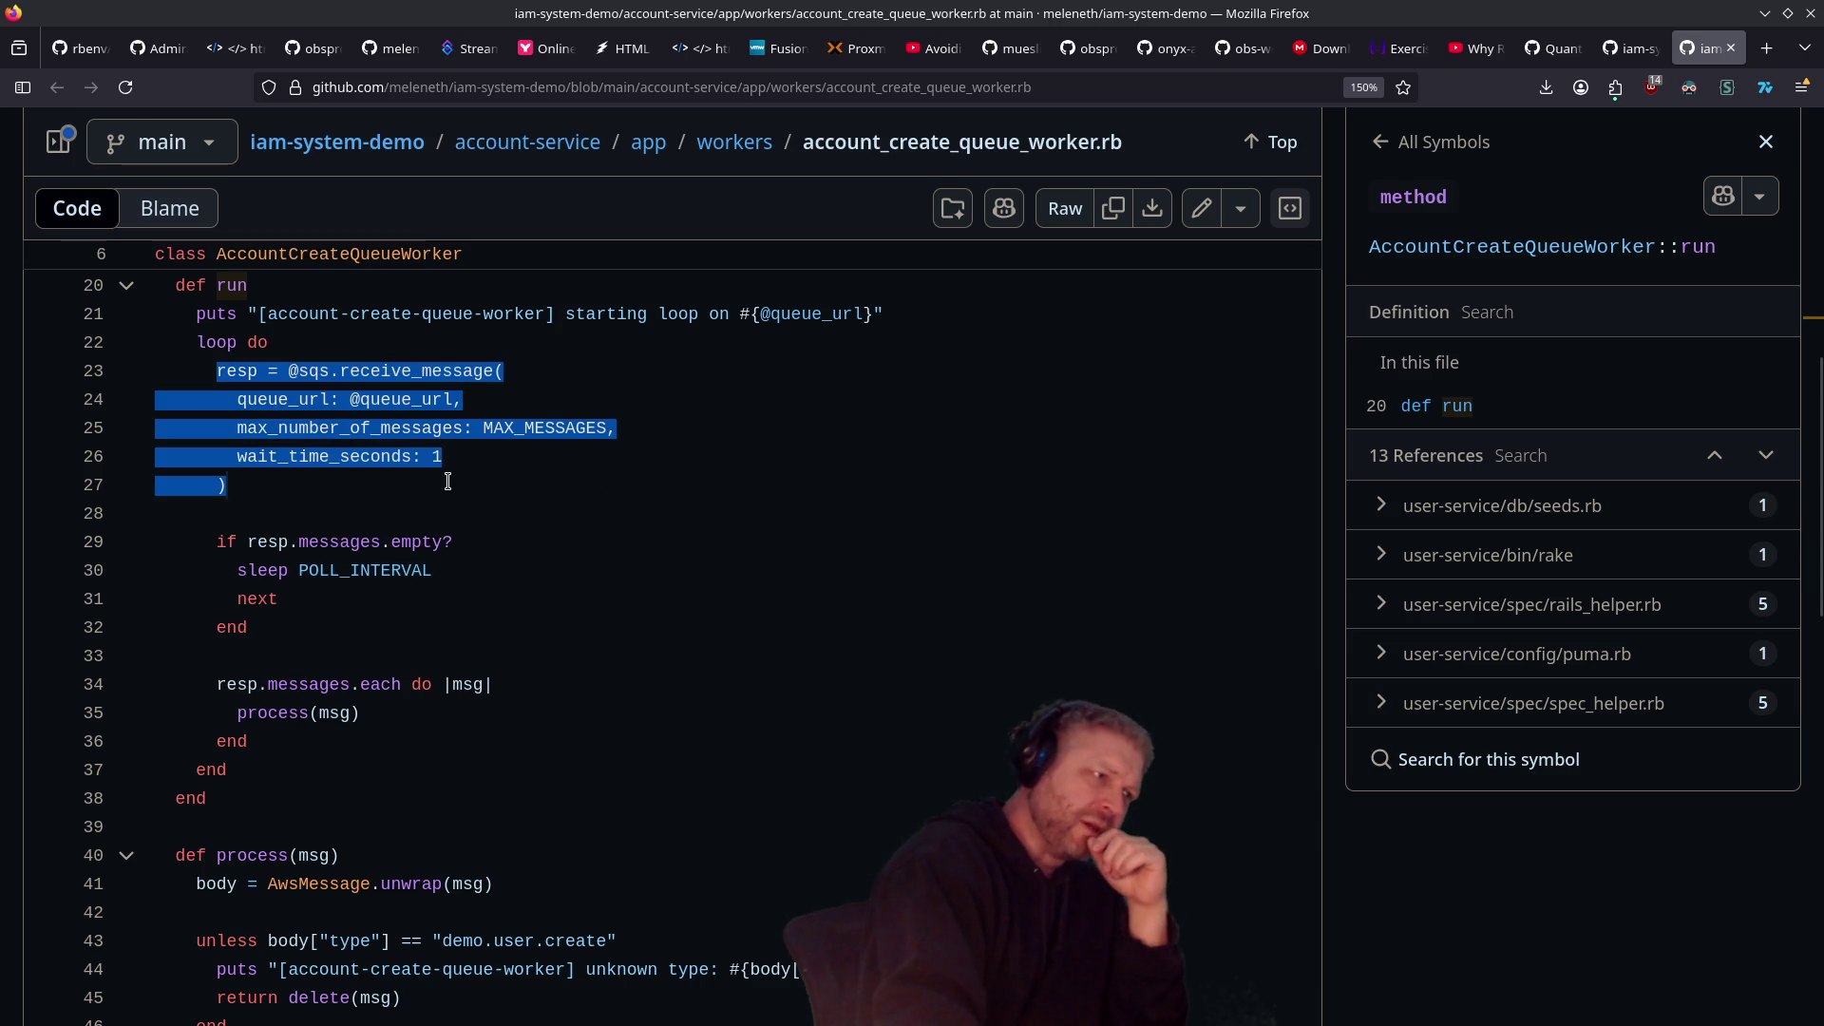
left_click_drag(249, 628, 133, 539)
left_click(361, 571)
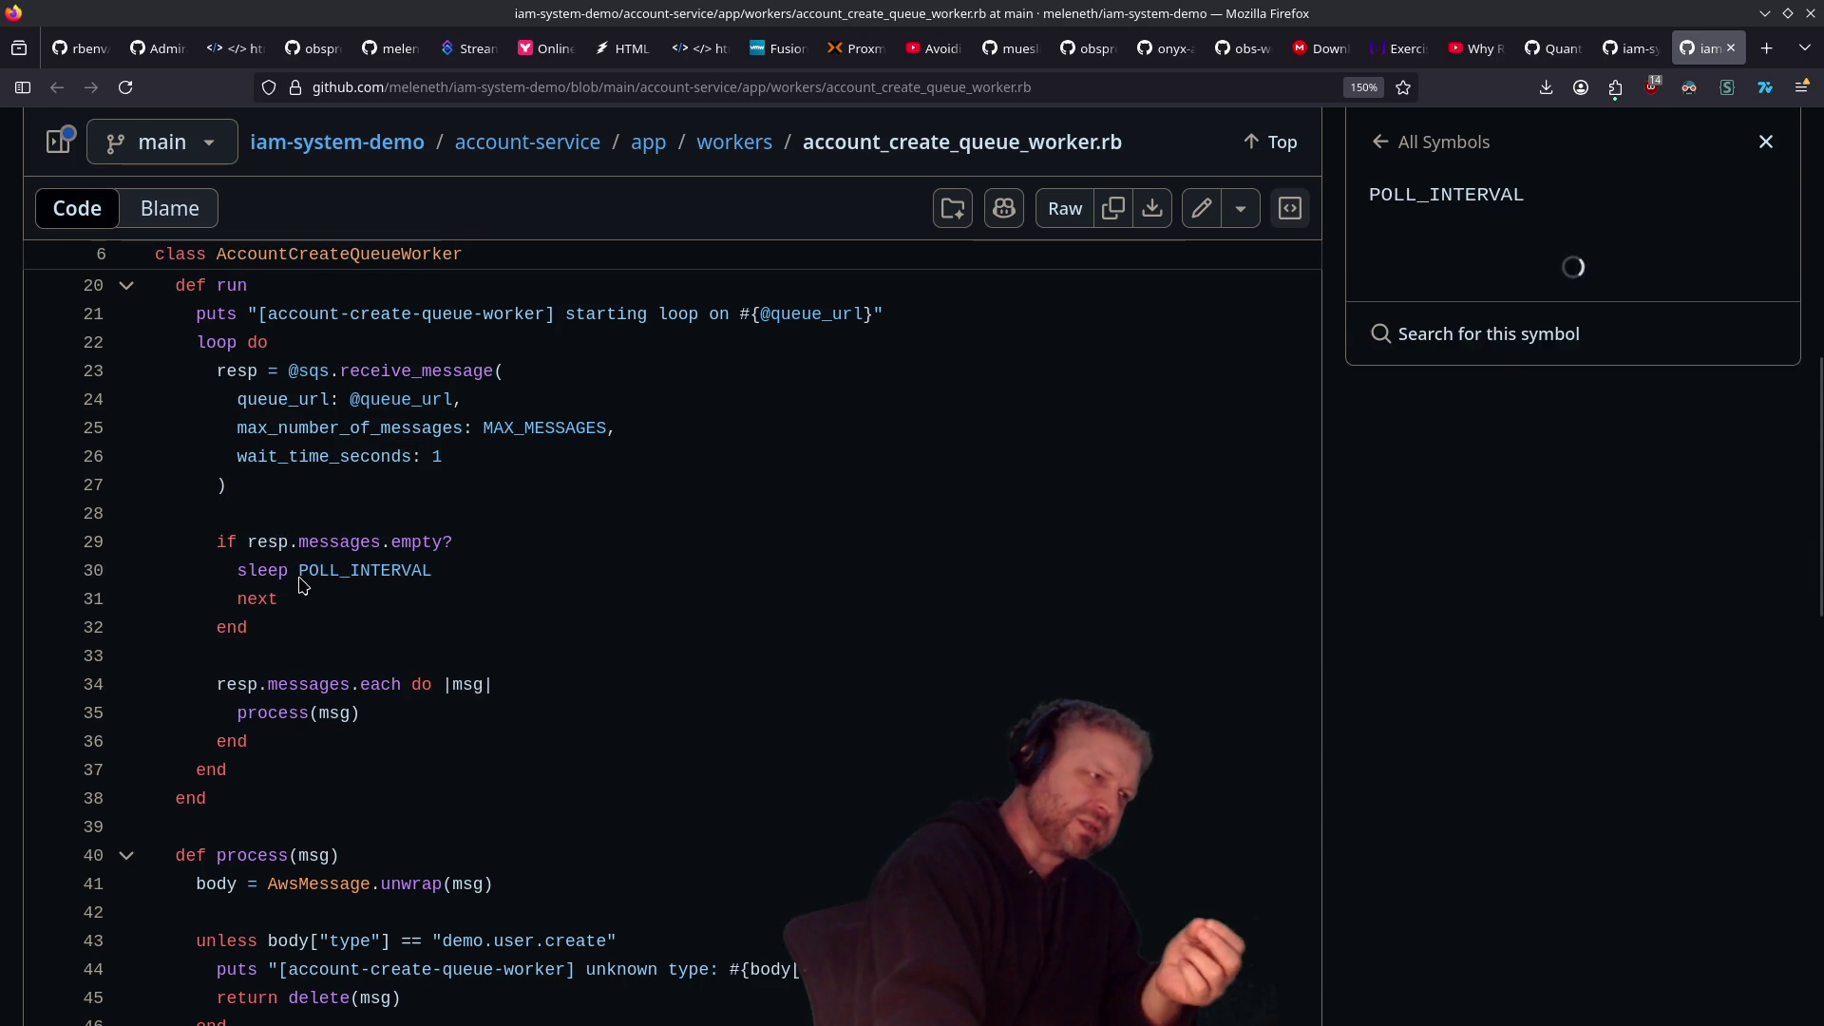
Step: Highlight the message processing loop, empty-queue check, next statement and queue URL interpolation
left_click_drag(386, 747, 149, 676)
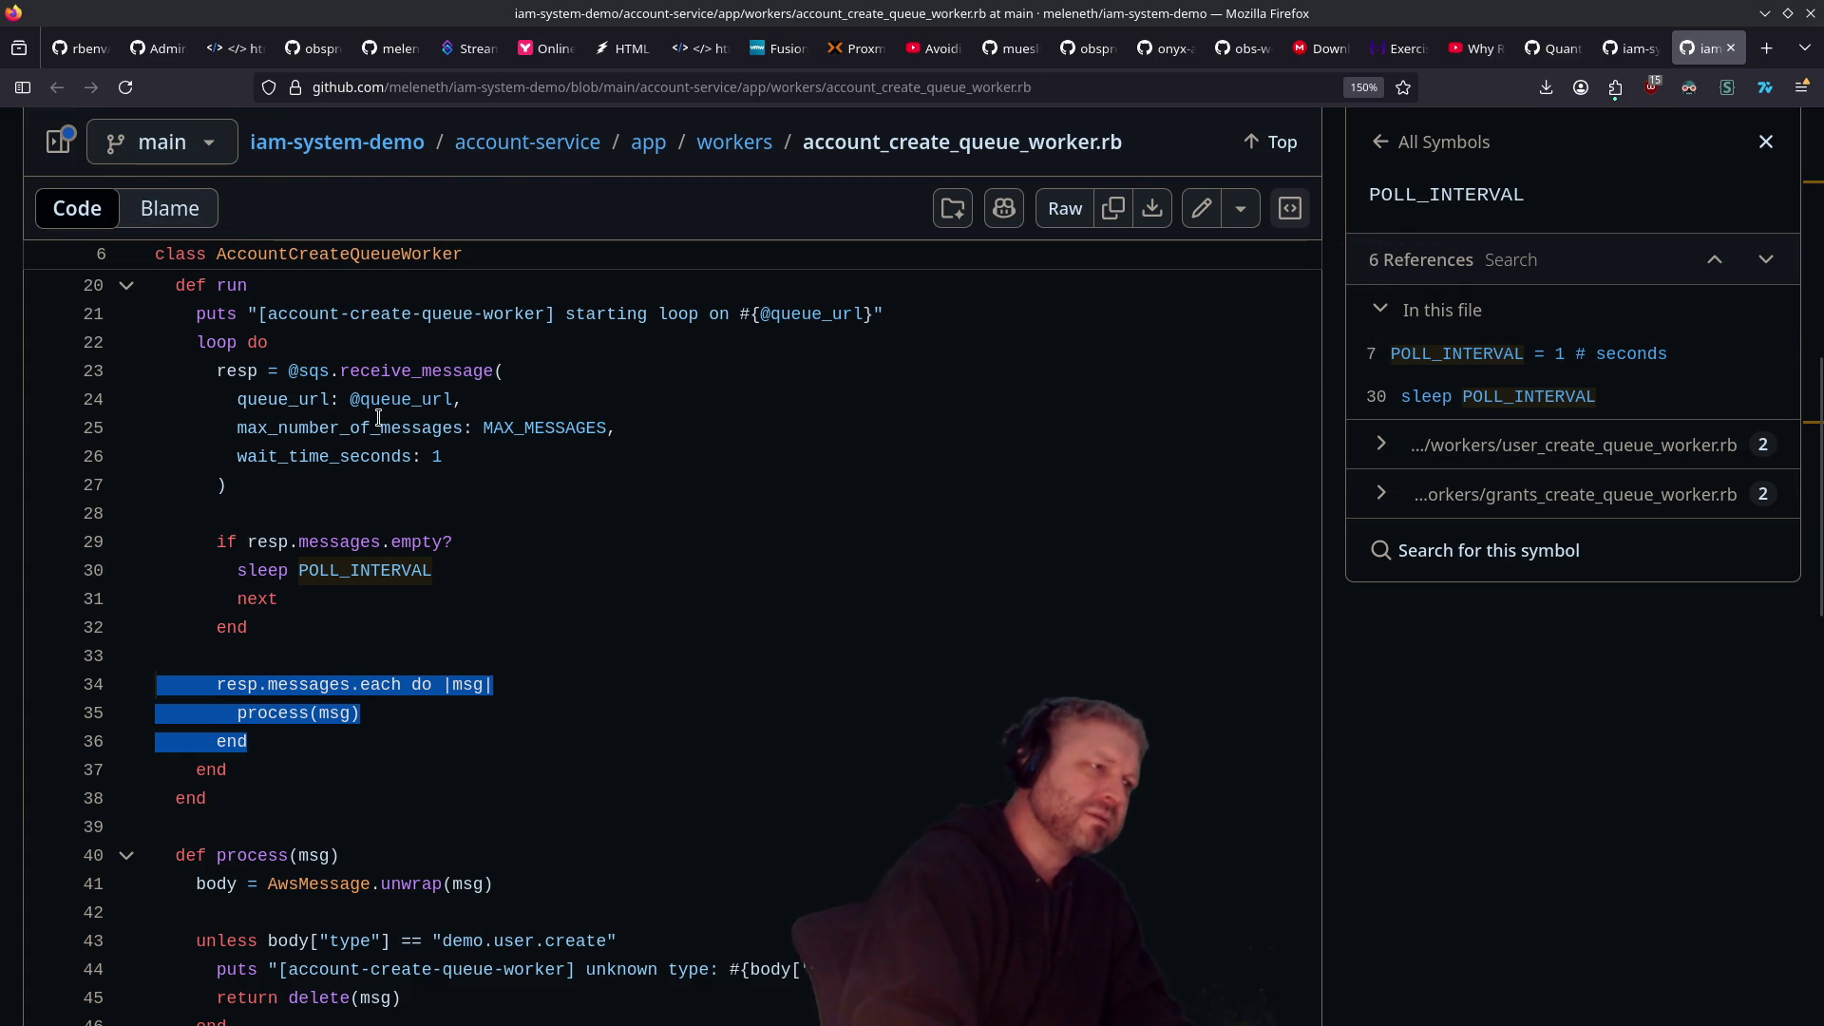
left_click_drag(491, 467, 241, 370)
left_click_drag(374, 711, 169, 686)
left_click_drag(364, 618, 158, 539)
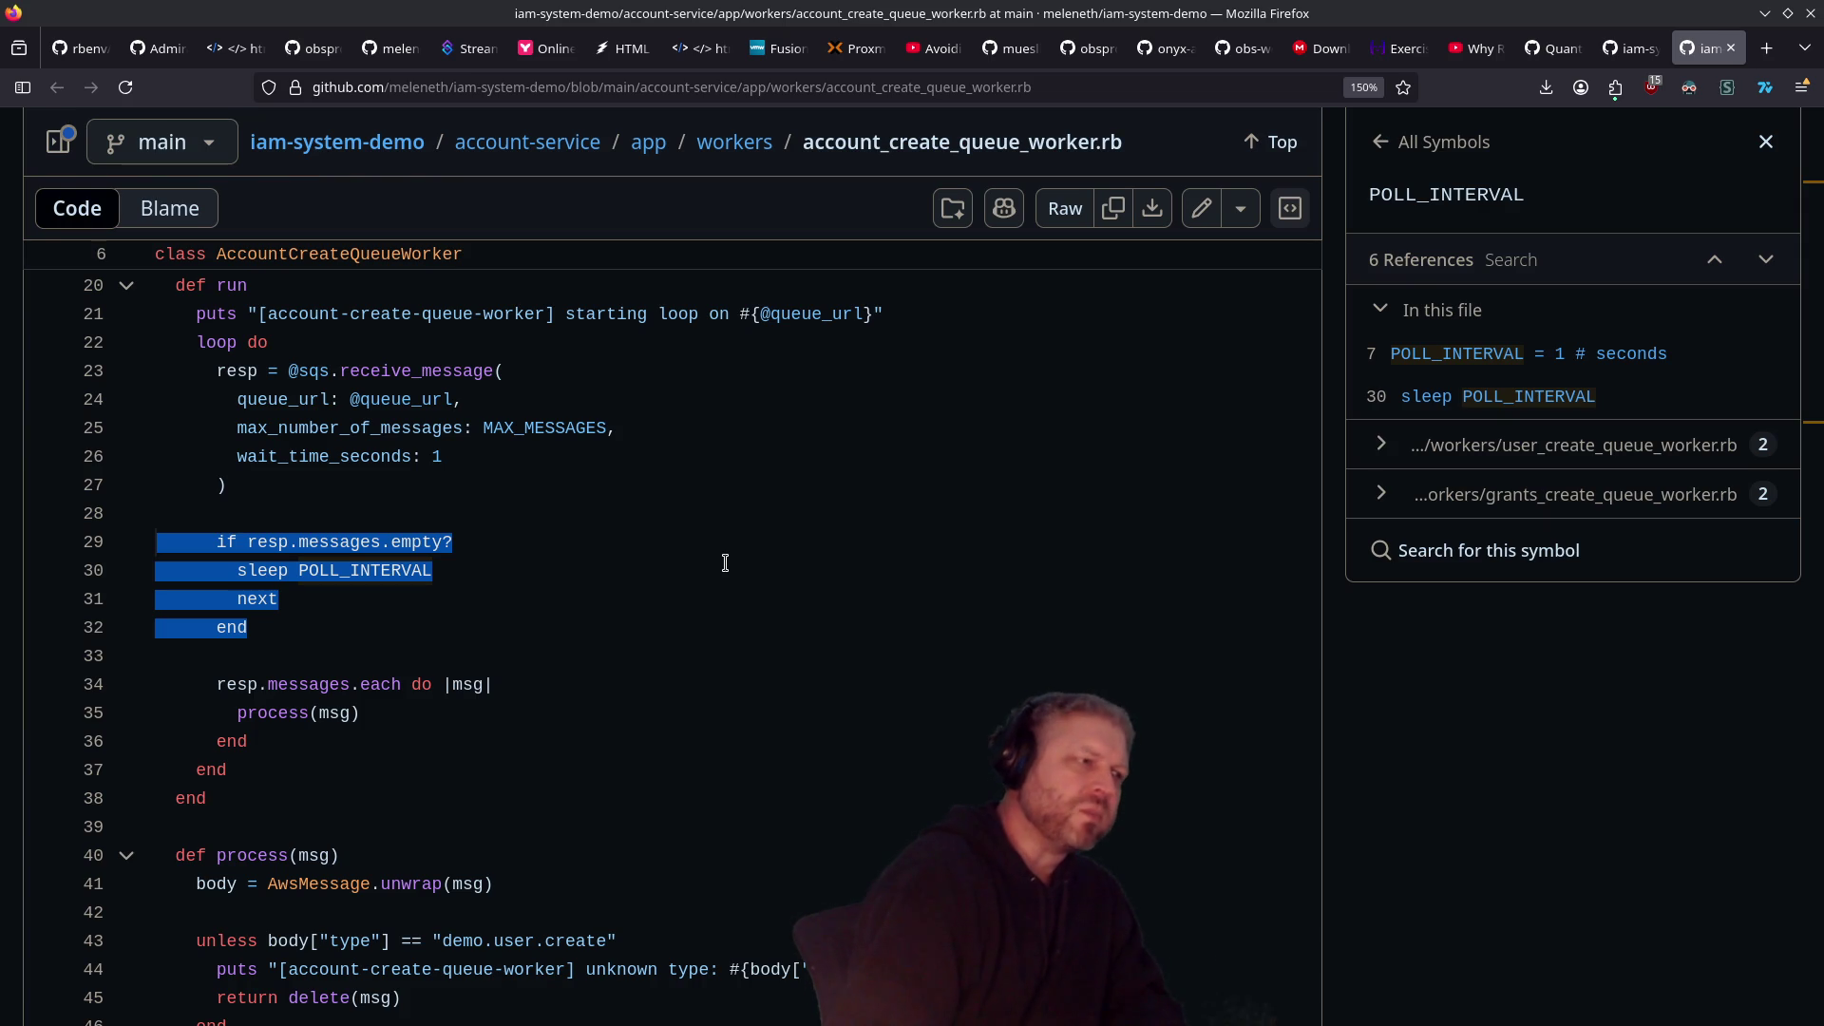
left_click_drag(368, 601, 217, 601)
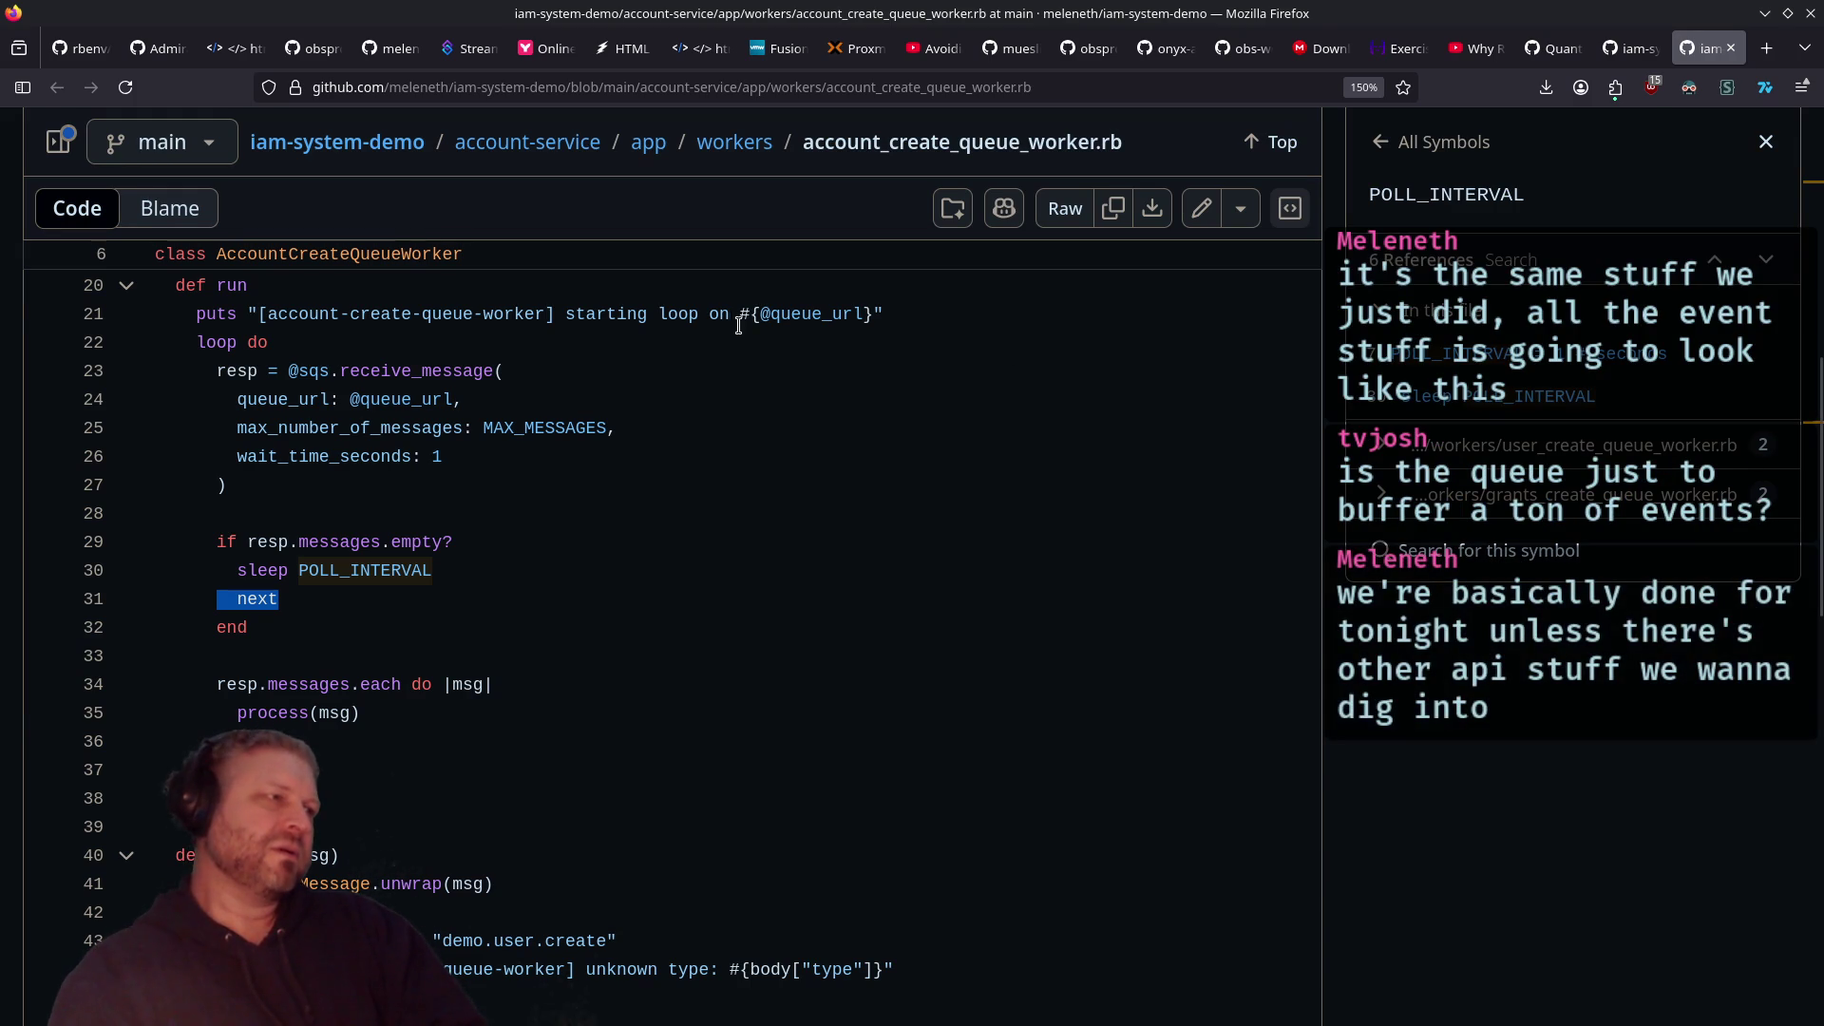
left_click_drag(370, 313, 555, 317)
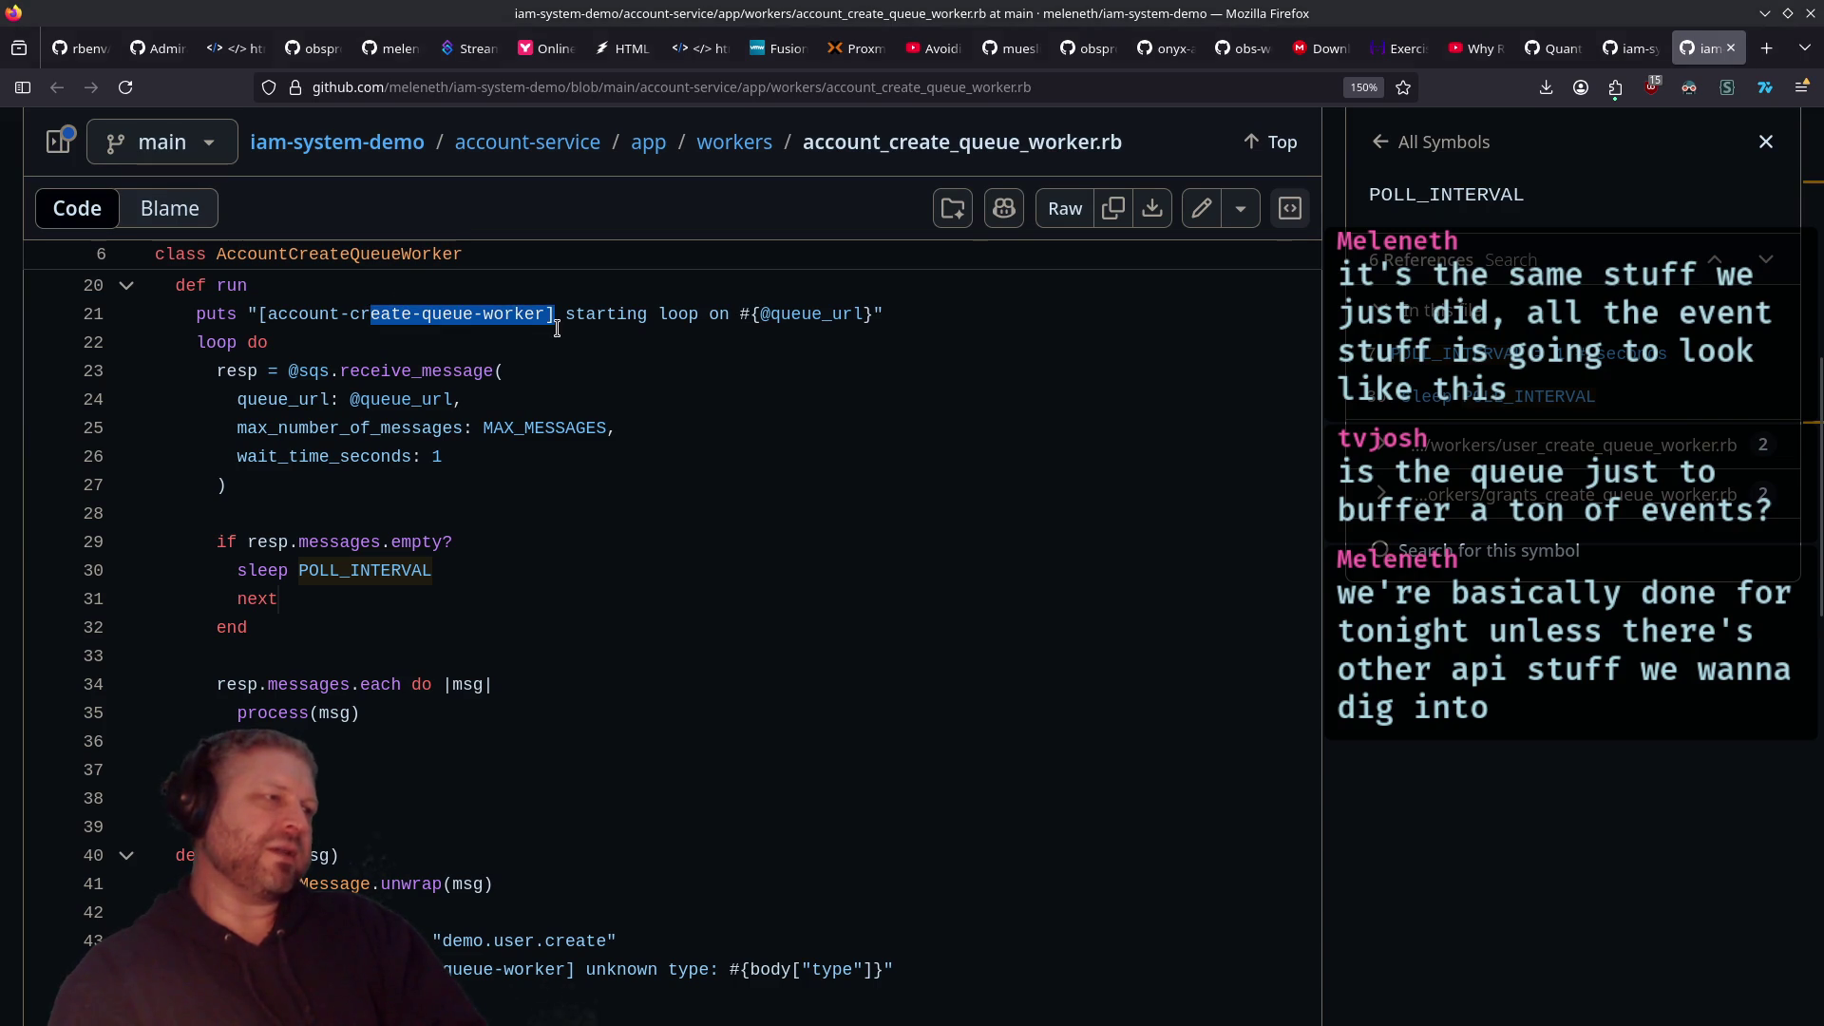
left_click_drag(752, 319, 950, 320)
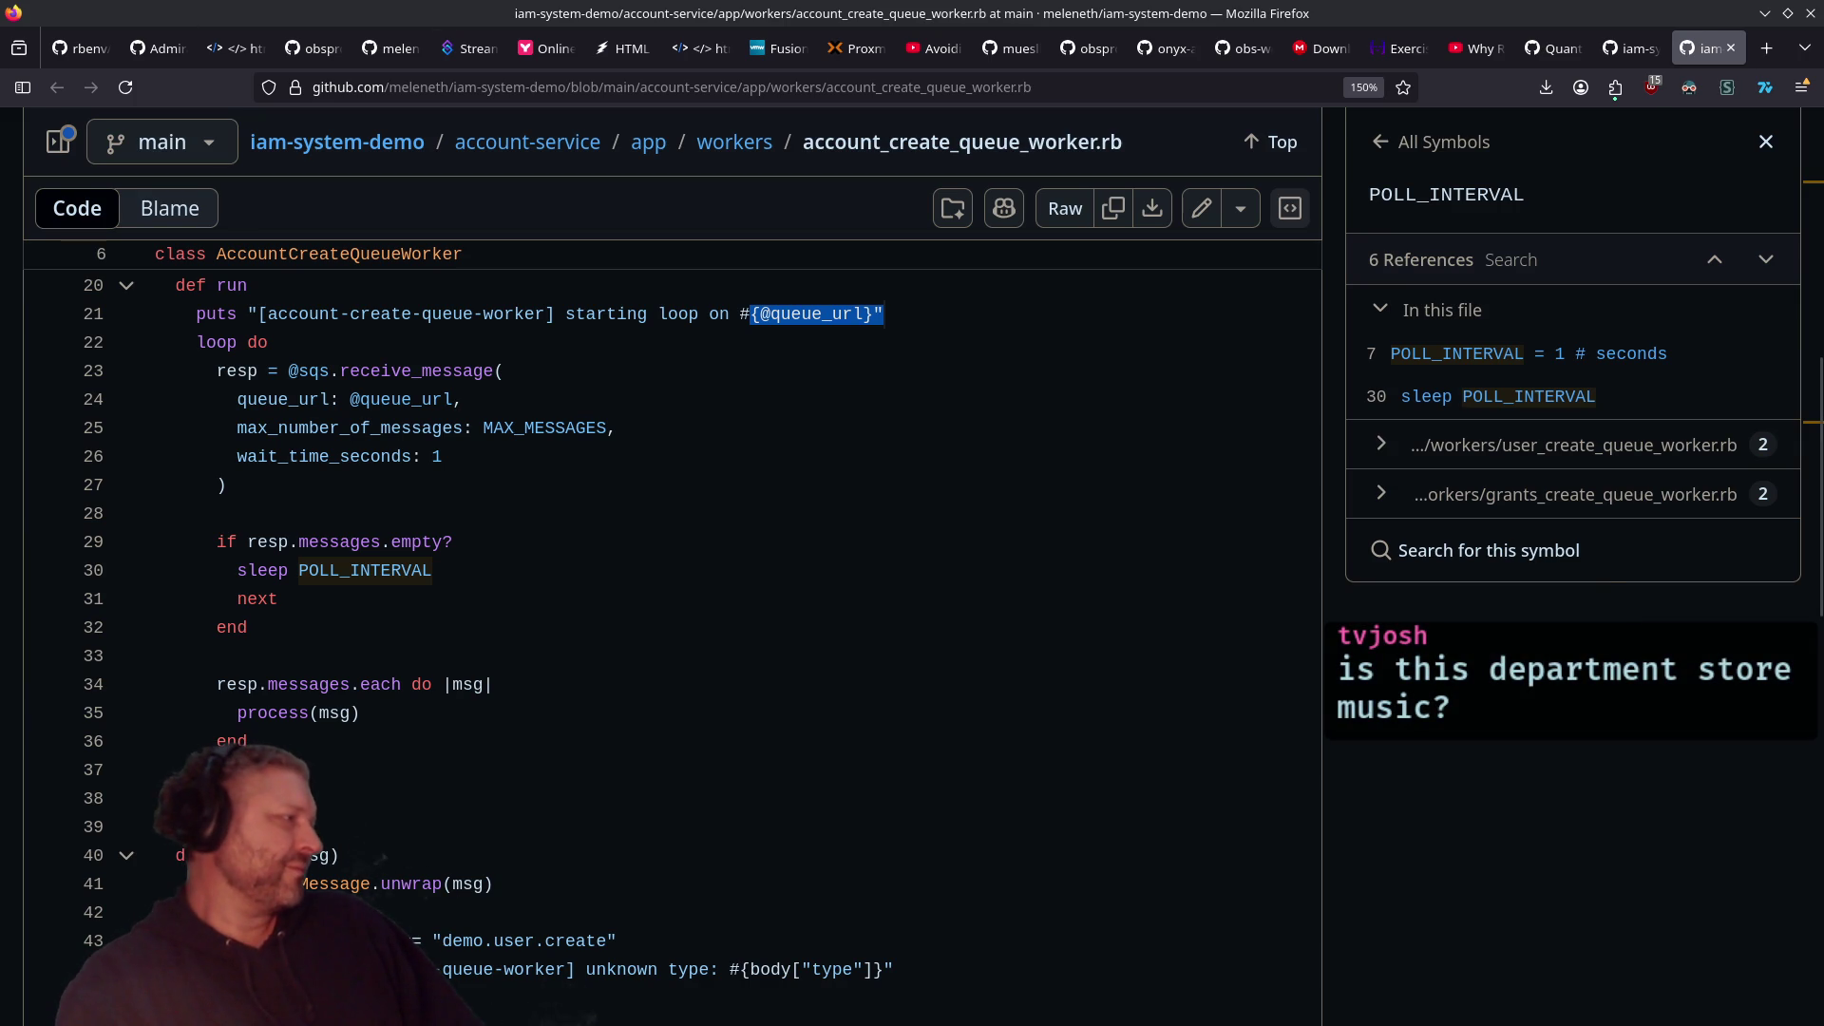
key("alt+Tab")
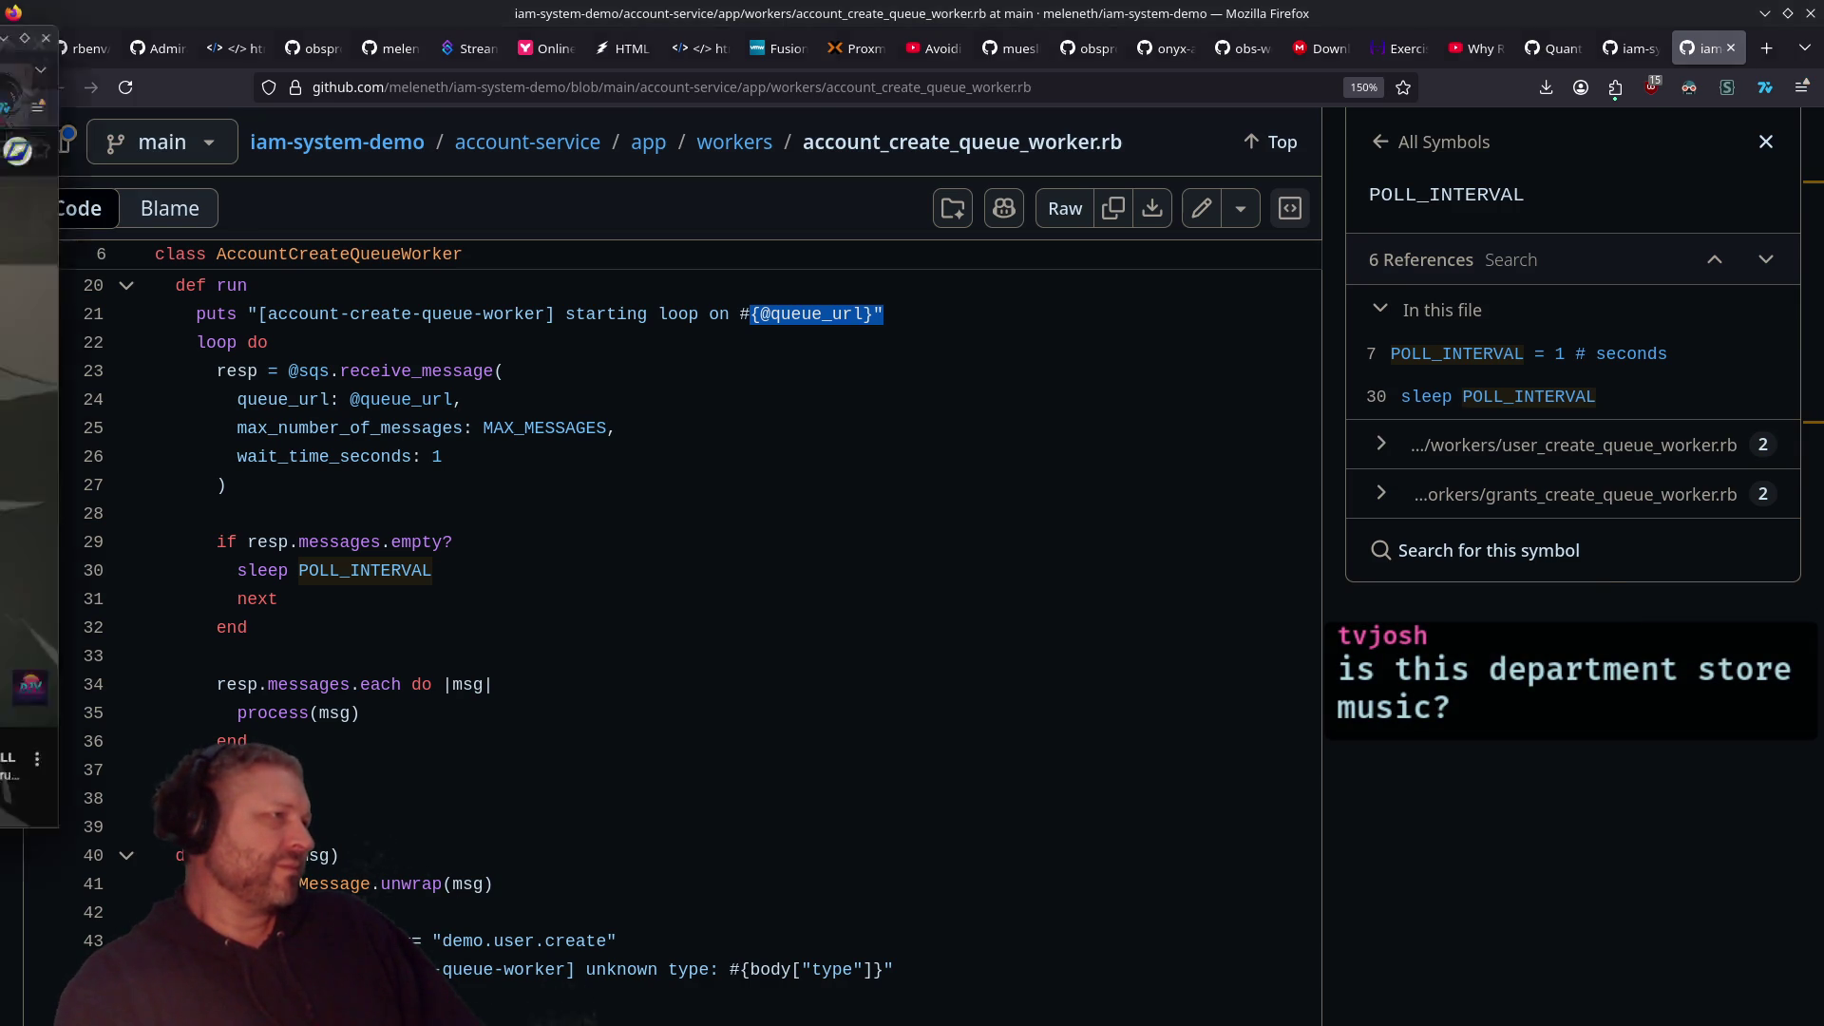
Step: Maximize the YouTube window and open, then close, the video's extra actions menu
key("super+Up")
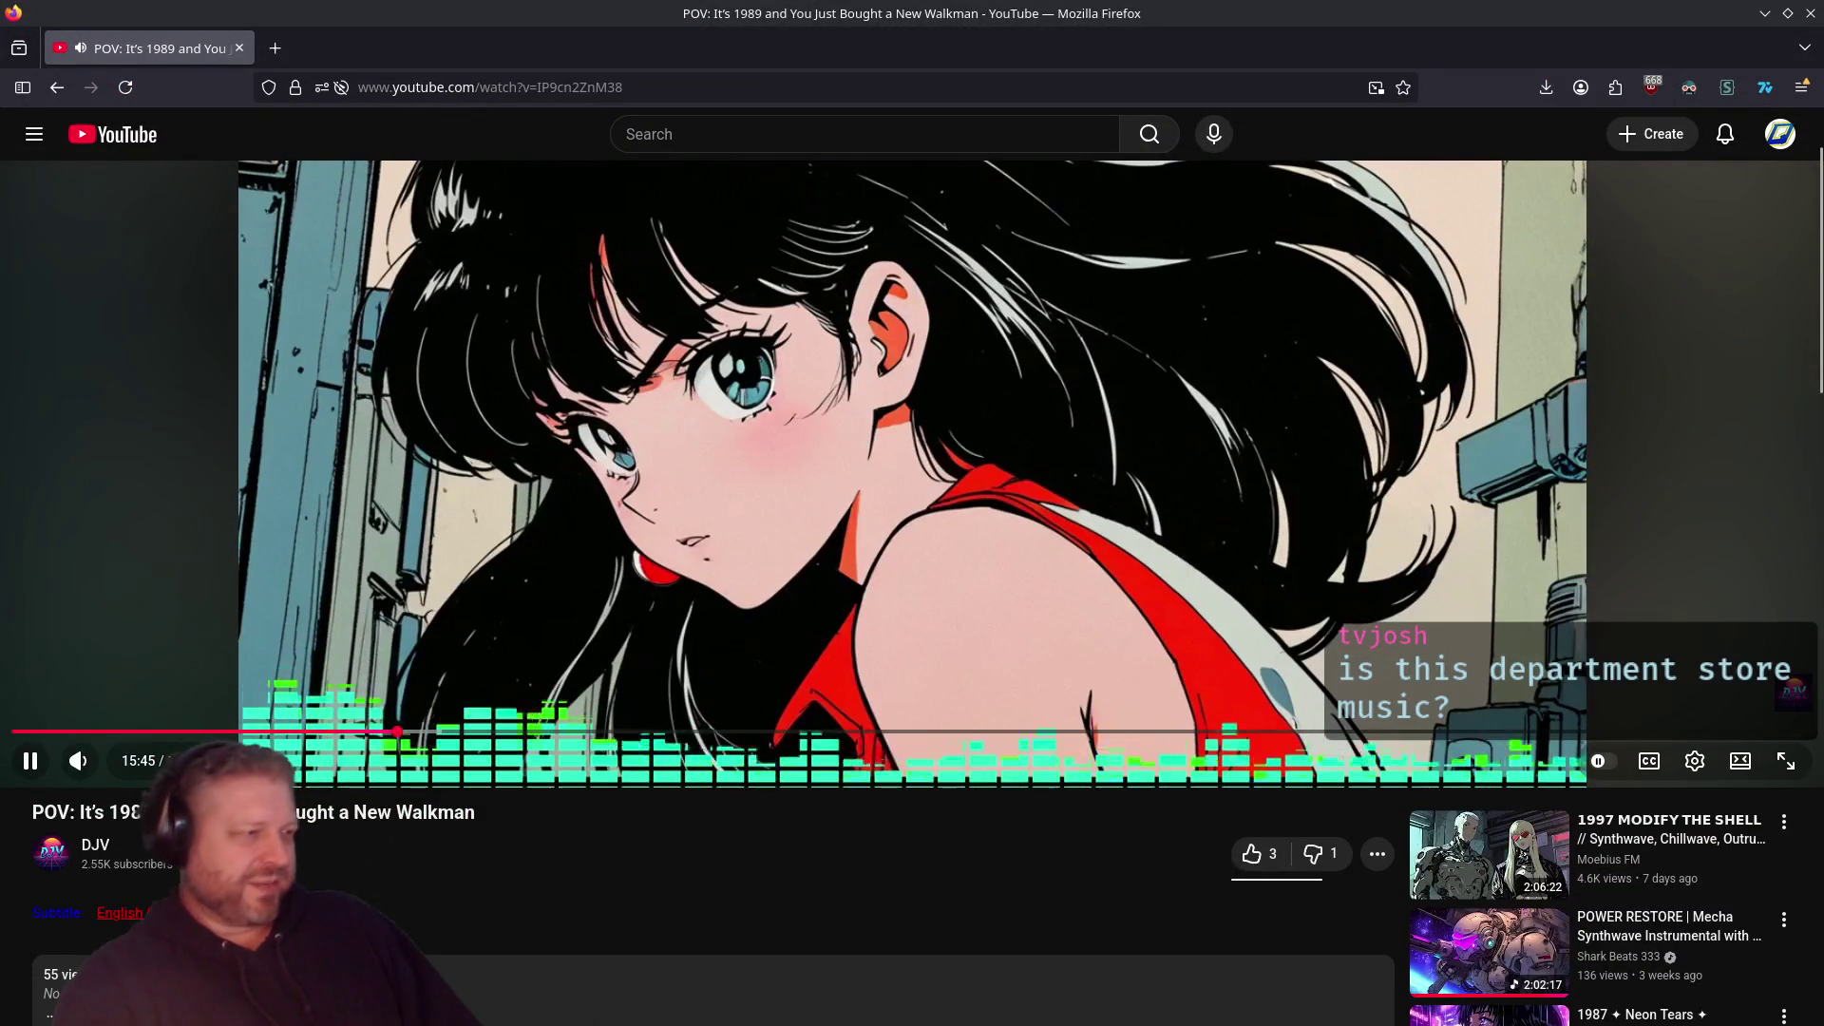
scroll(912, 475, "down", 4)
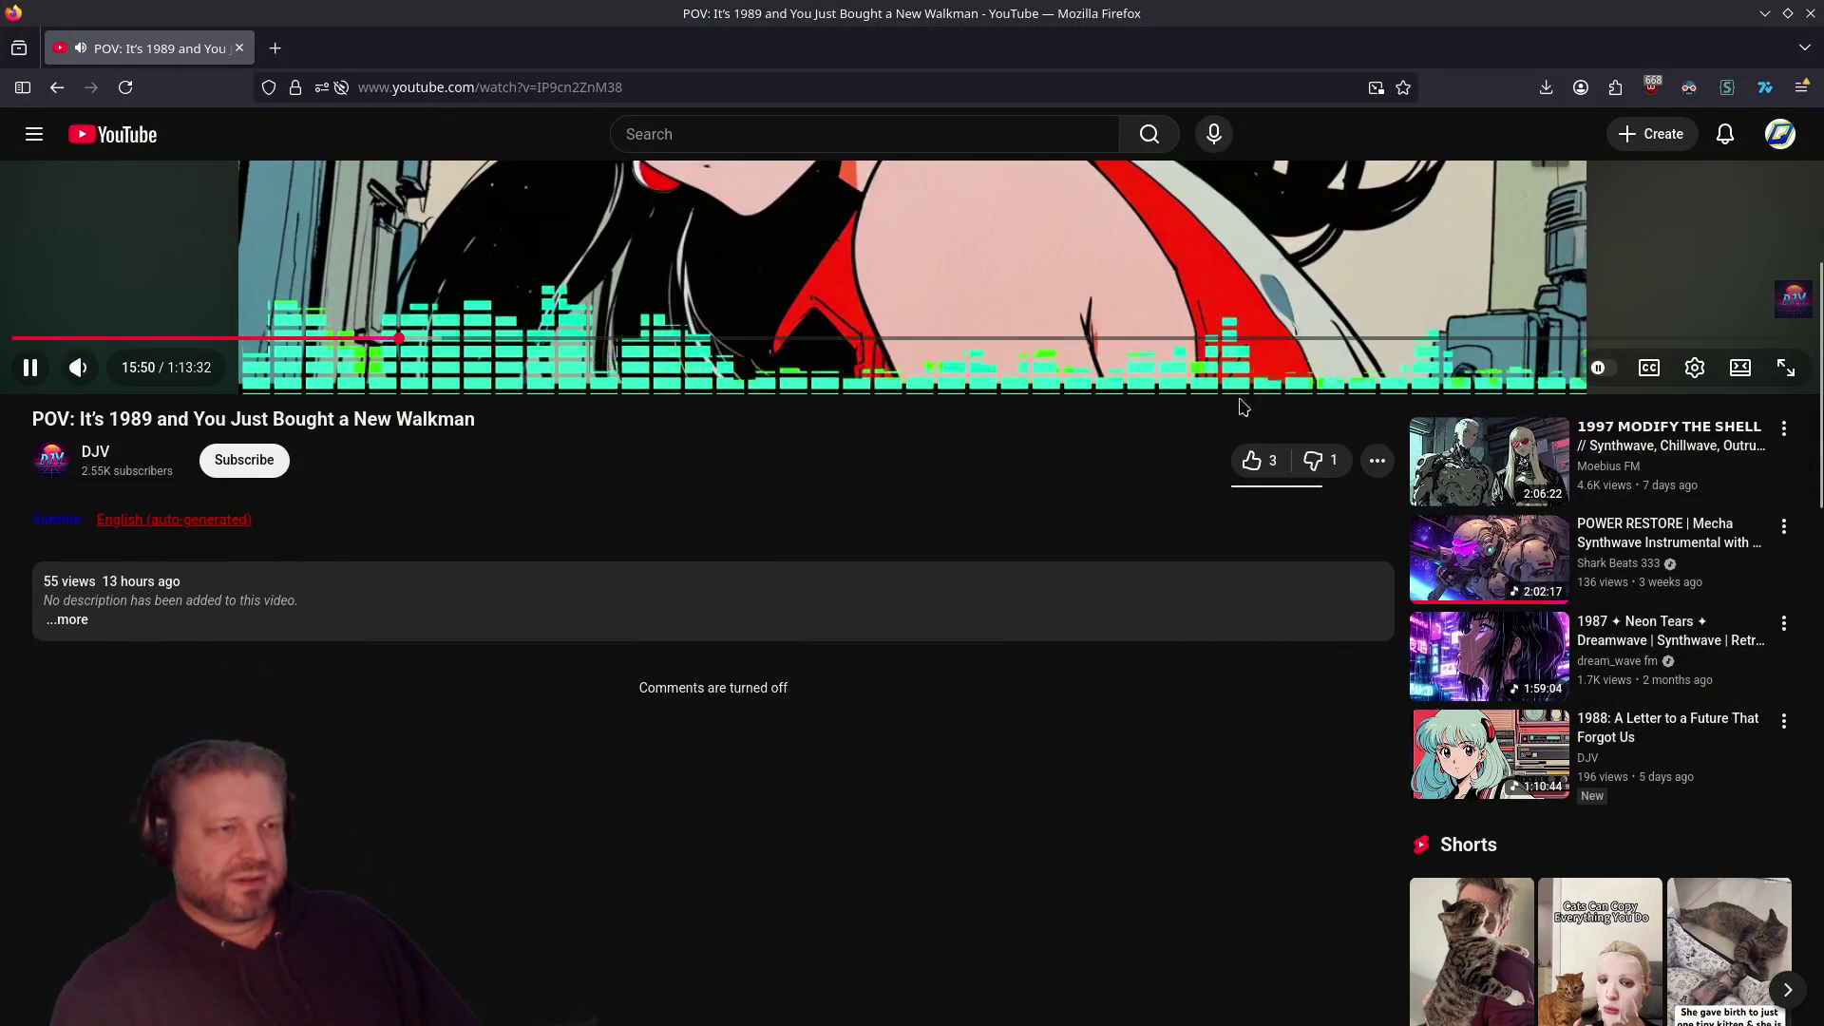
left_click(1377, 460)
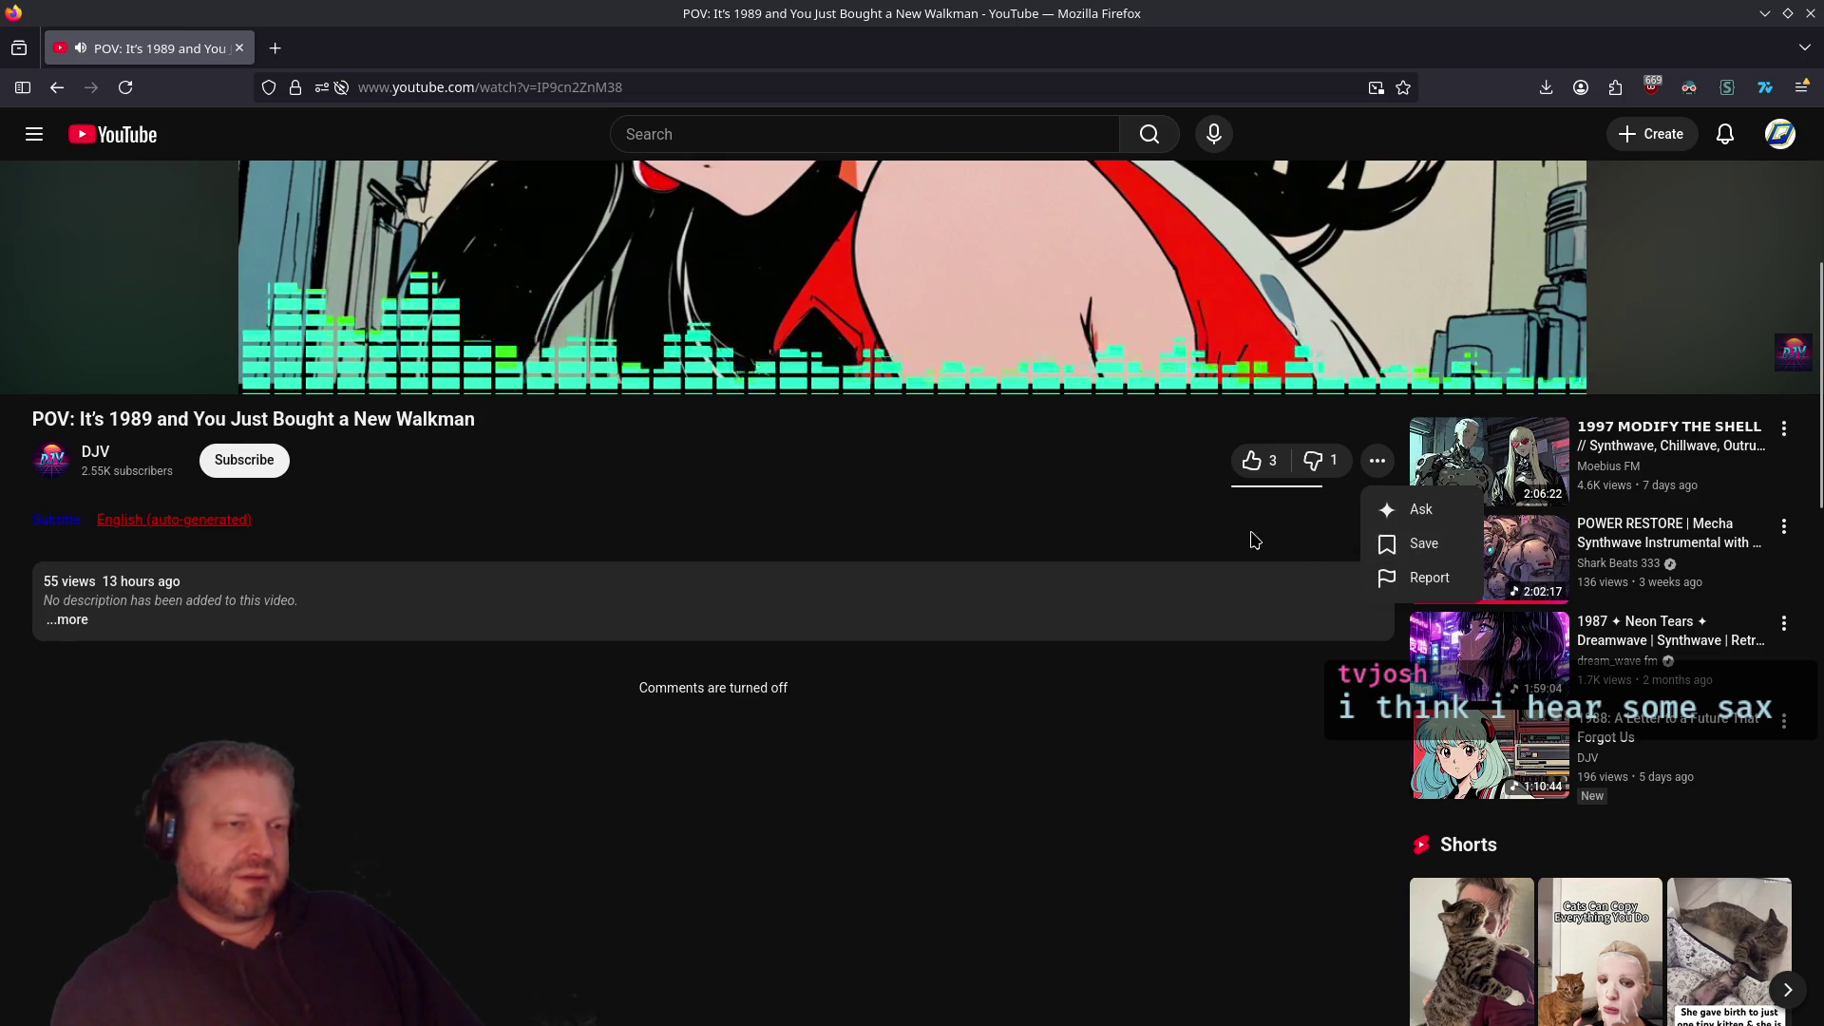
left_click(1078, 501)
scroll(774, 677, "up", 4)
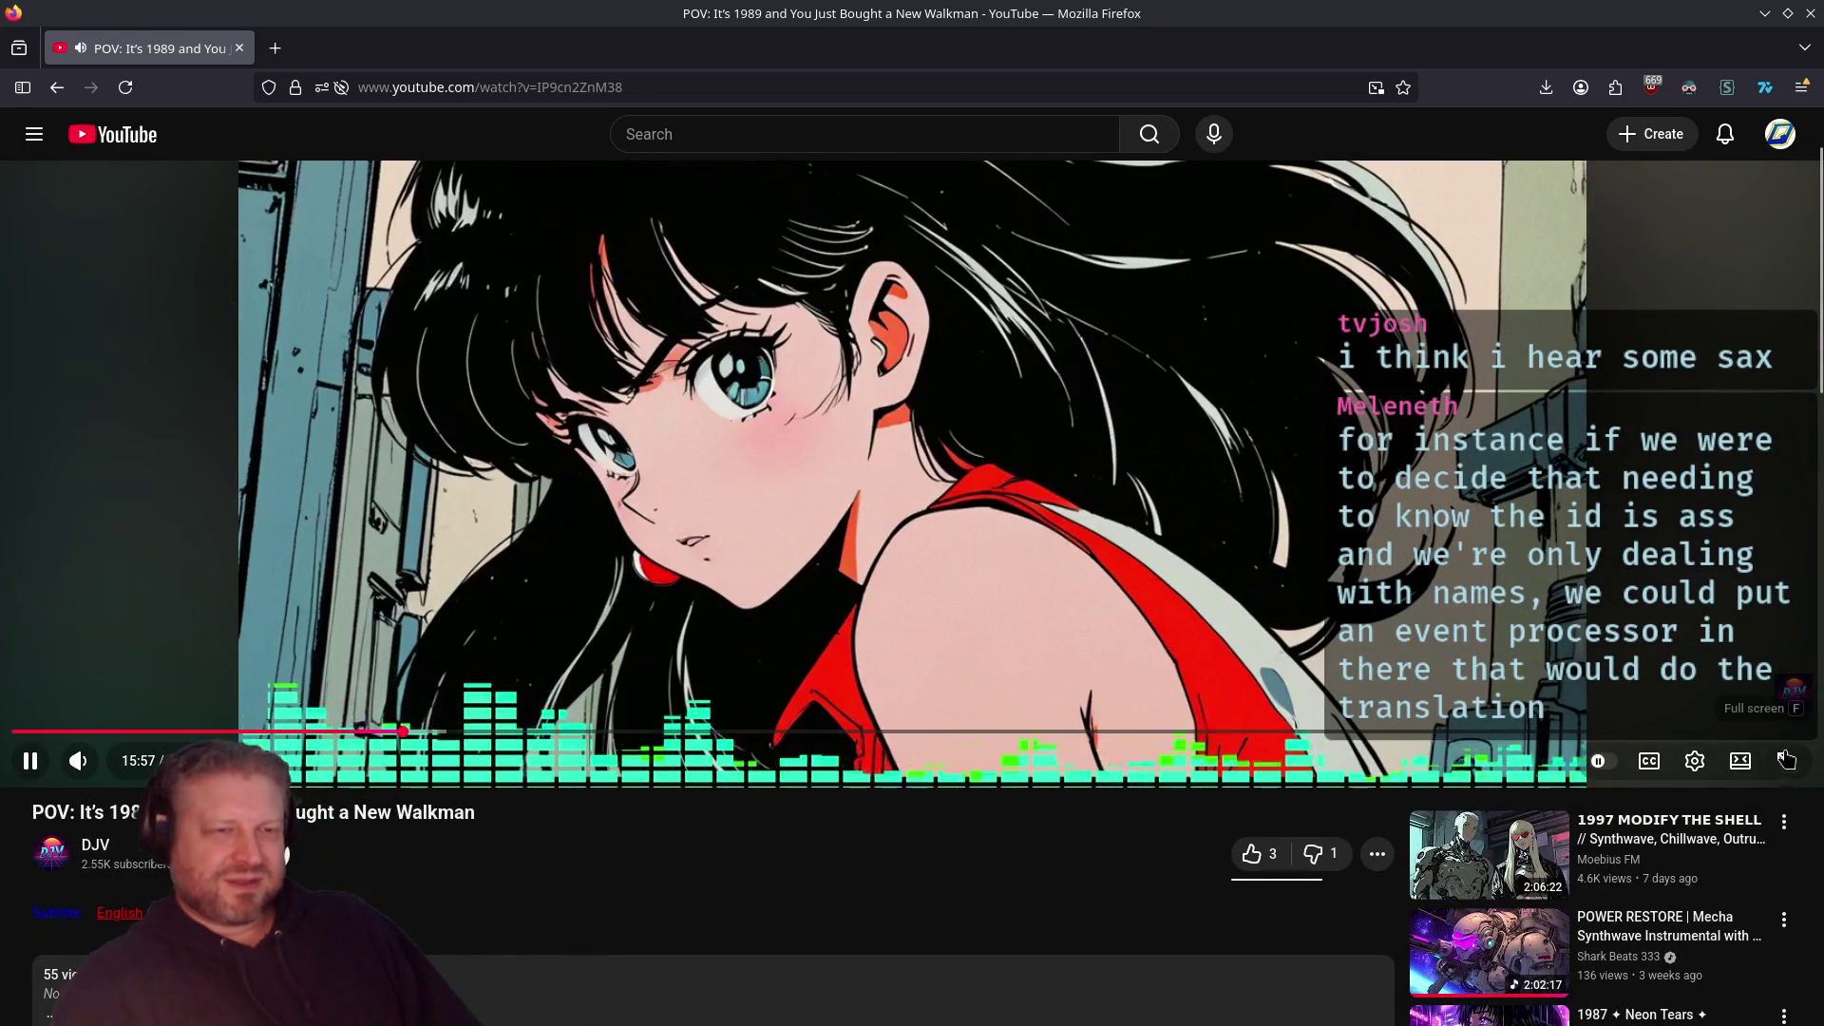
Step: Toggle the player out of theater mode and back to the wide layout
left_click(1740, 772)
scroll(1111, 664, "down", 4)
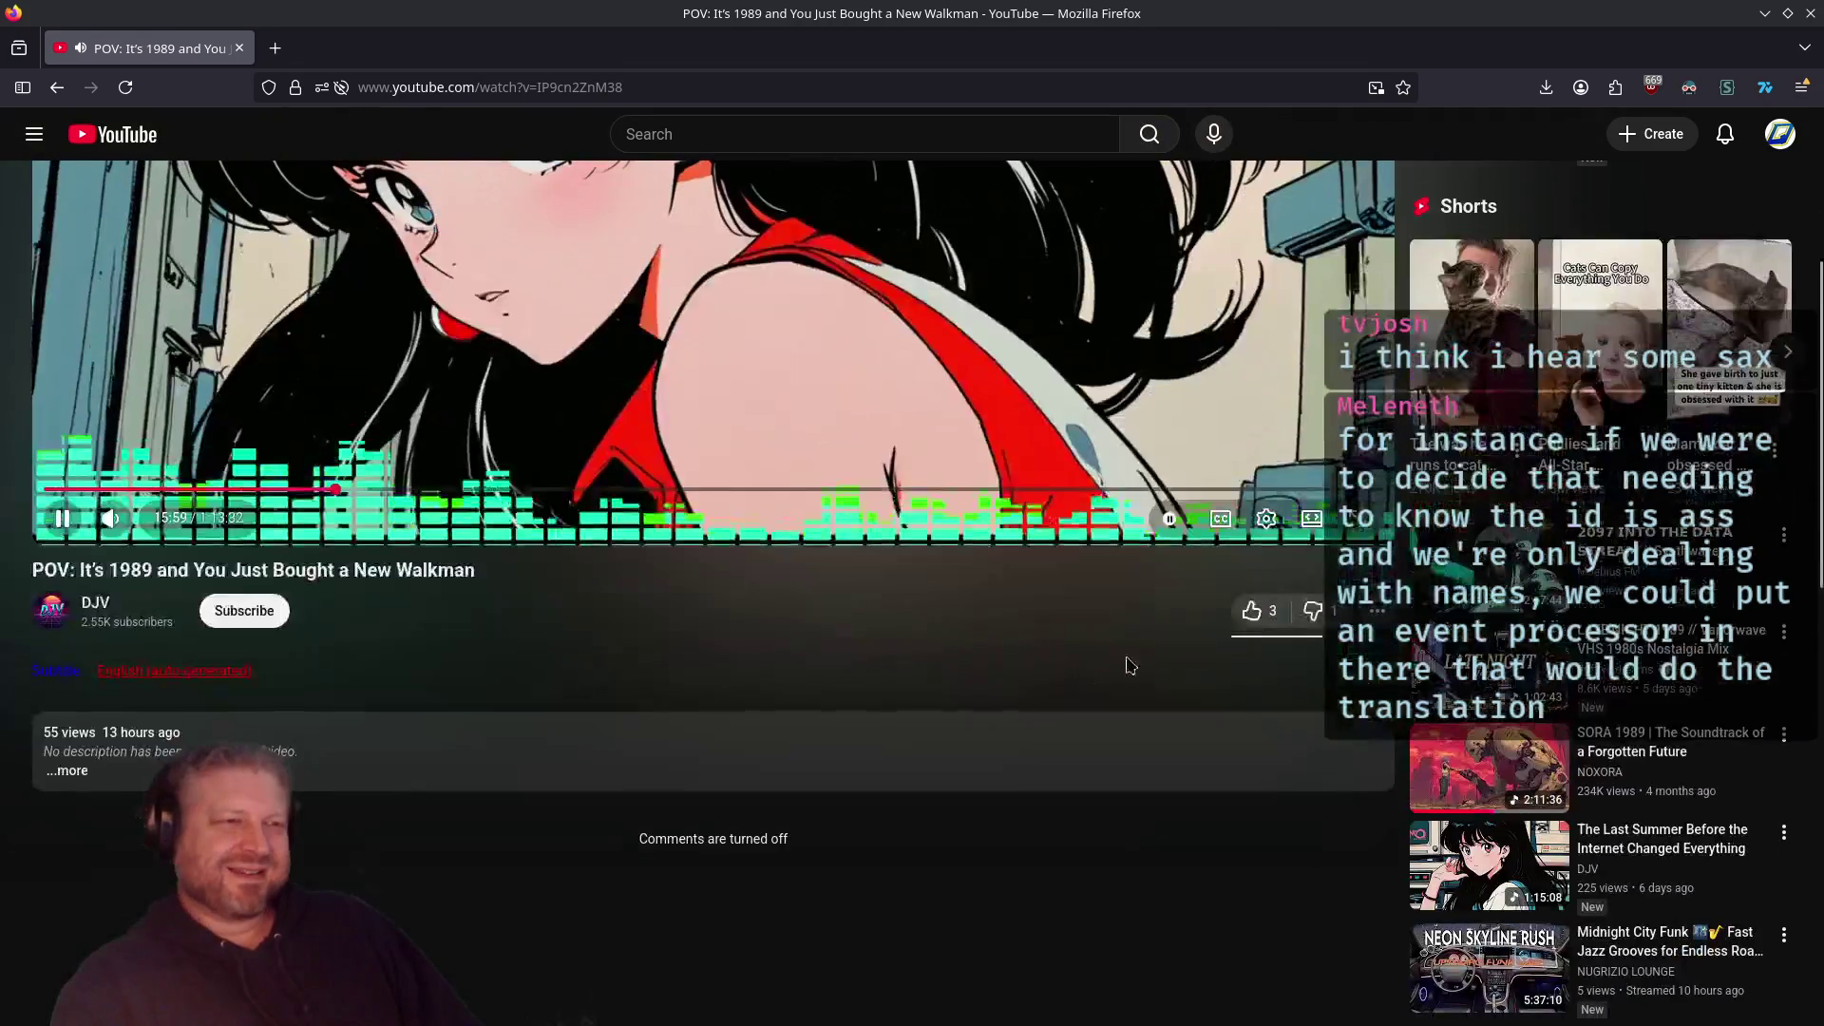
scroll(1303, 661, "up", 2)
left_click(1312, 781)
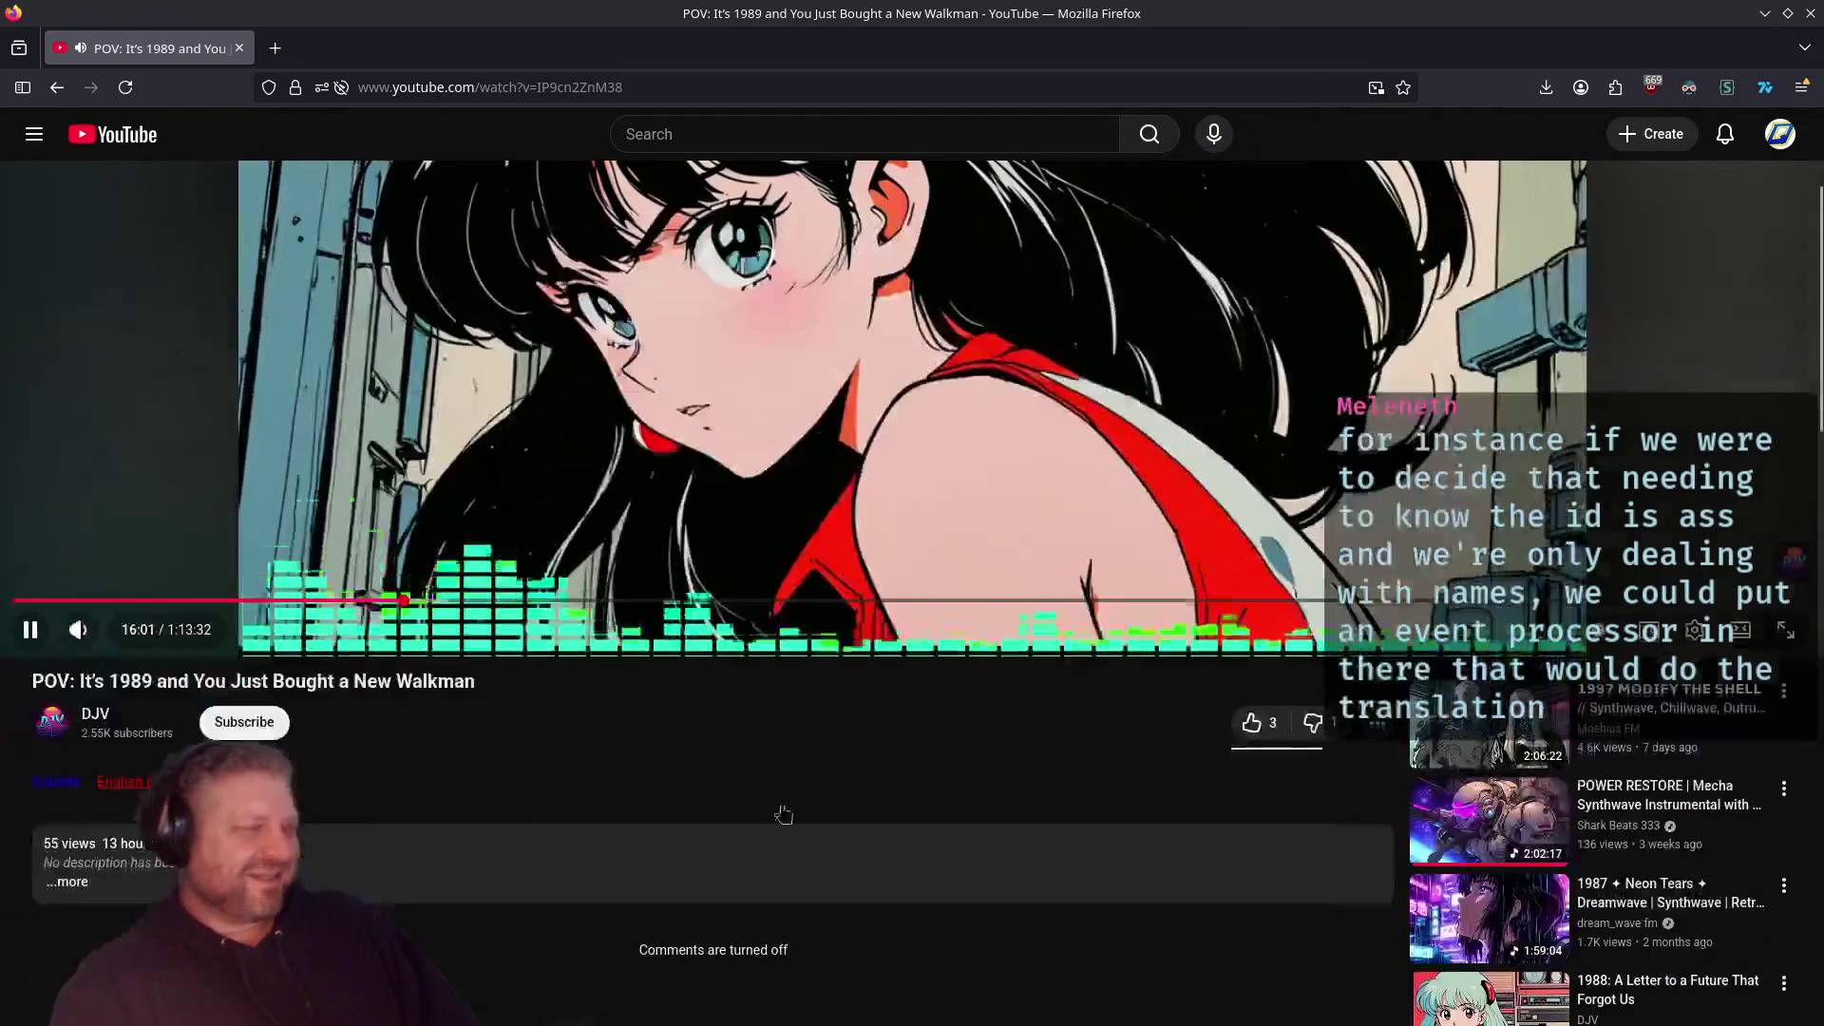
key("ctrl+l")
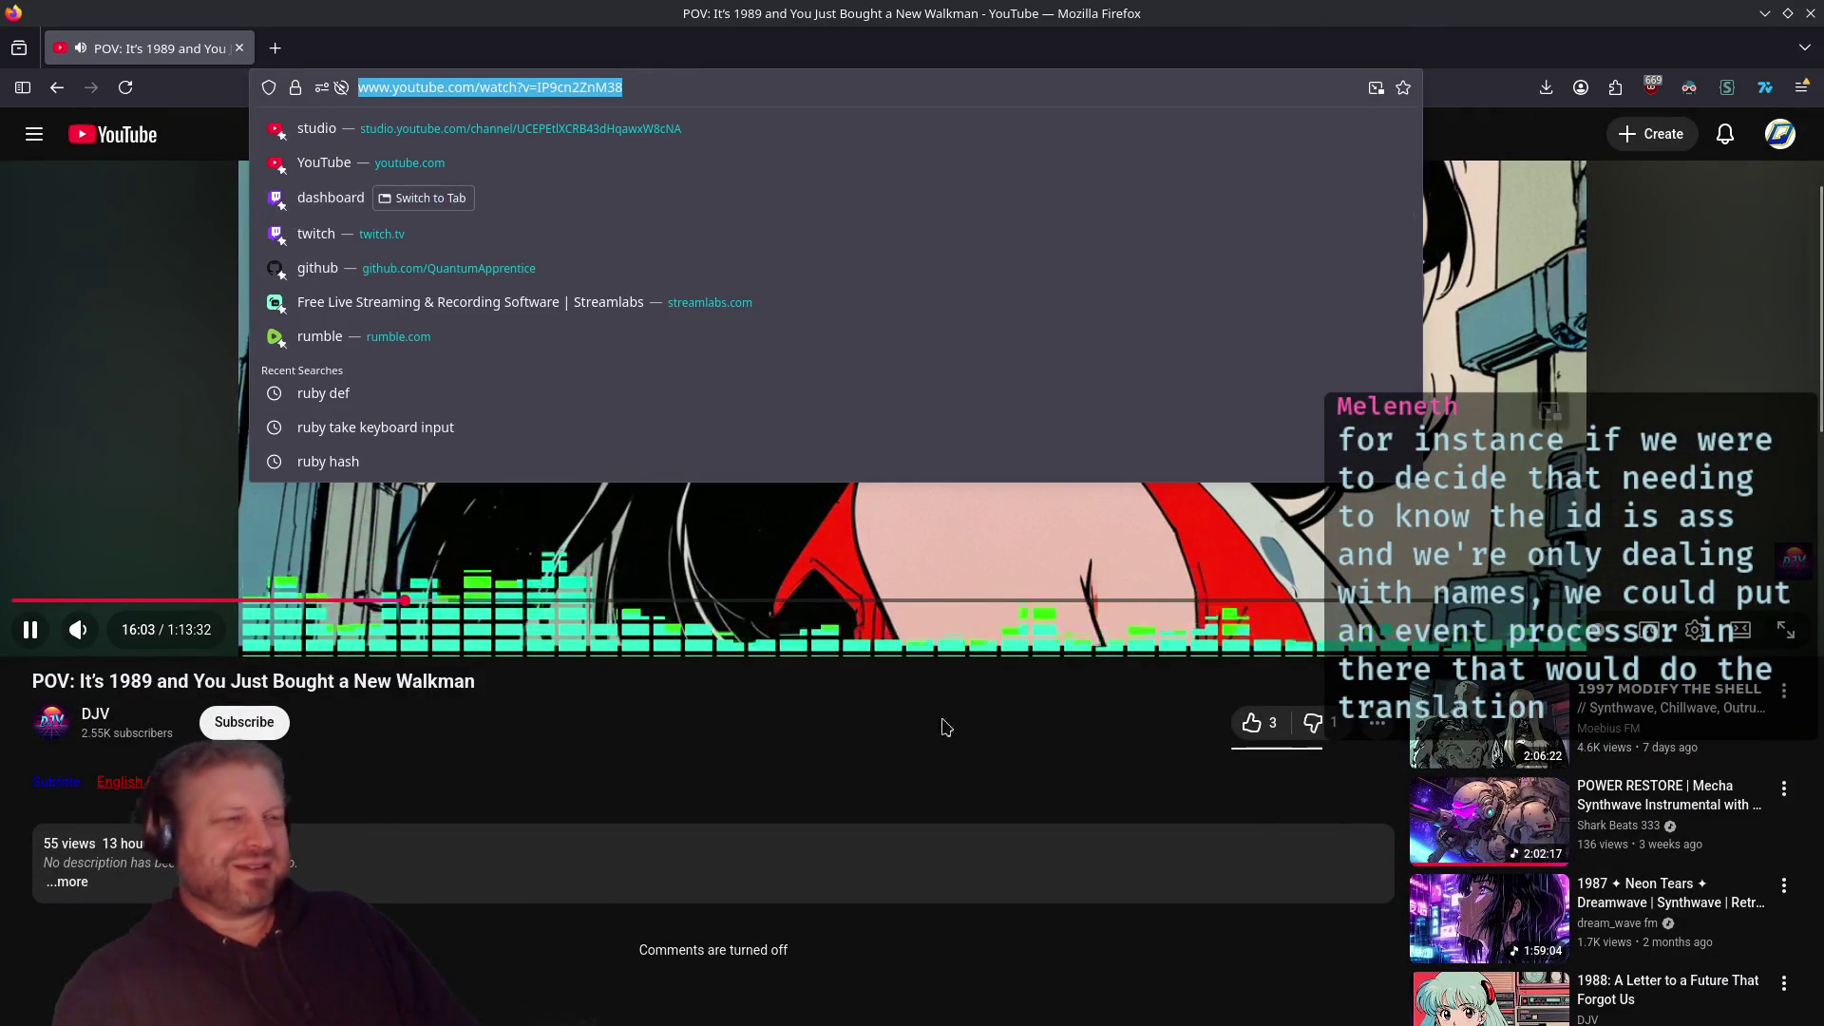
Step: Dismiss the address suggestions and return to the GitHub window with account_create_queue_worker.rb
key("Escape")
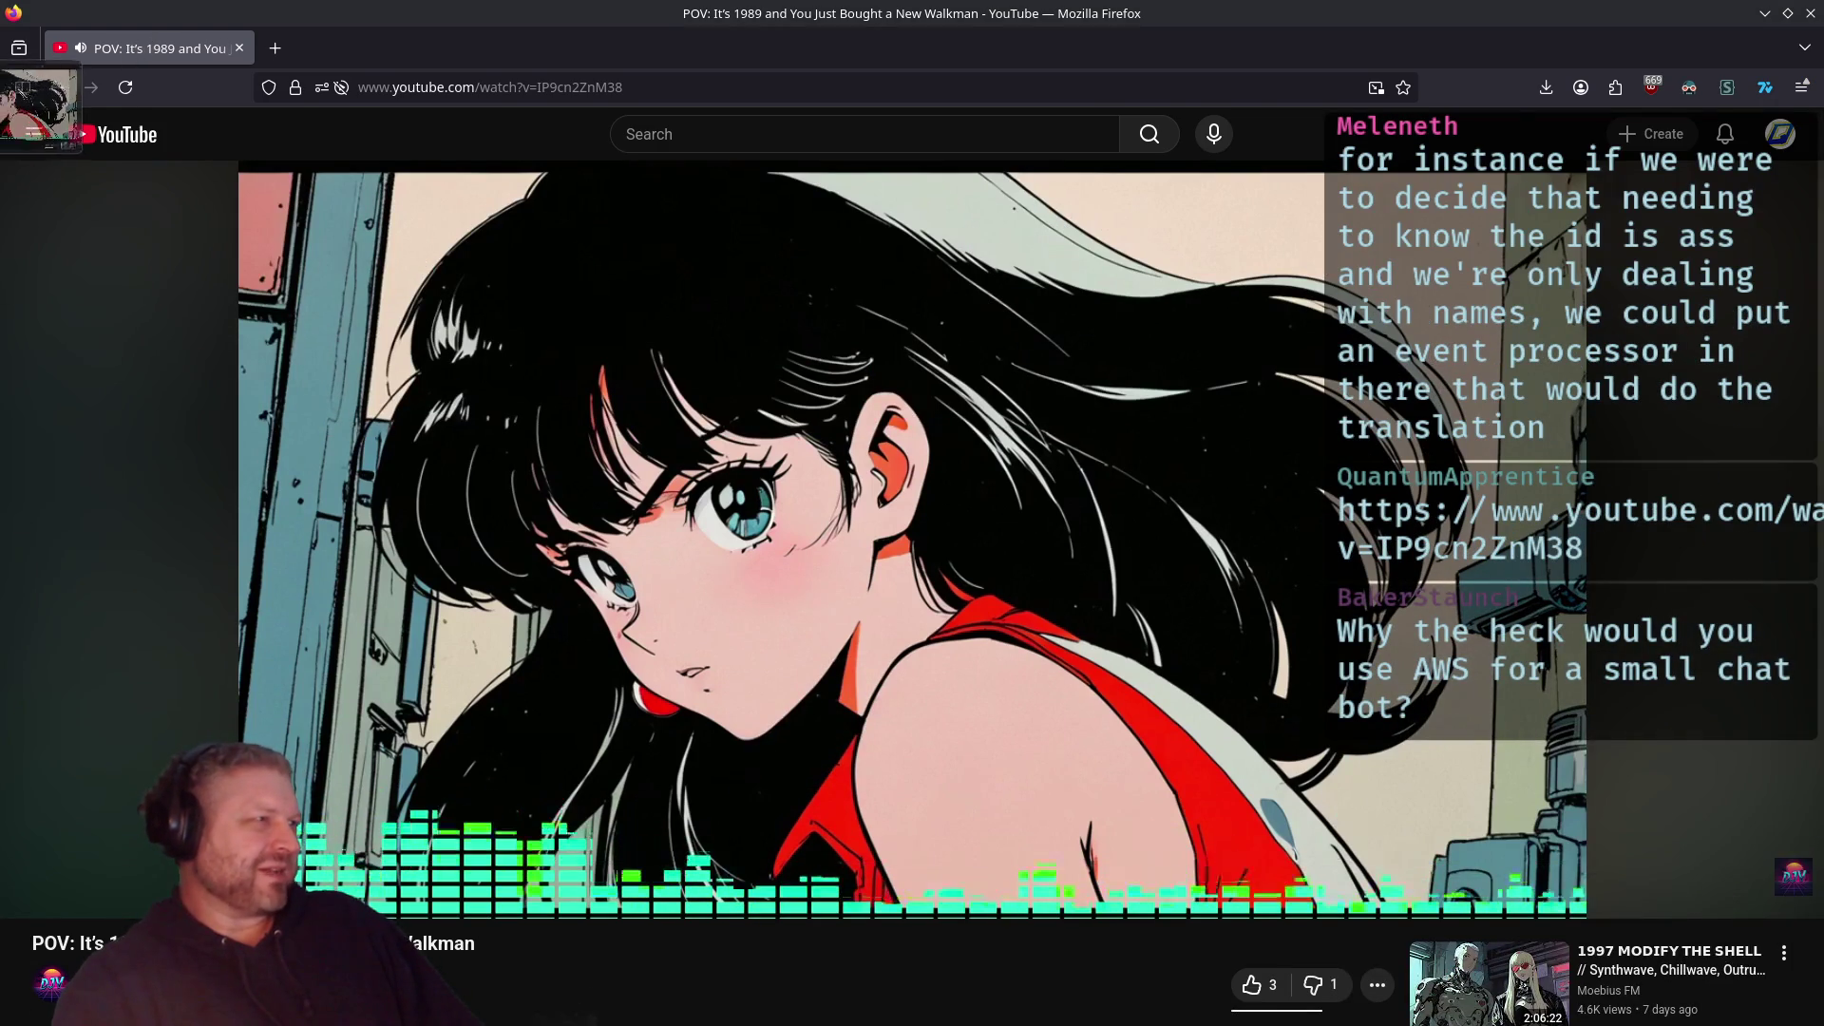
left_click(3, 177)
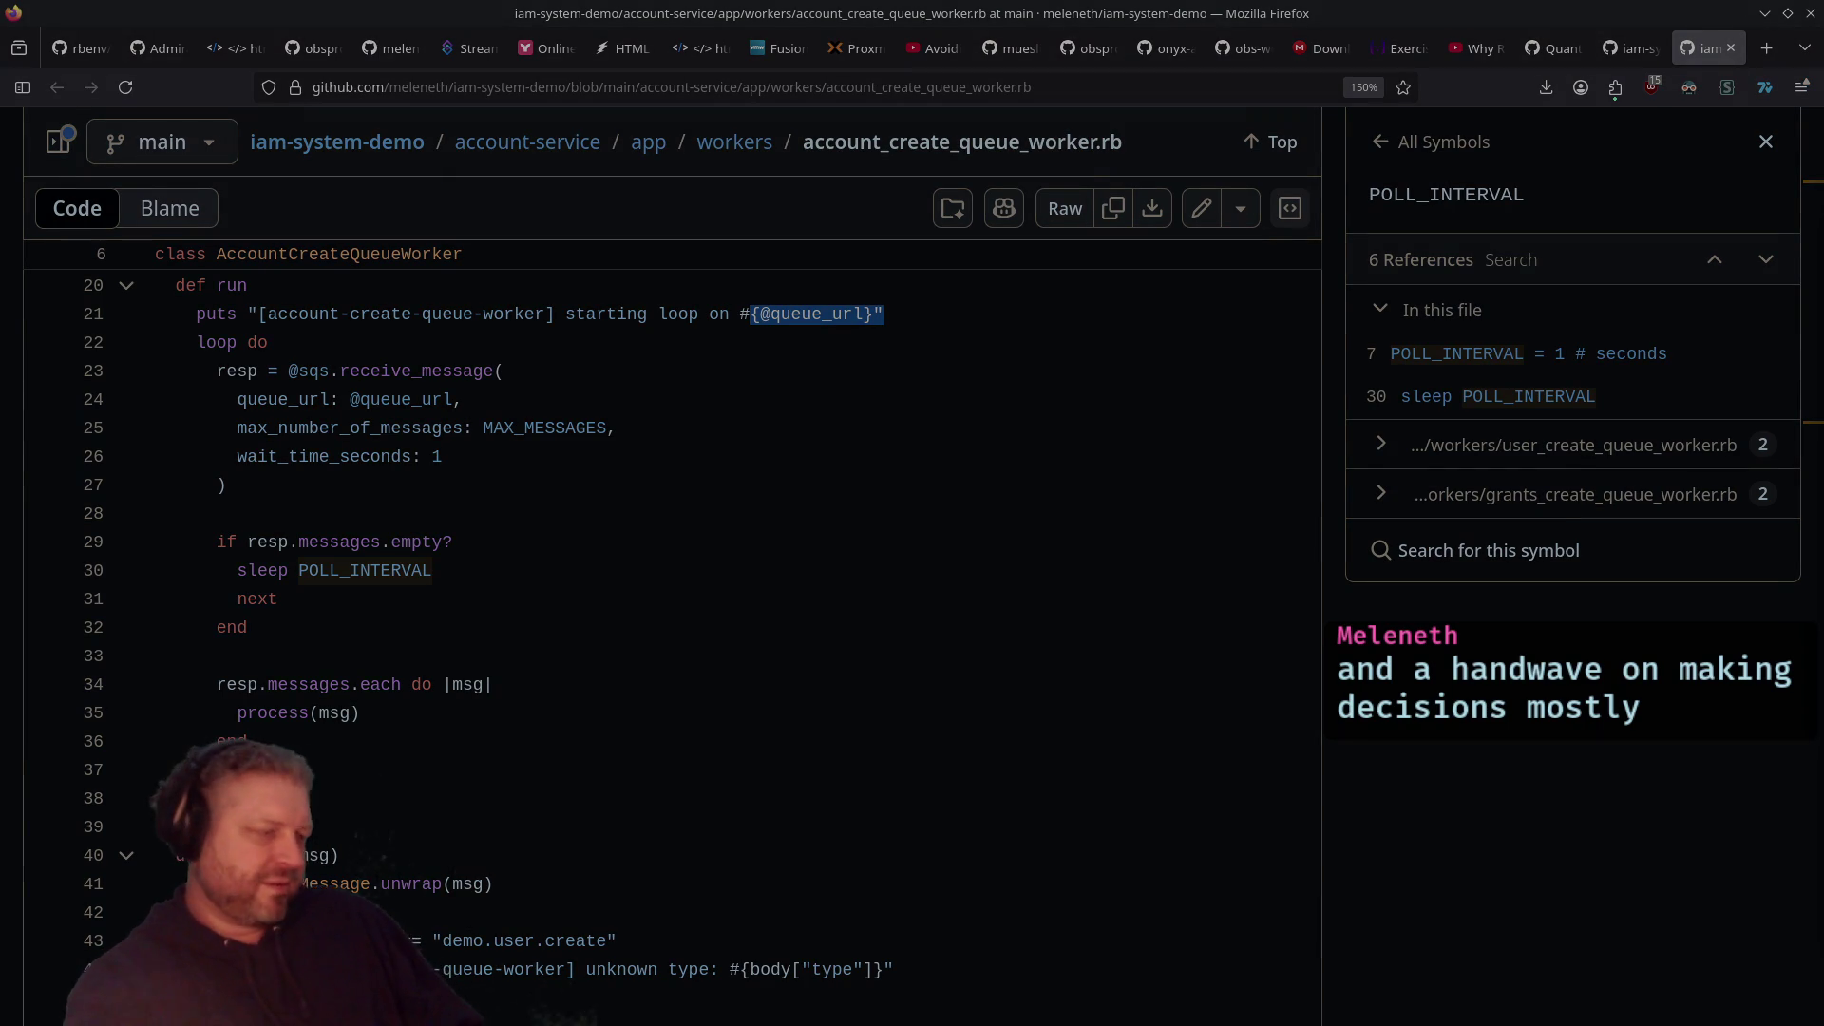
key("alt+Tab")
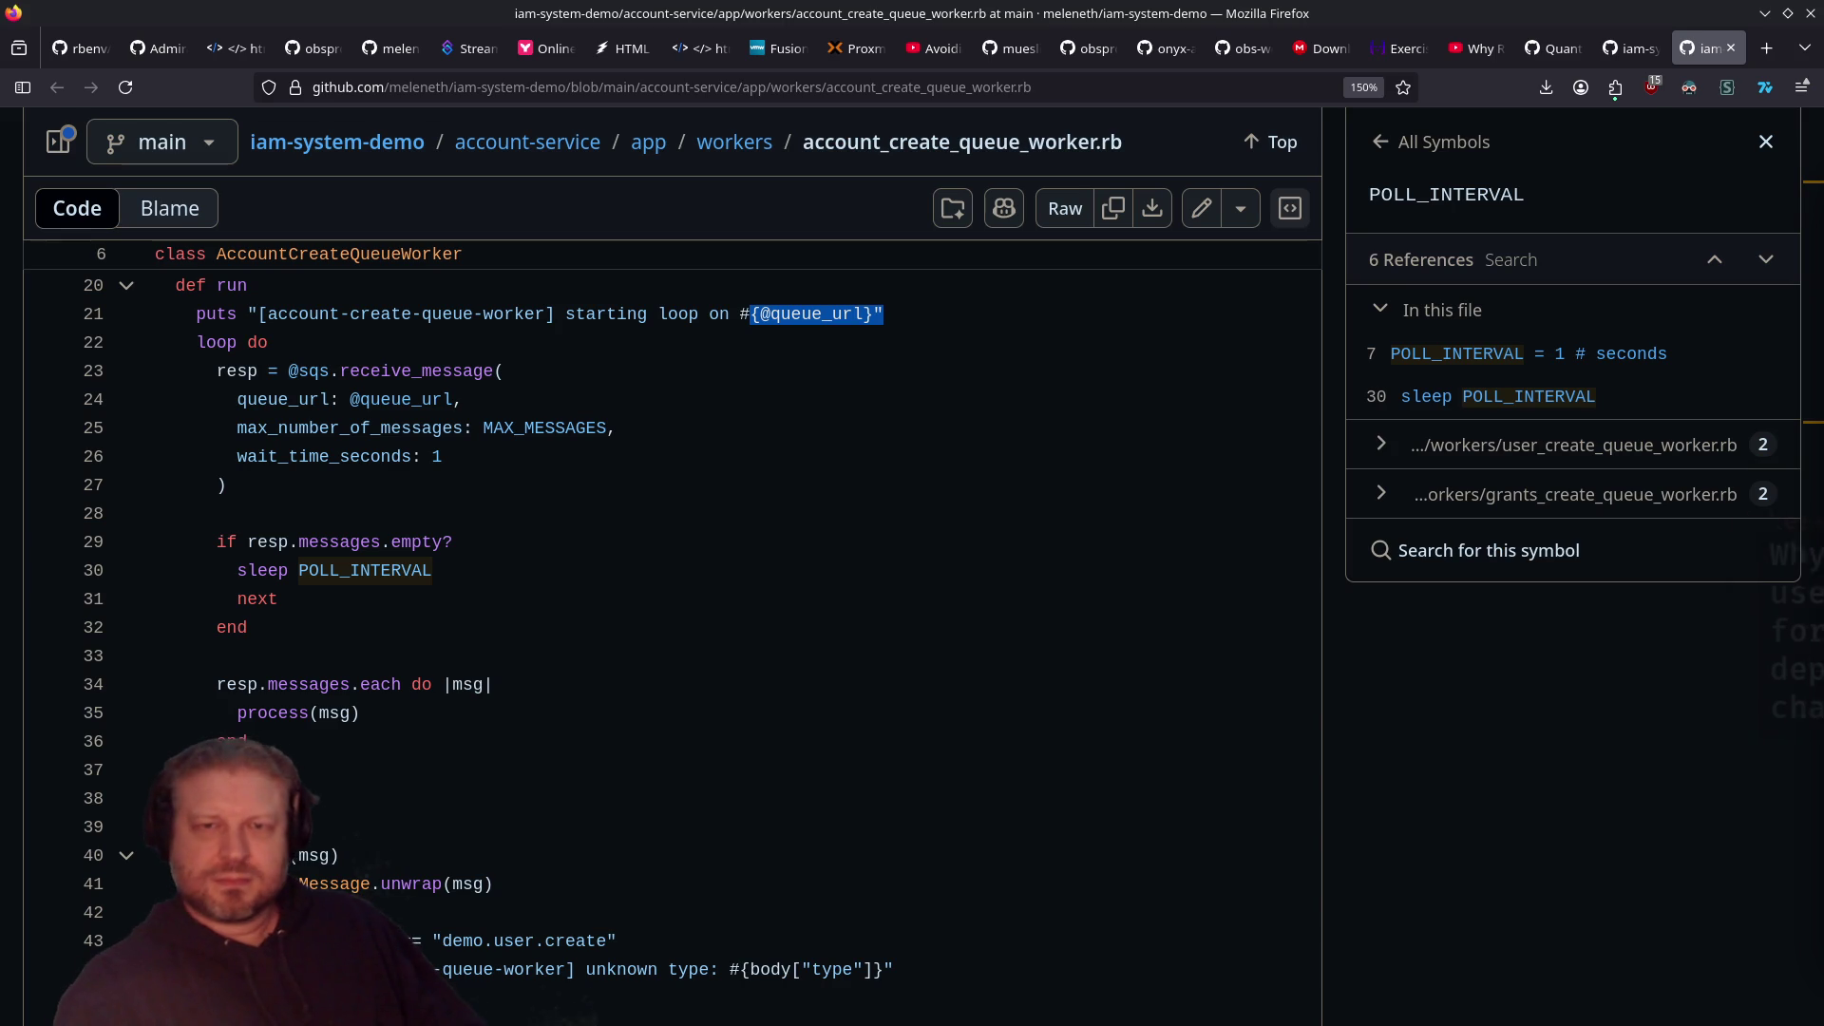
key("alt+Tab")
Step: Show the Windows VM full screen, search 'stre' in Start, and launch Streamer.bot maximized
left_click(1780, 65)
left_click(23, 1007)
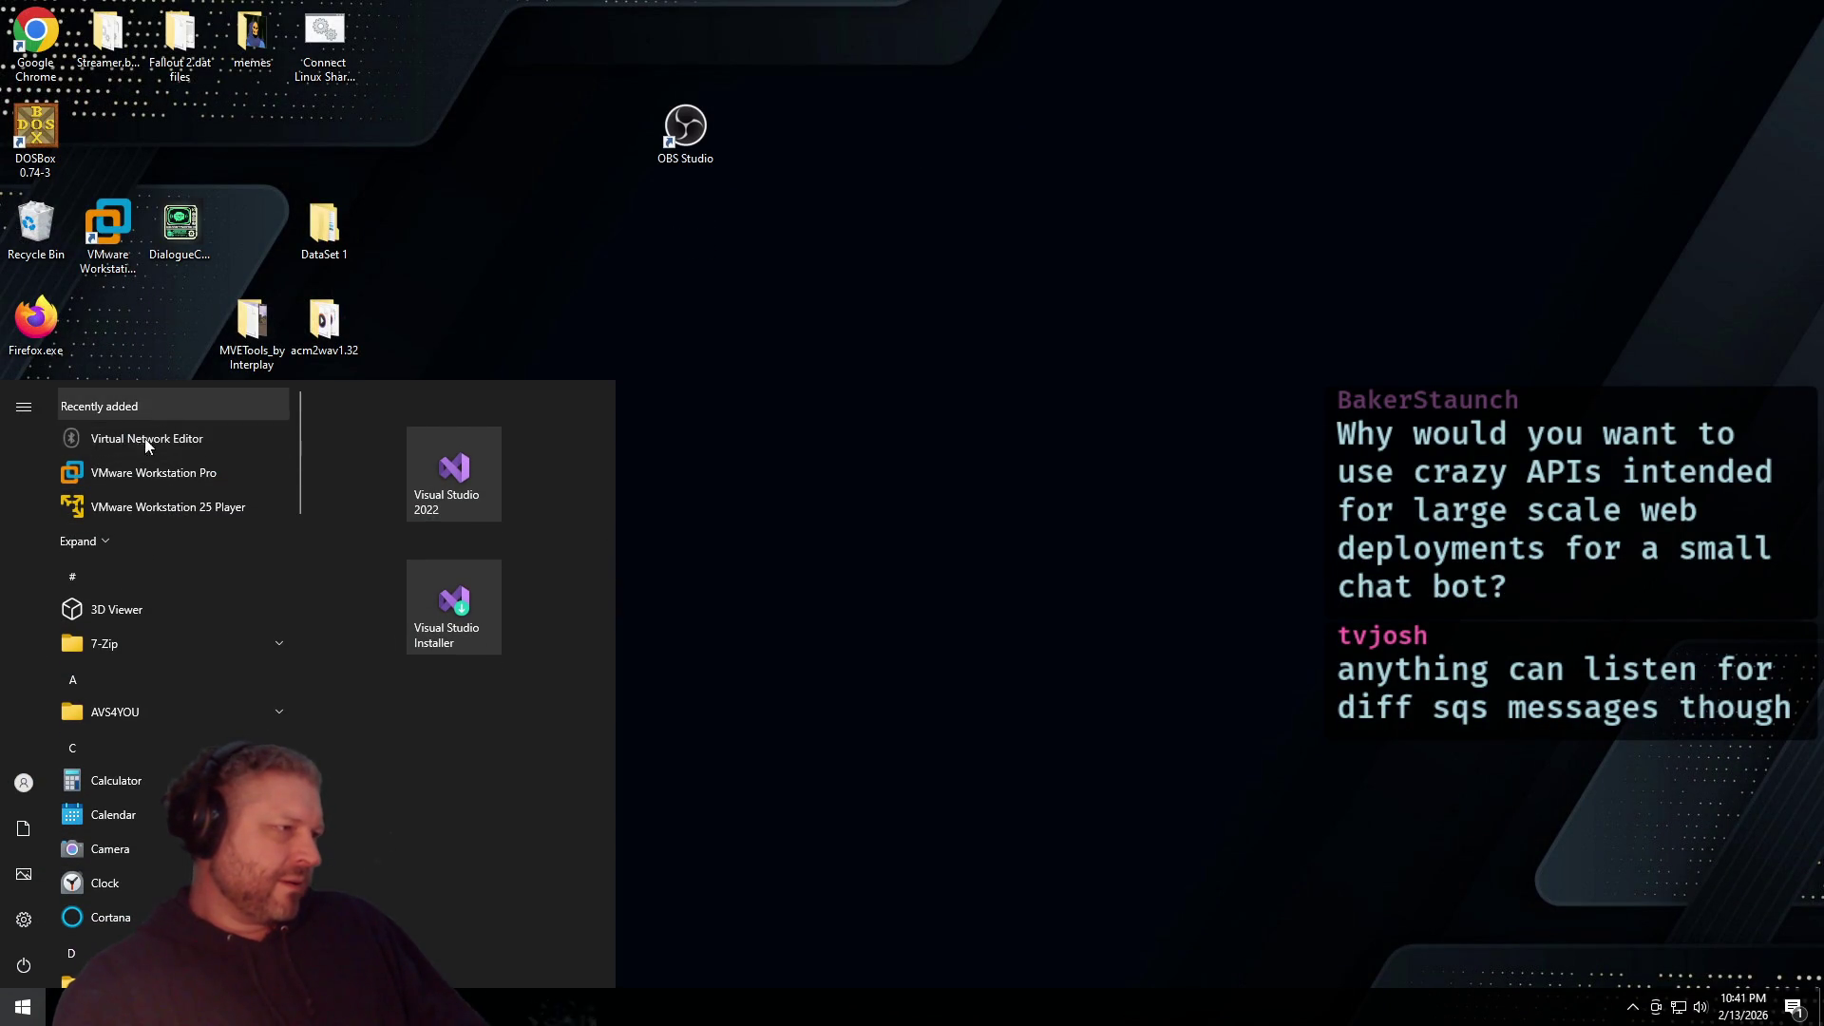
type("stre")
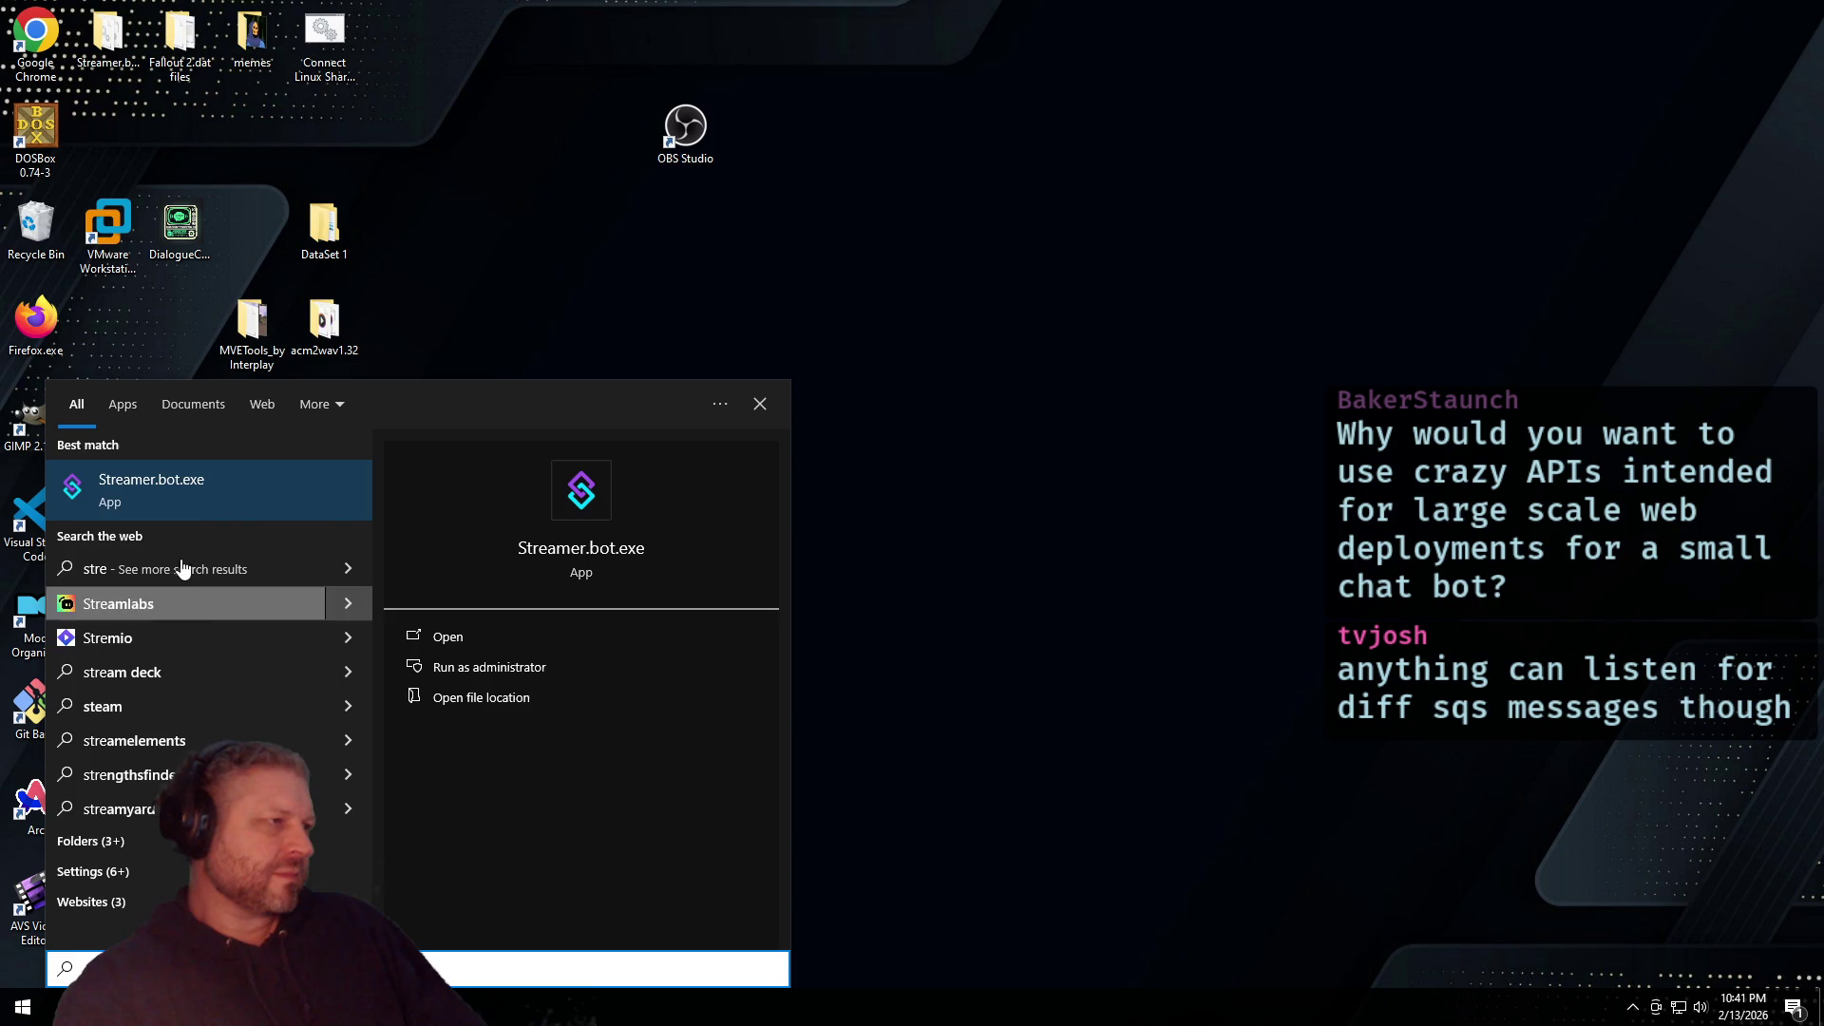
left_click(207, 488)
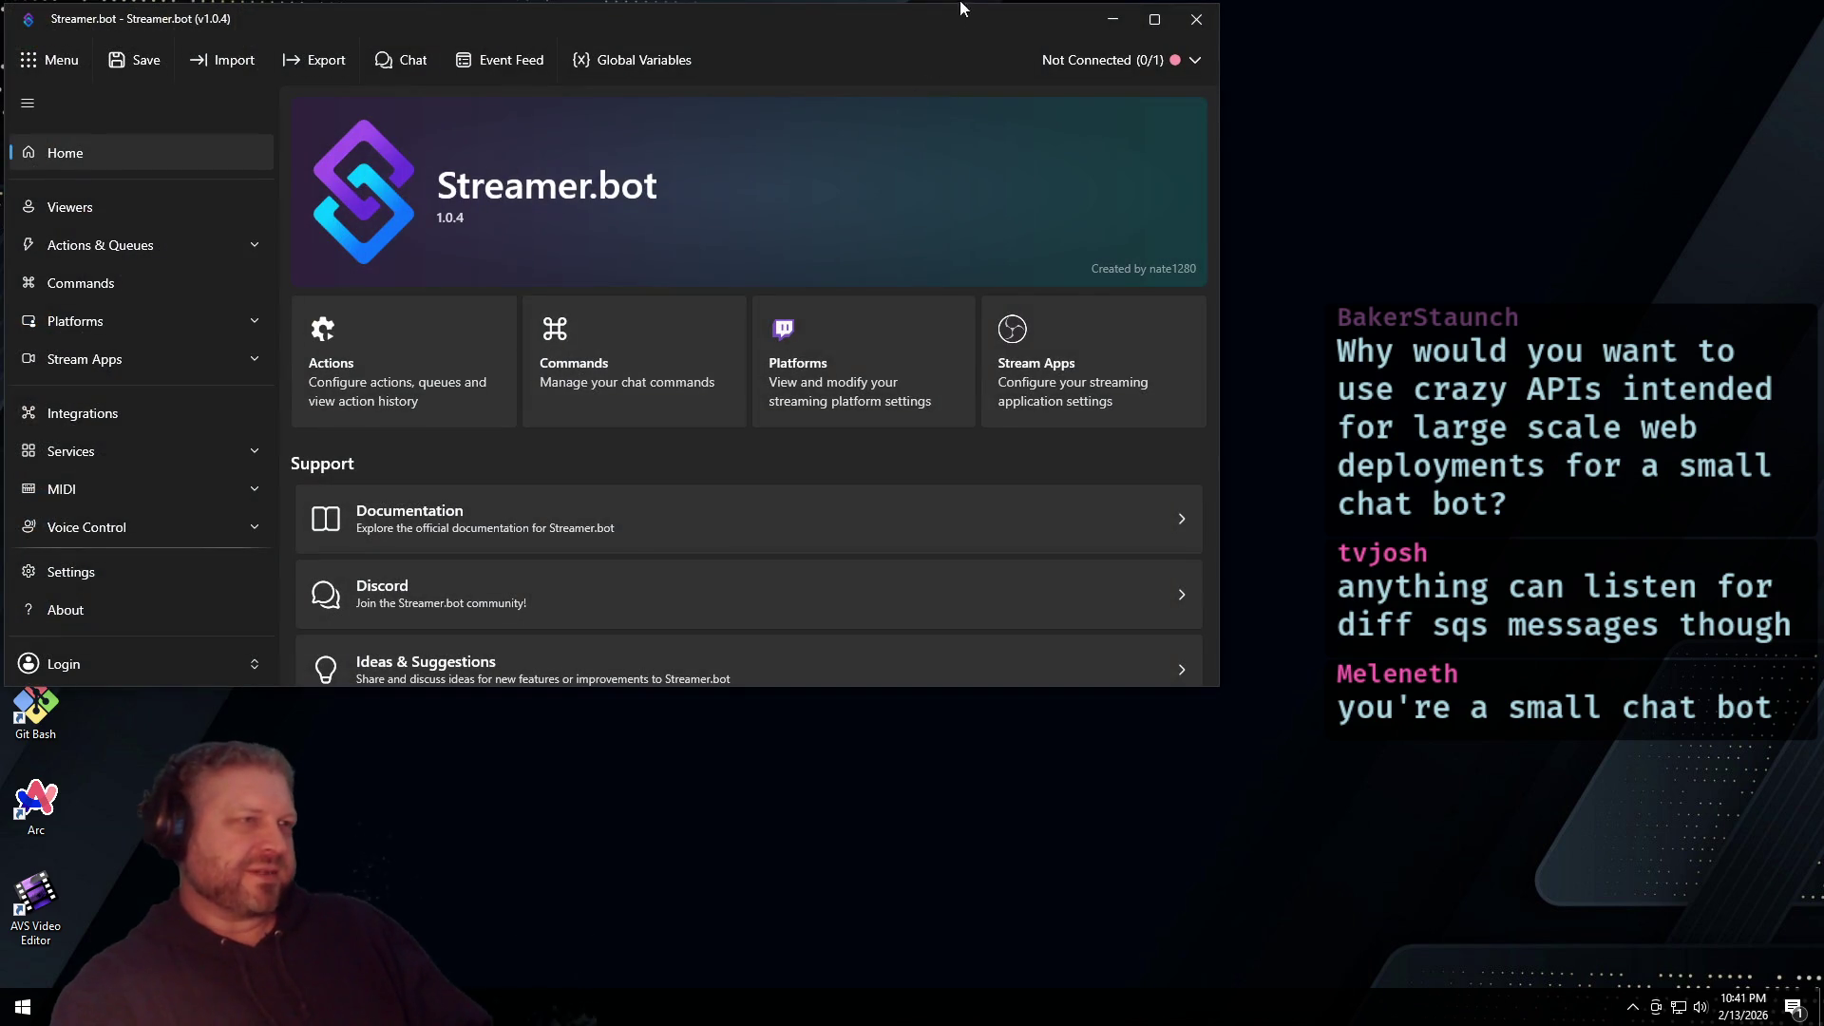
left_click(1155, 19)
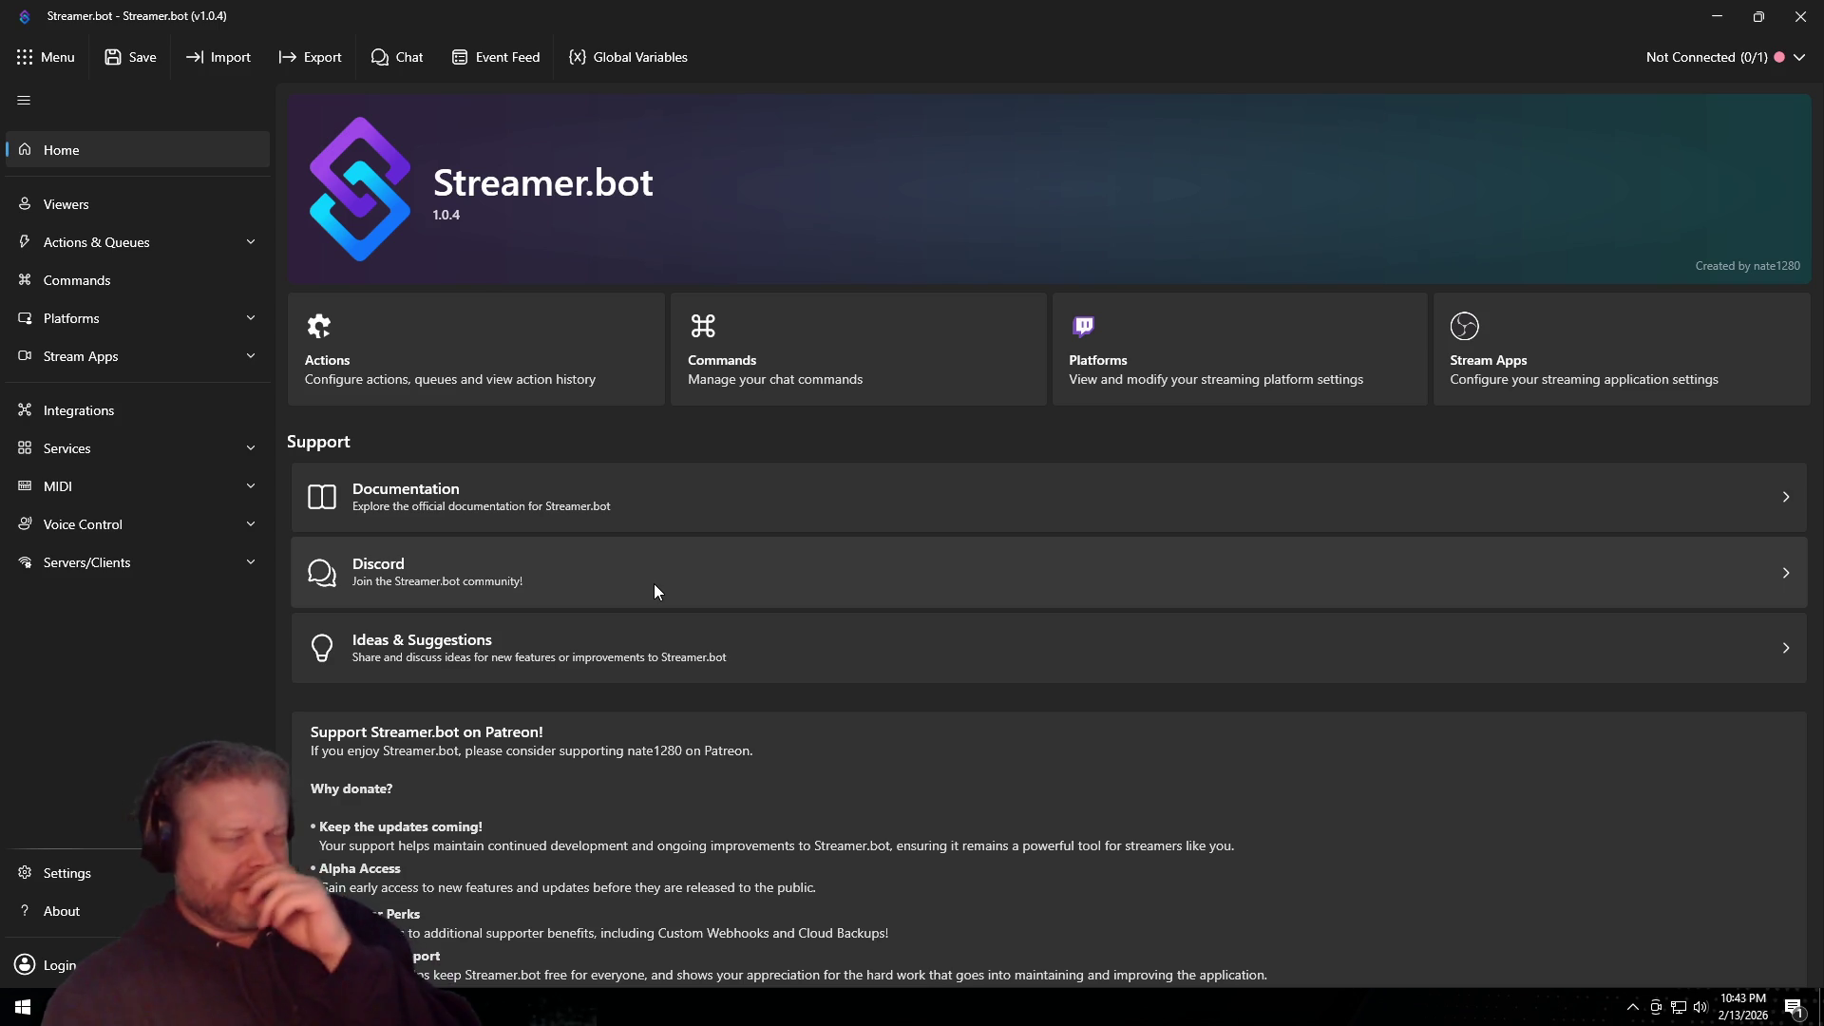
Step: Drag the Streamer.bot title bar to restore and re-maximize the window on its Home page
mouse_move(769, 8)
left_mouse_down()
mouse_move(770, 66)
mouse_move(872, 53)
mouse_move(855, 2)
left_mouse_up()
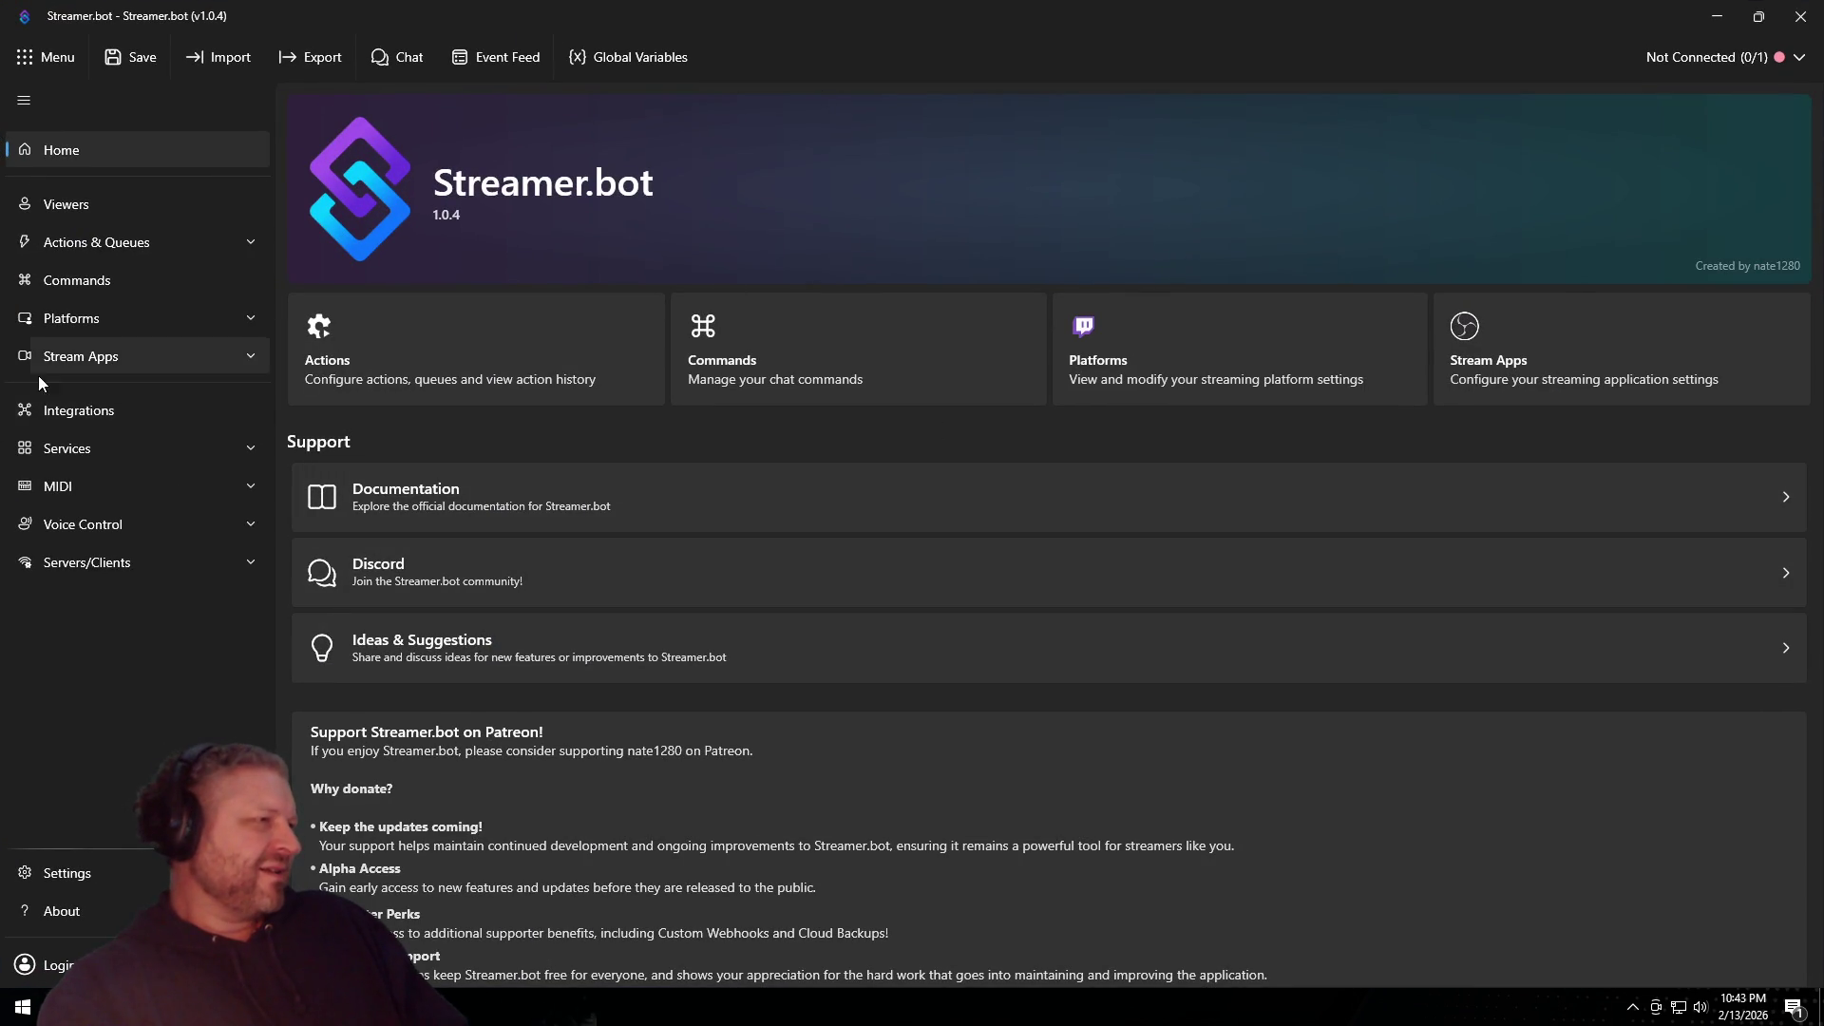
Step: Look over the Services group and the Integrations page of integration cards
left_click(59, 445)
left_click(57, 411)
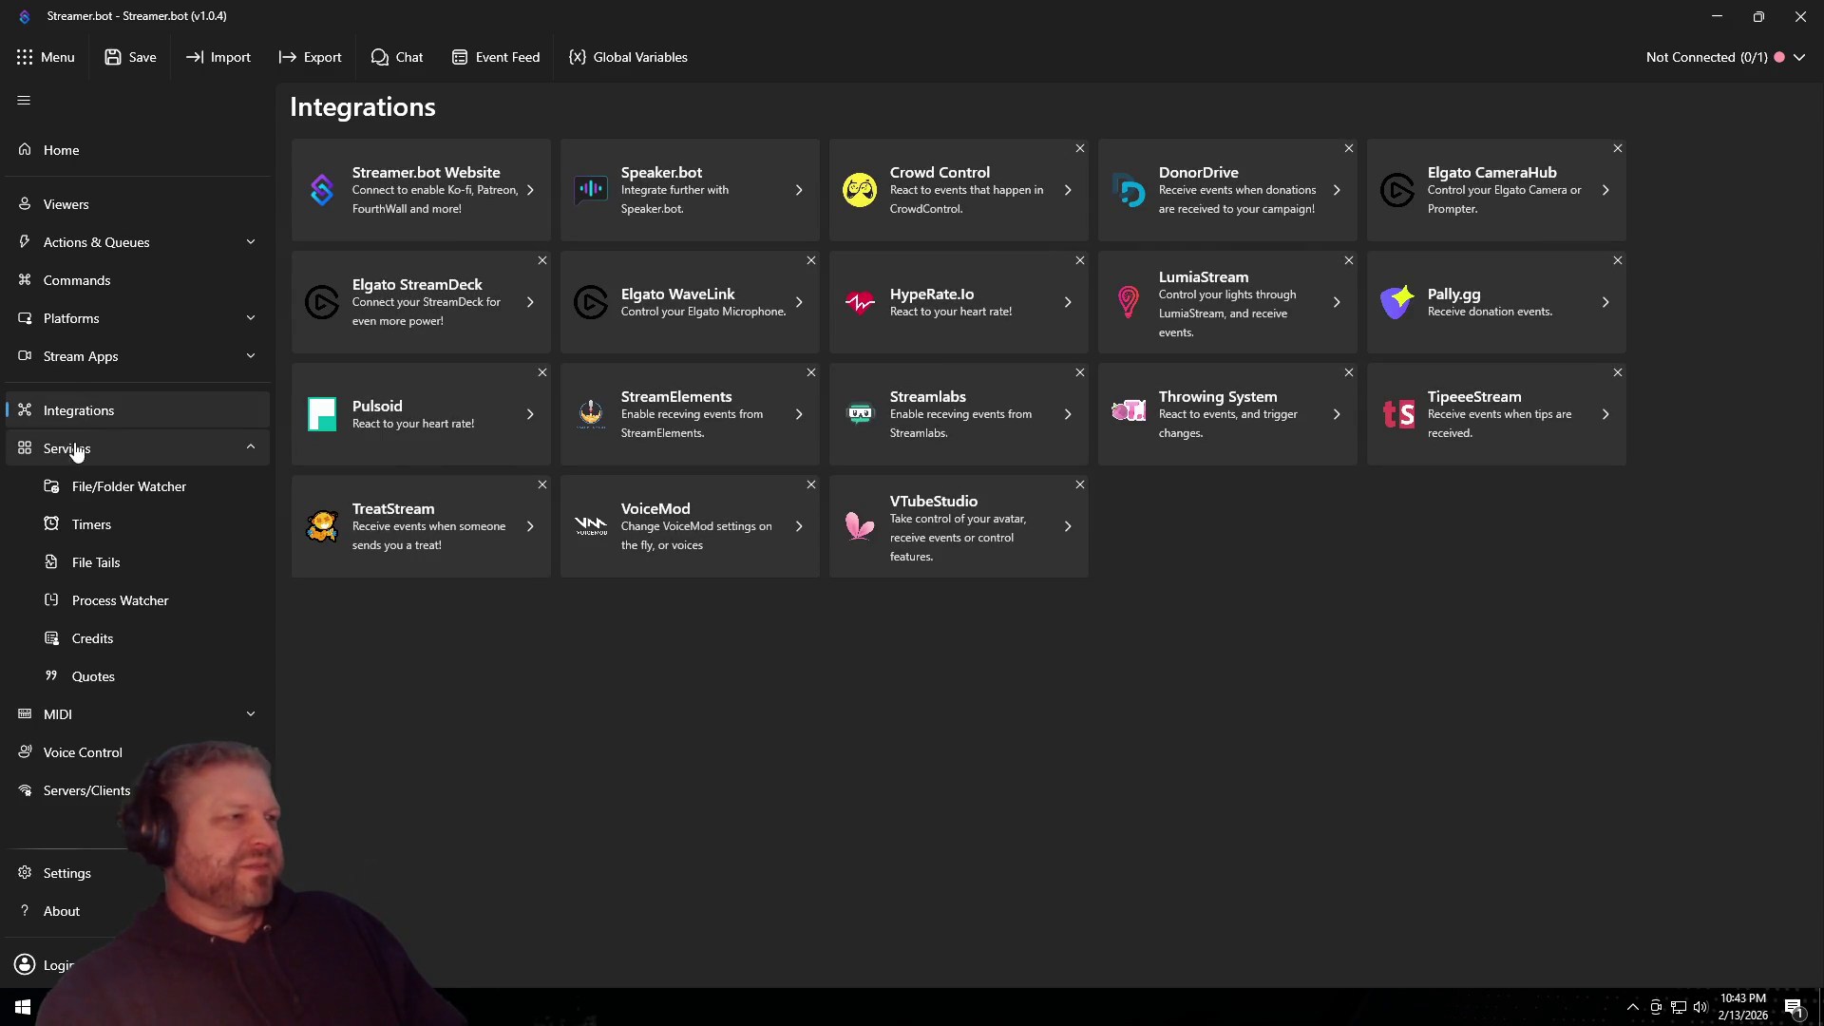
left_click(76, 450)
left_click(95, 412)
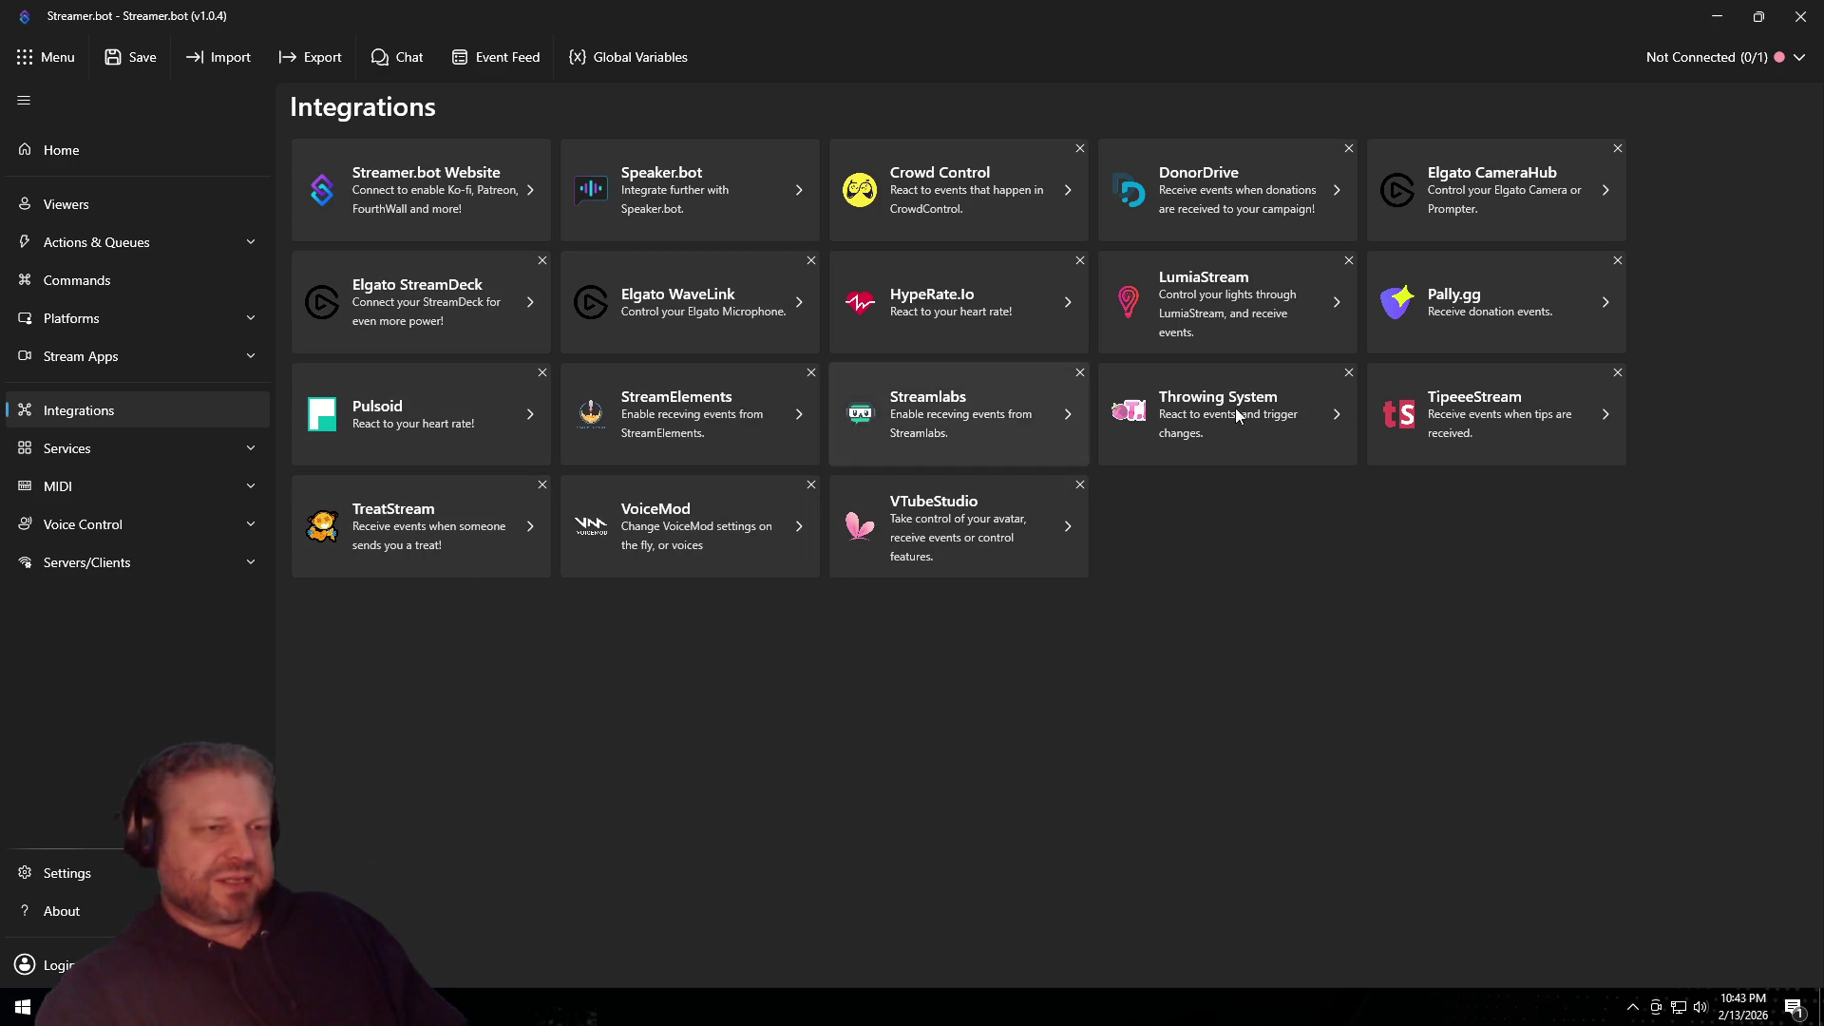
Step: Browse the Stream Apps page, including the OBS Studio connection settings
left_click(81, 356)
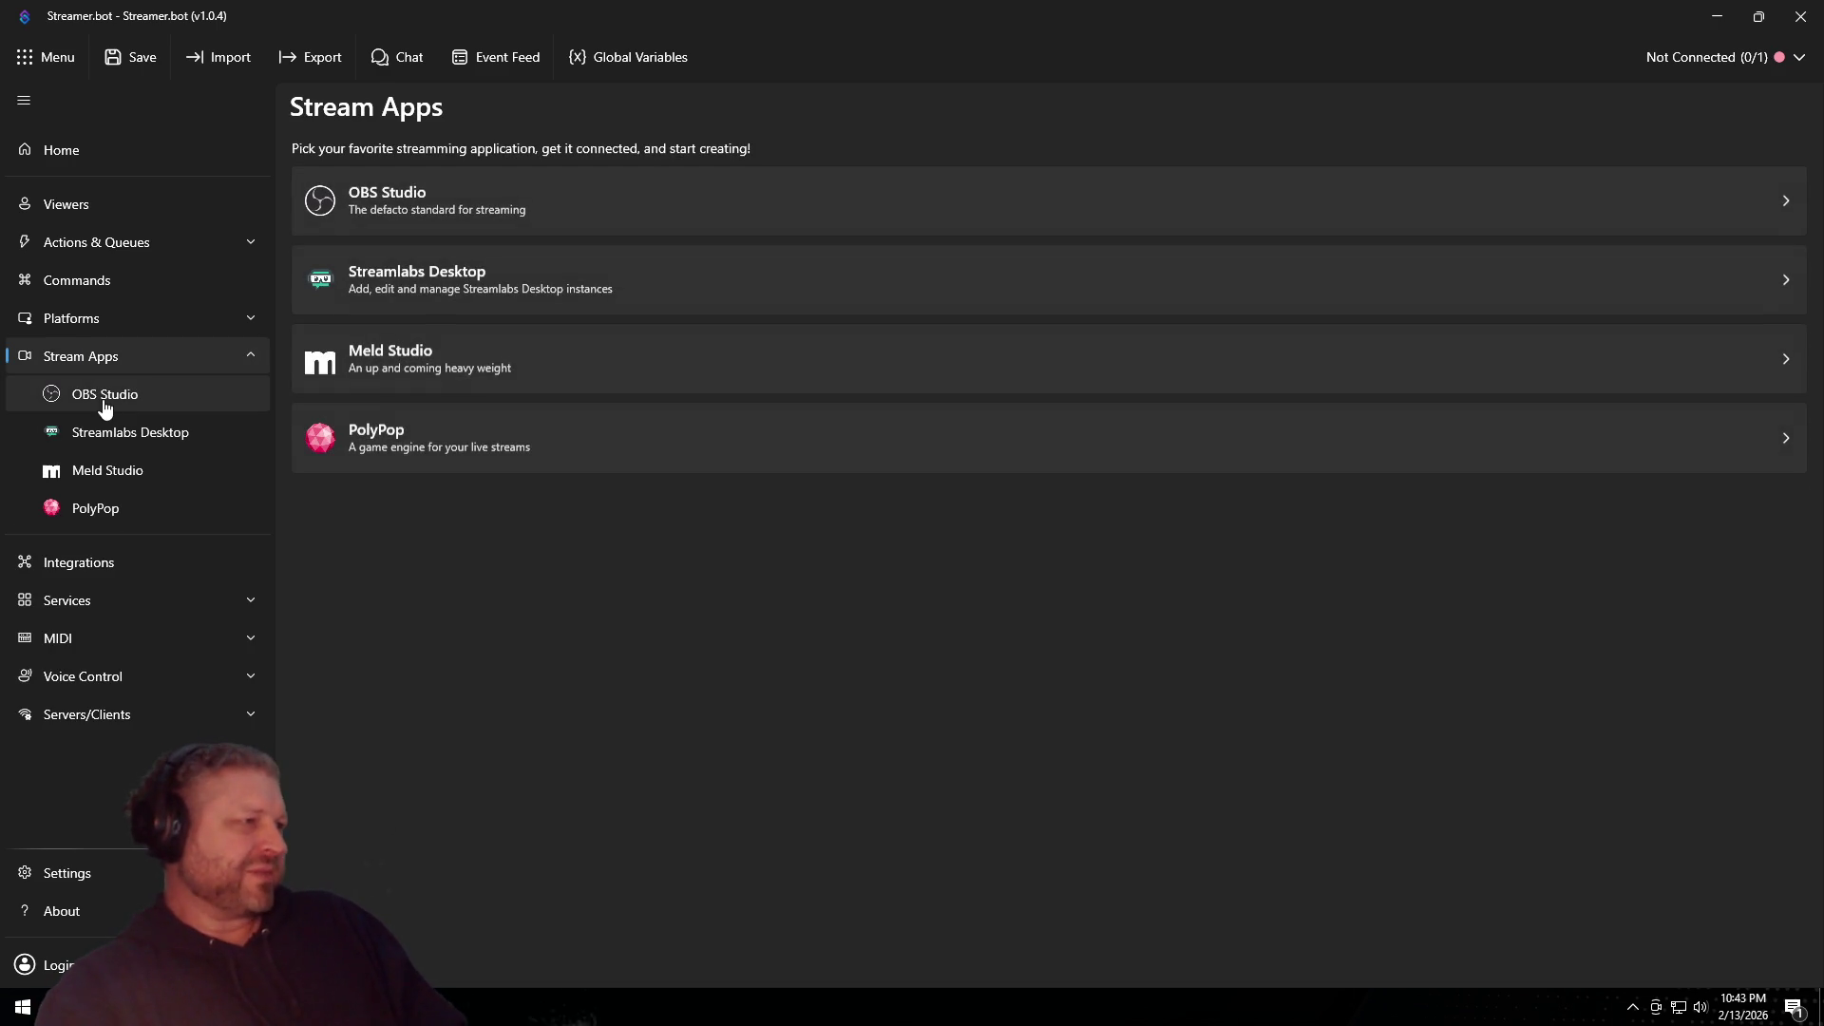
left_click(105, 407)
left_click(106, 366)
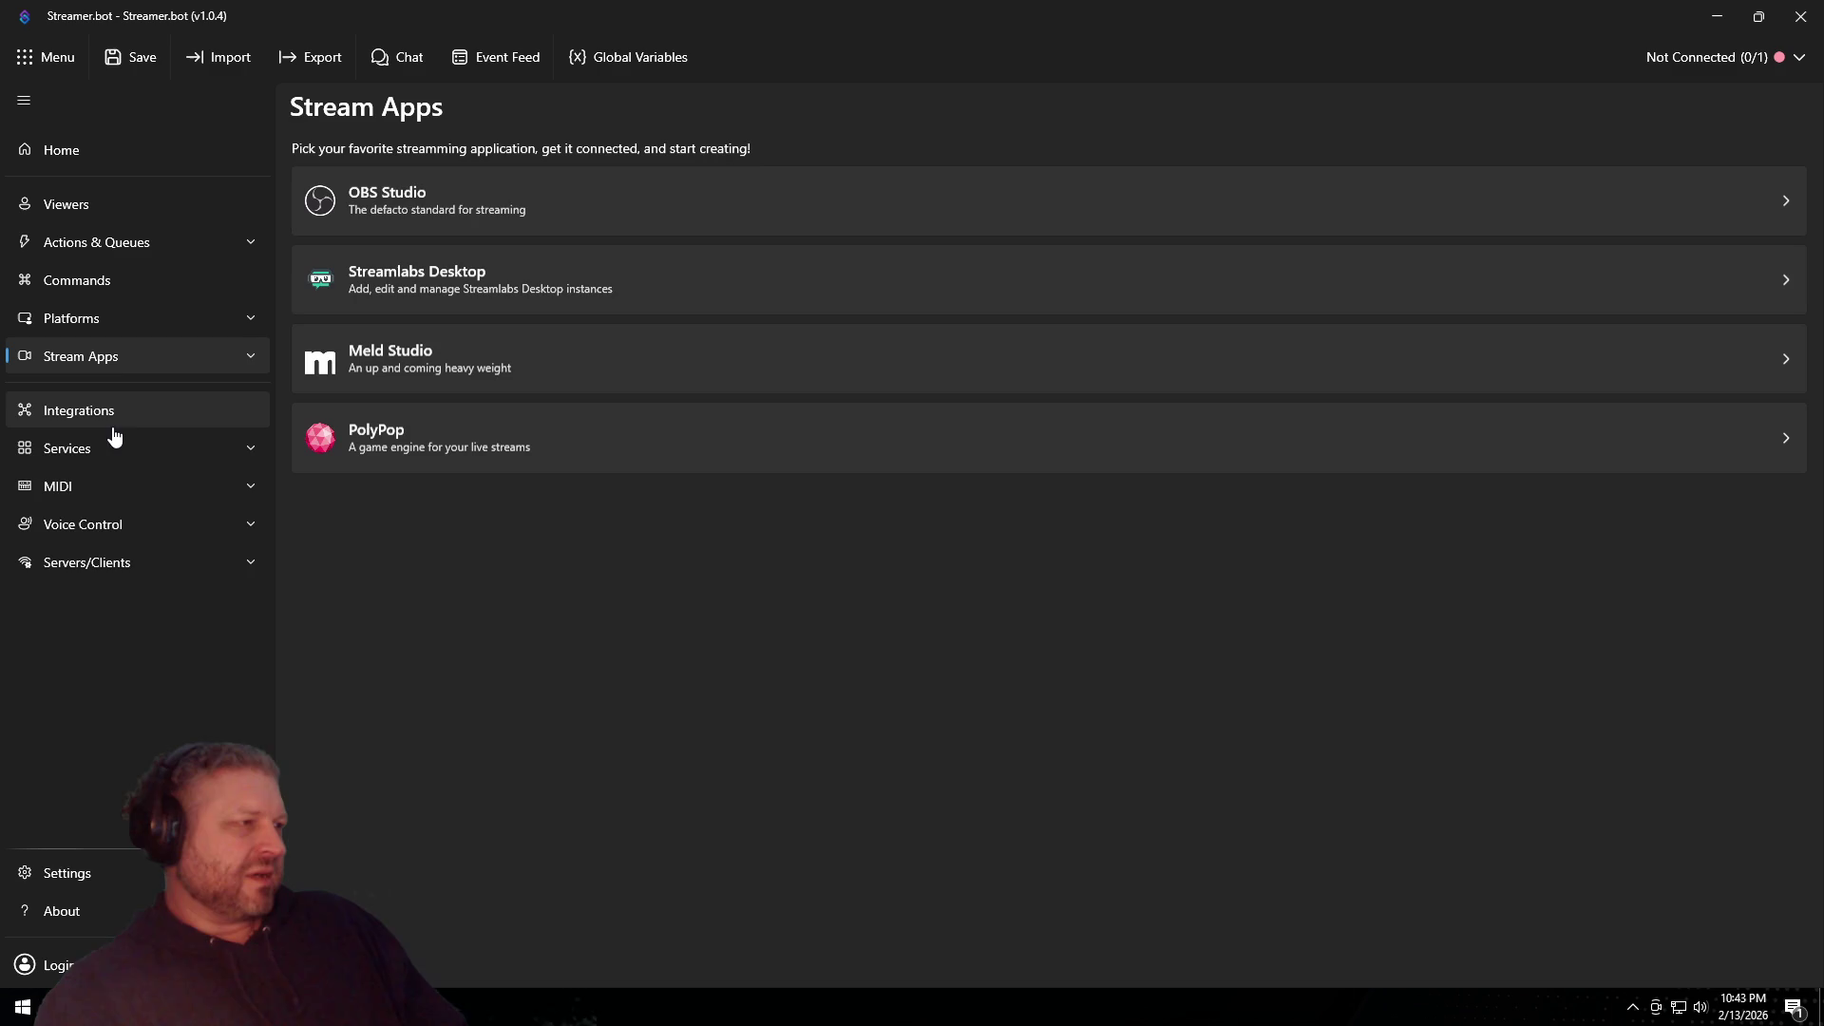
left_click(117, 366)
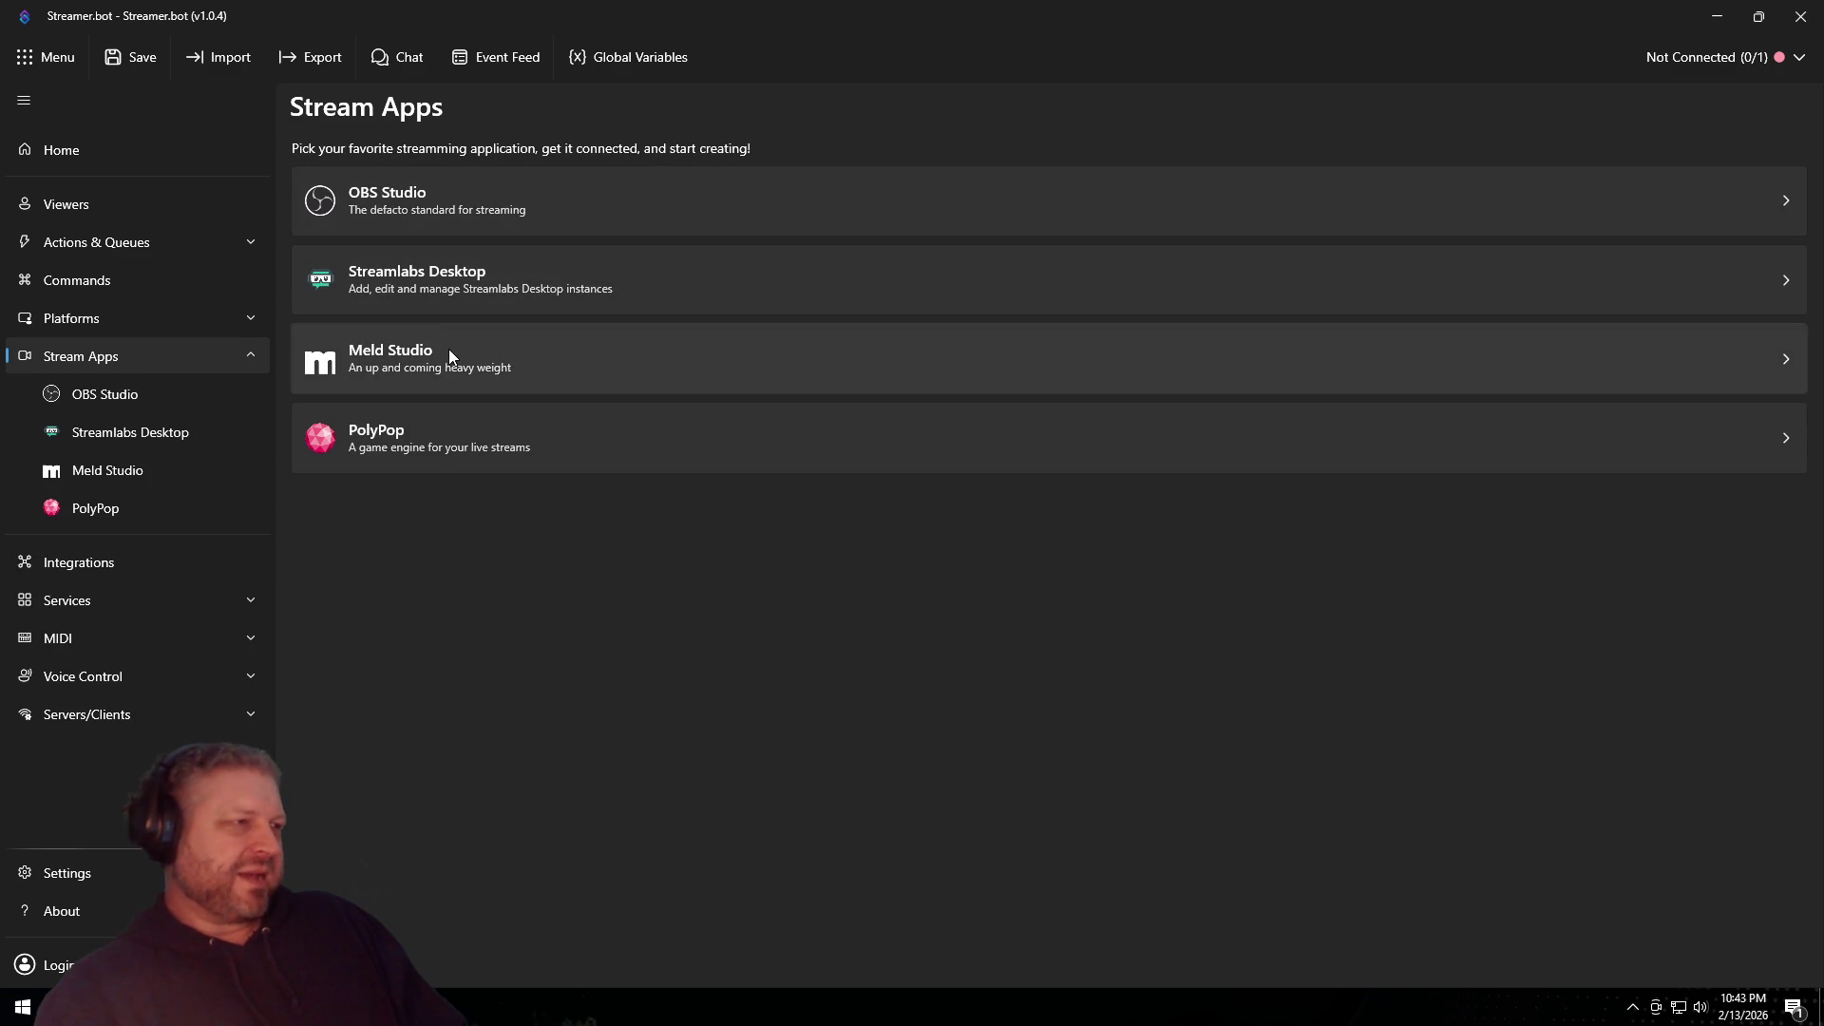
Step: Check the Commands page, then settle on Platforms with Twitch, YouTube, Trovo and Kick
left_click(112, 323)
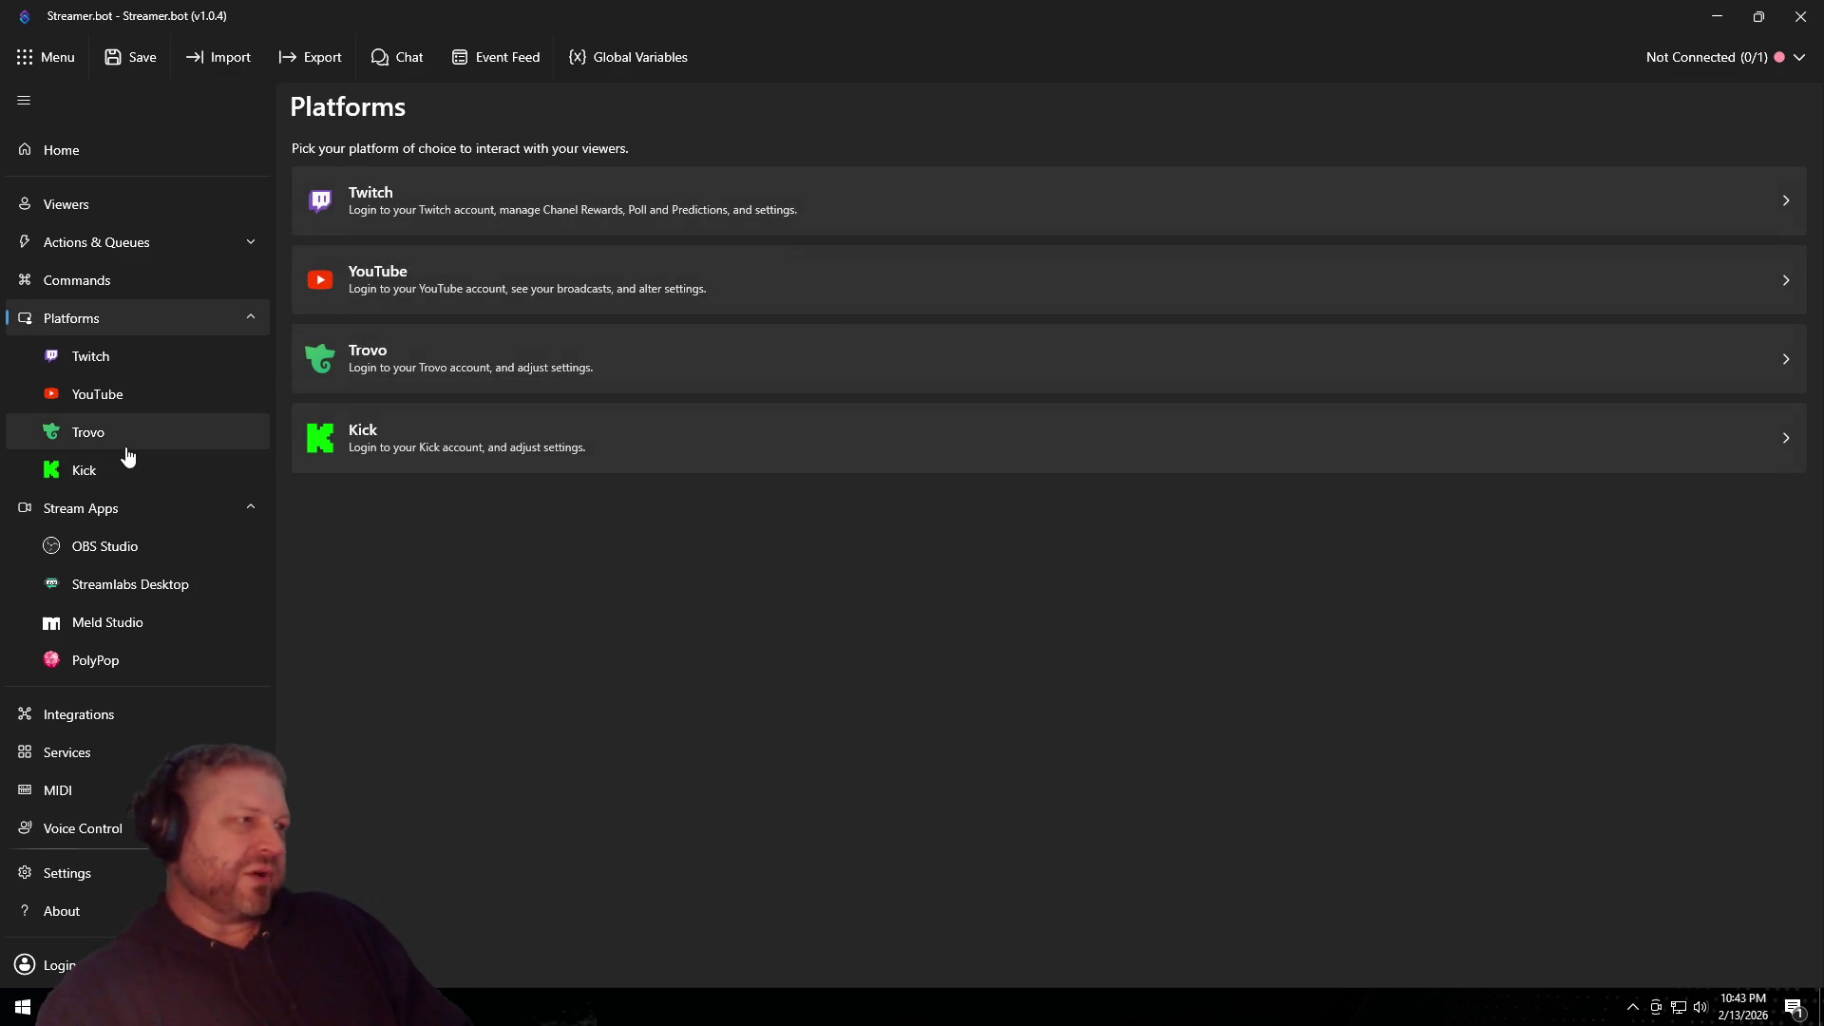
left_click(122, 290)
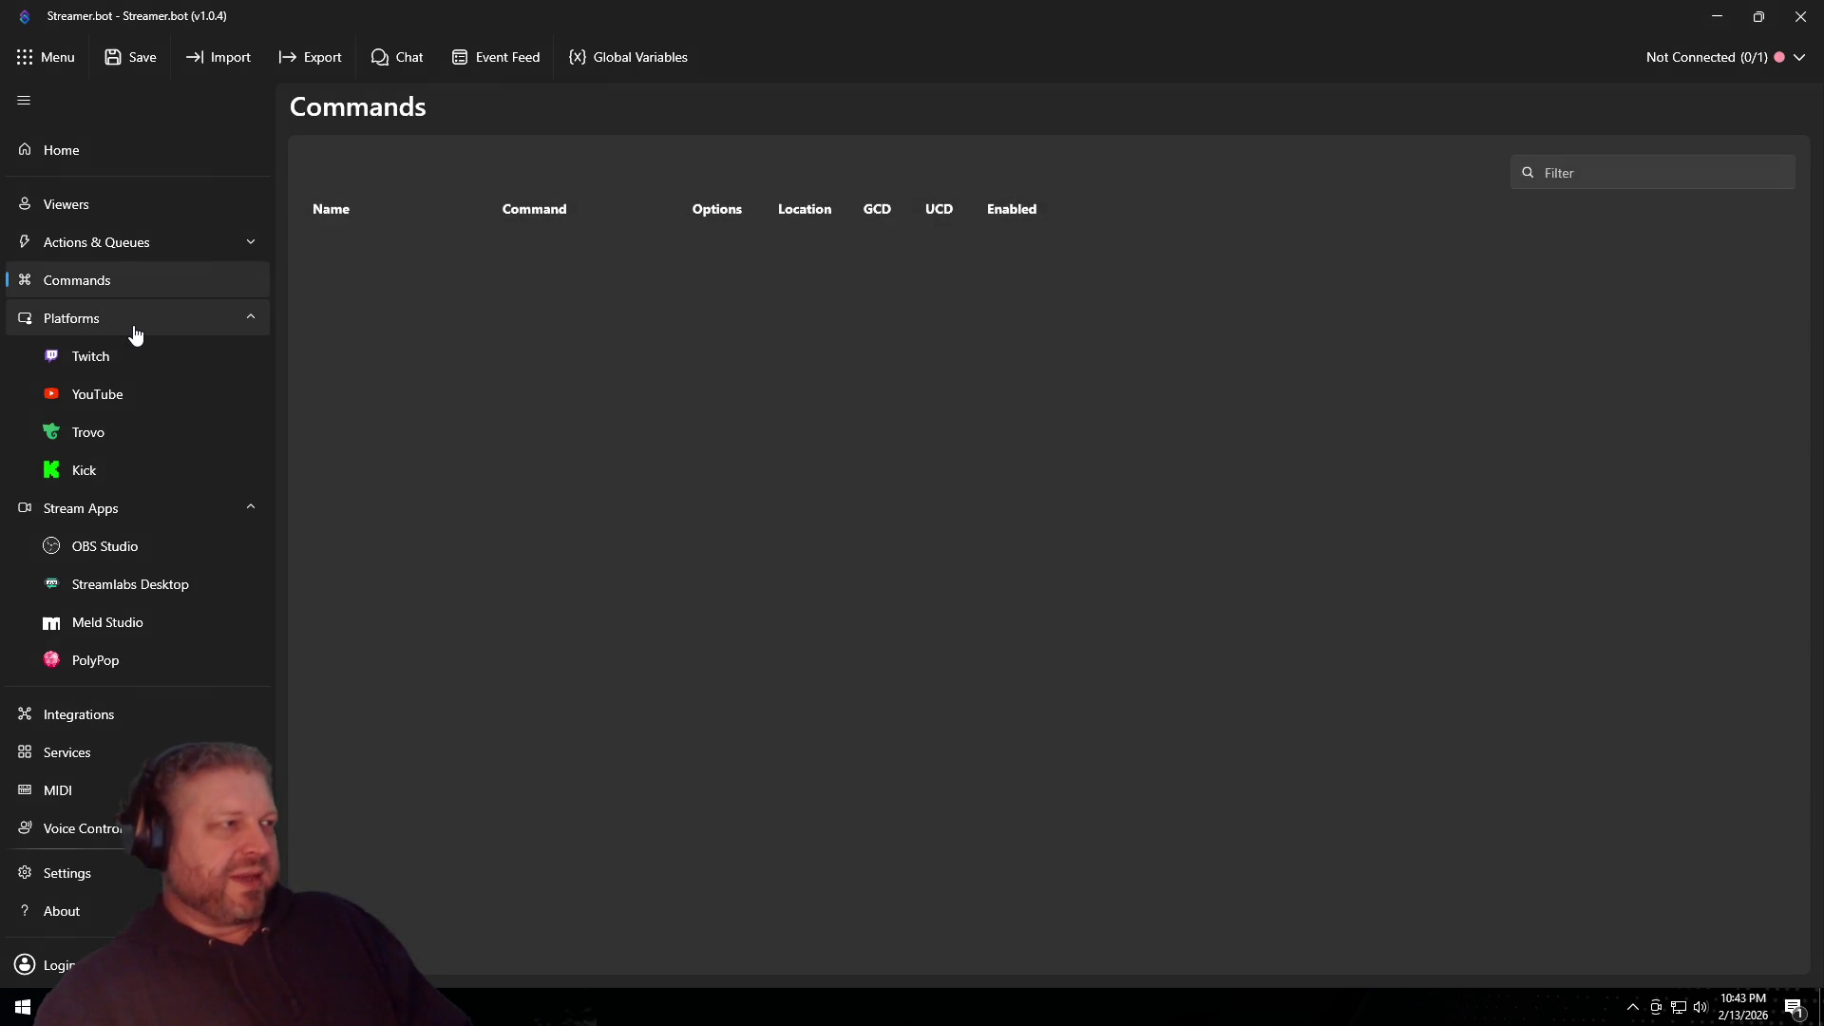
left_click(134, 331)
left_click(134, 332)
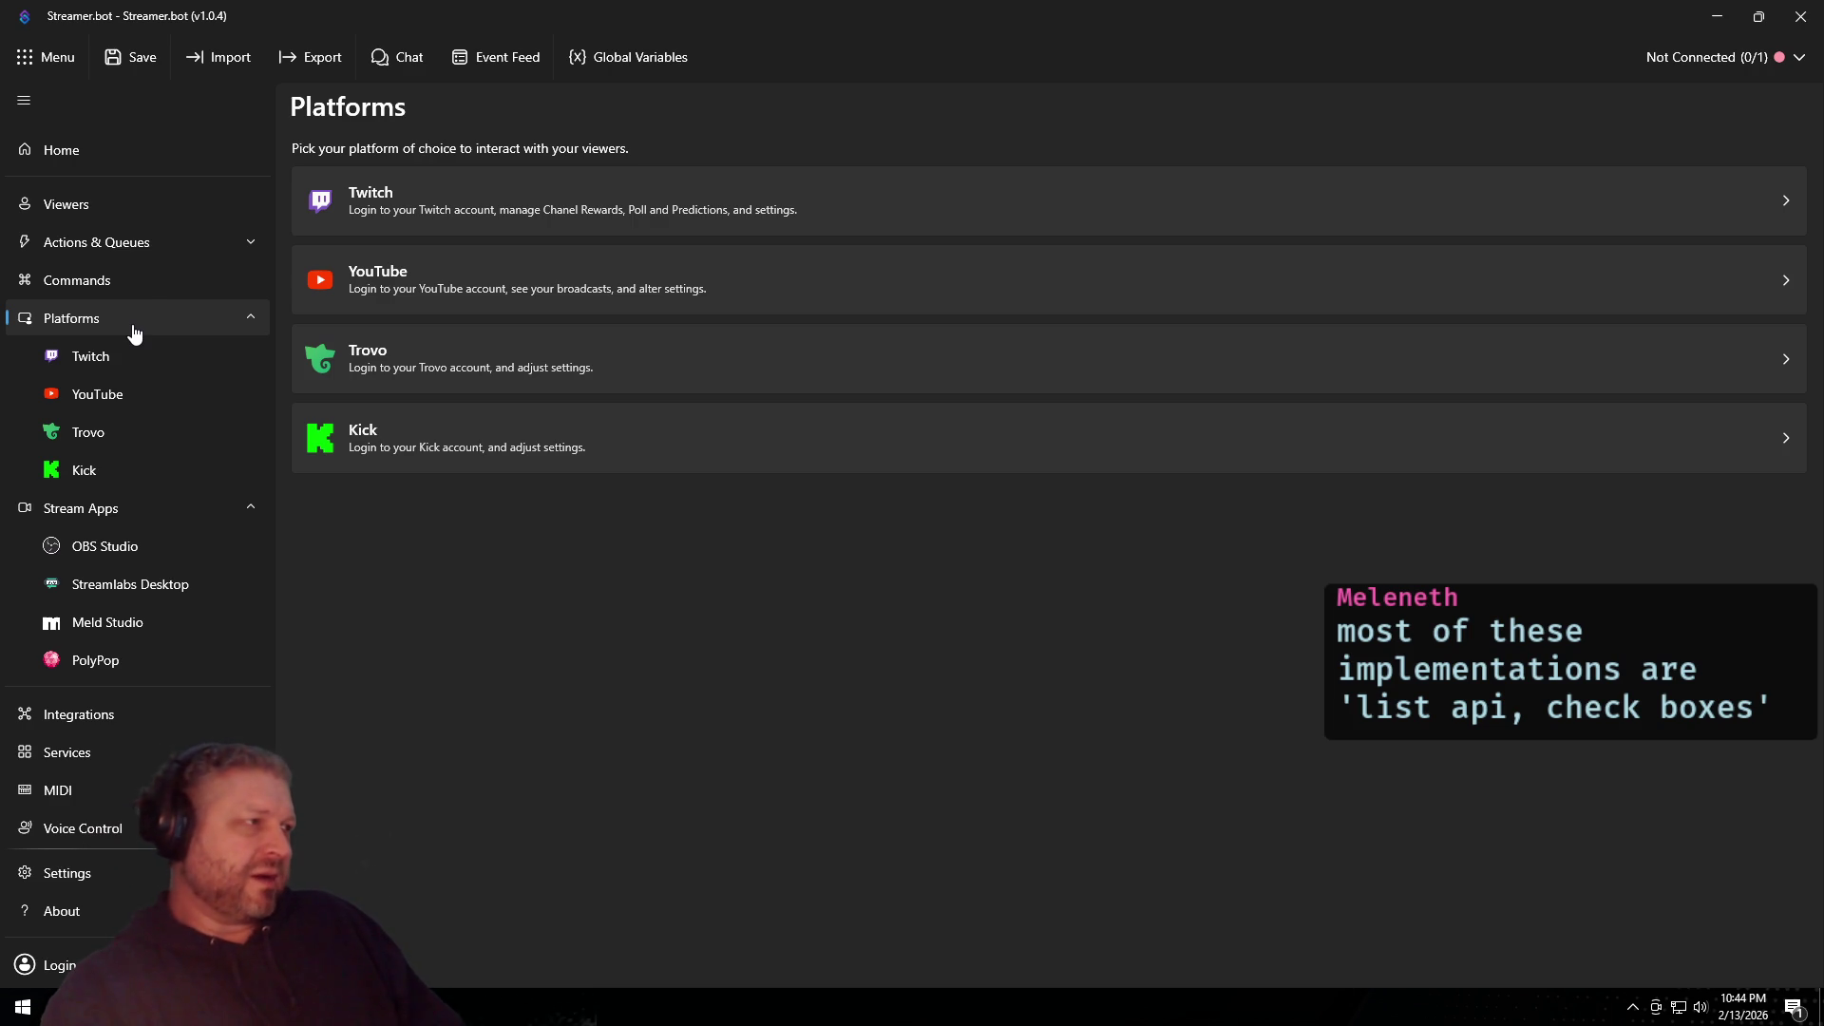
Step: Review Actions, Queues, Pending Actions and the Action History of 21 meme runs, then close Streamer.bot
left_click(180, 244)
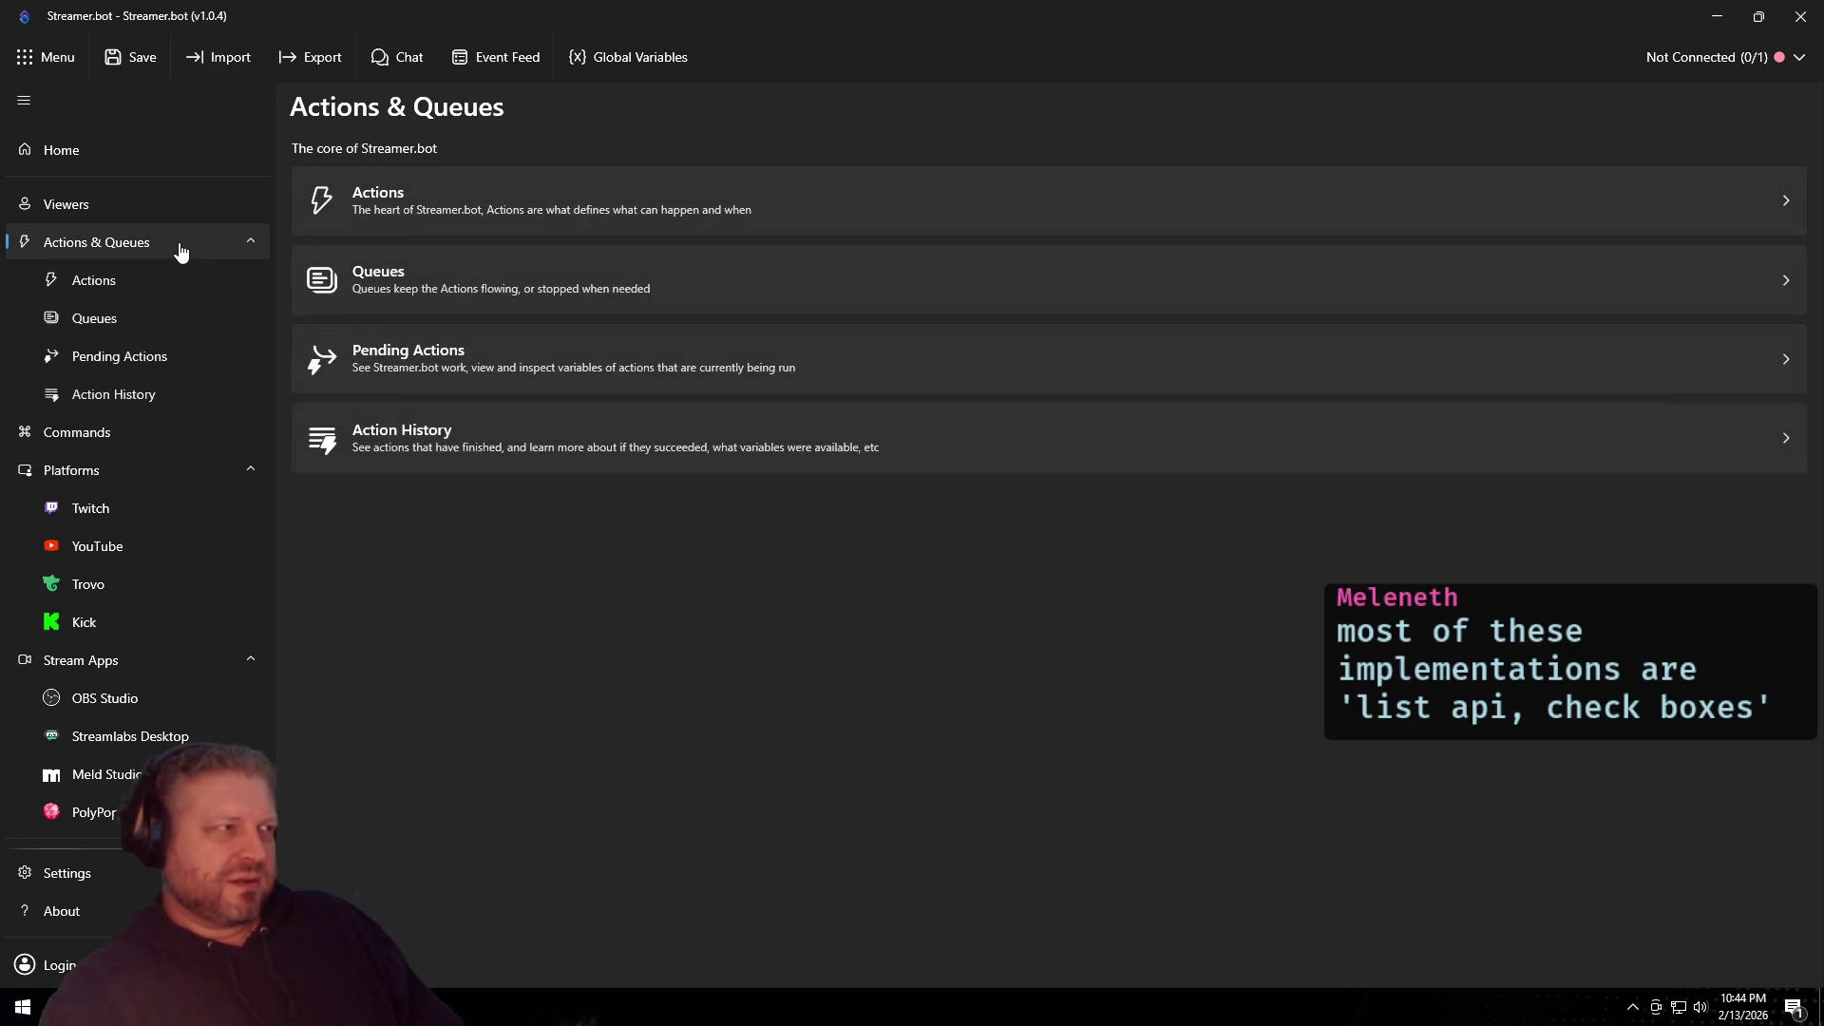
left_click(149, 285)
left_click(134, 323)
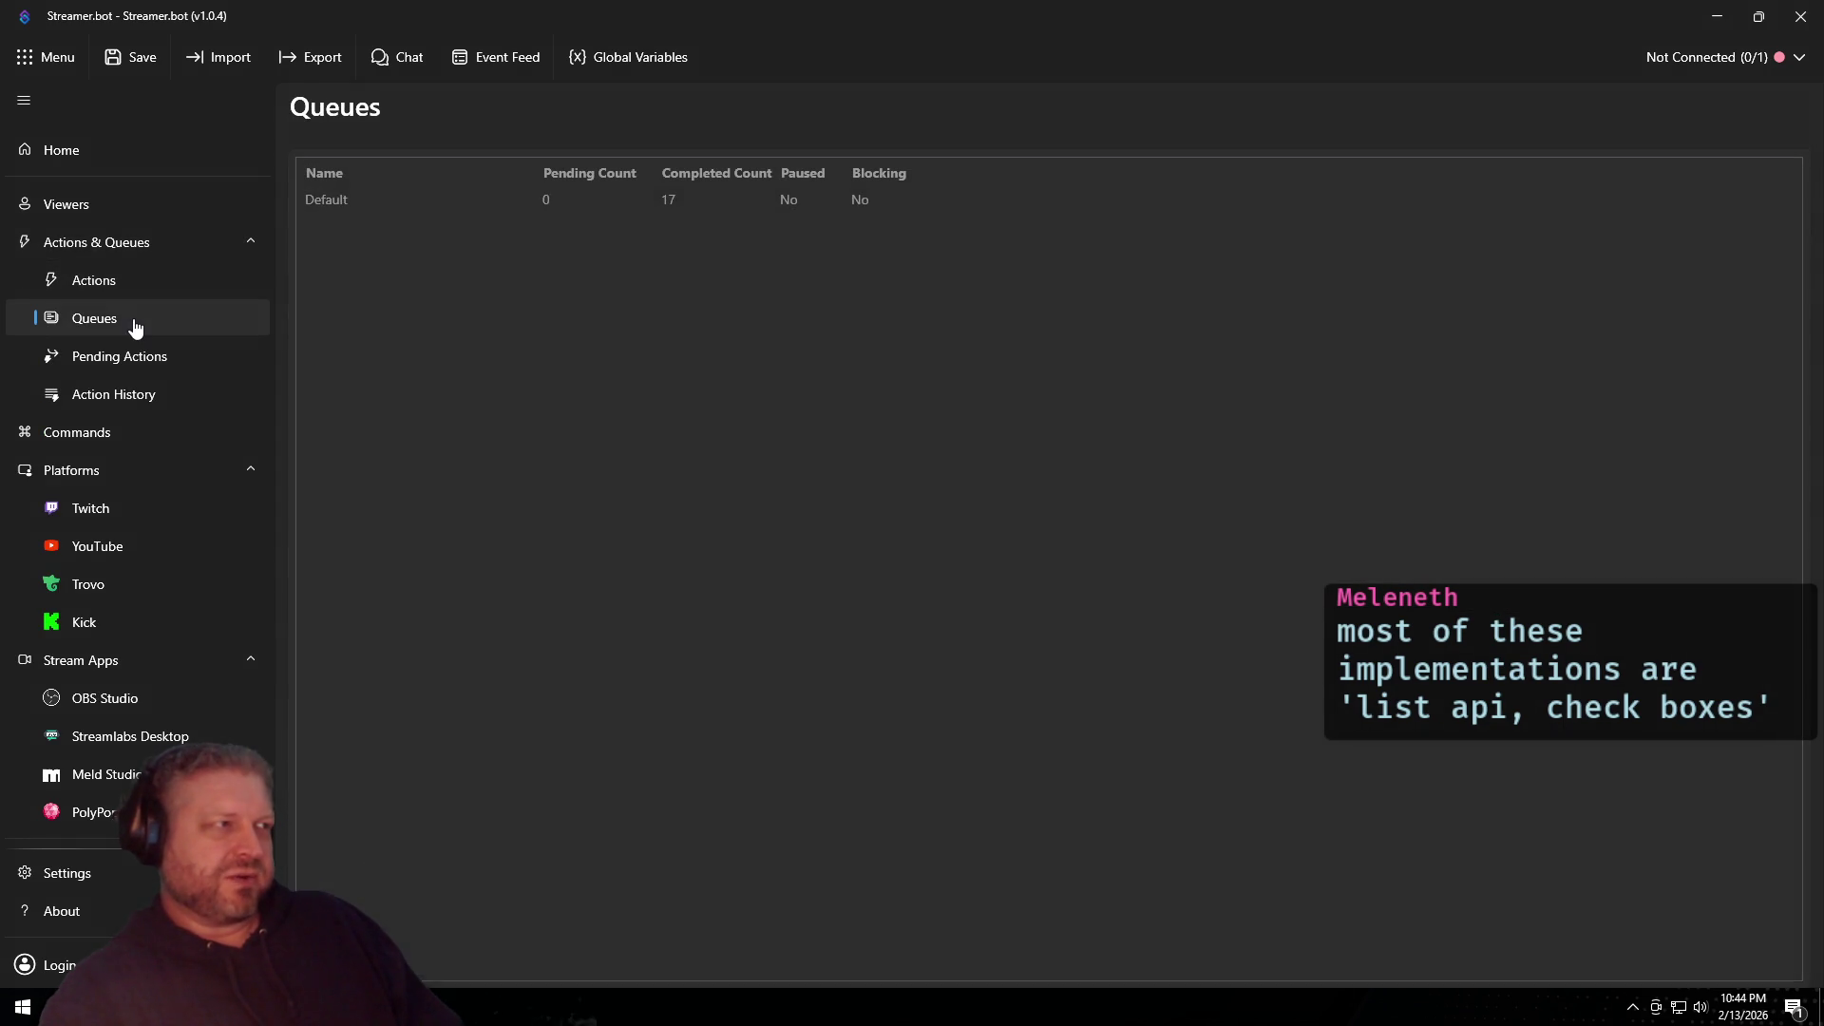
left_click(127, 366)
left_click(119, 393)
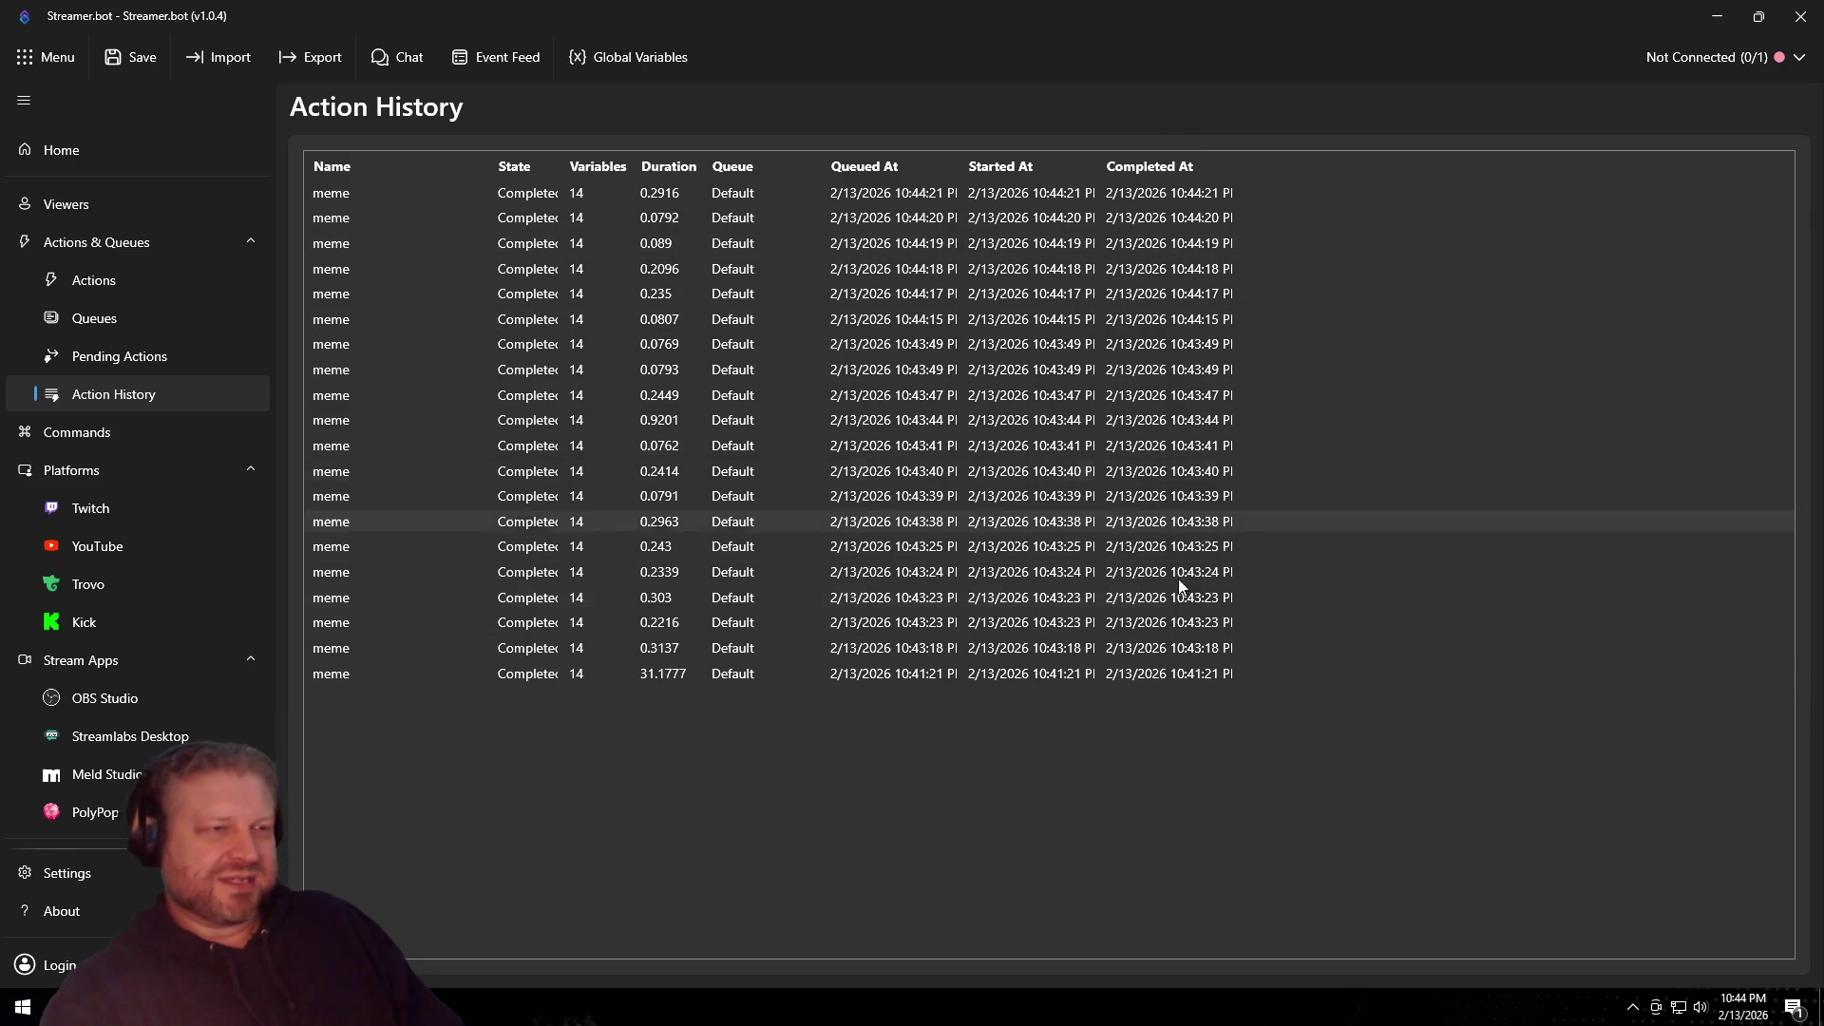
left_click(1800, 16)
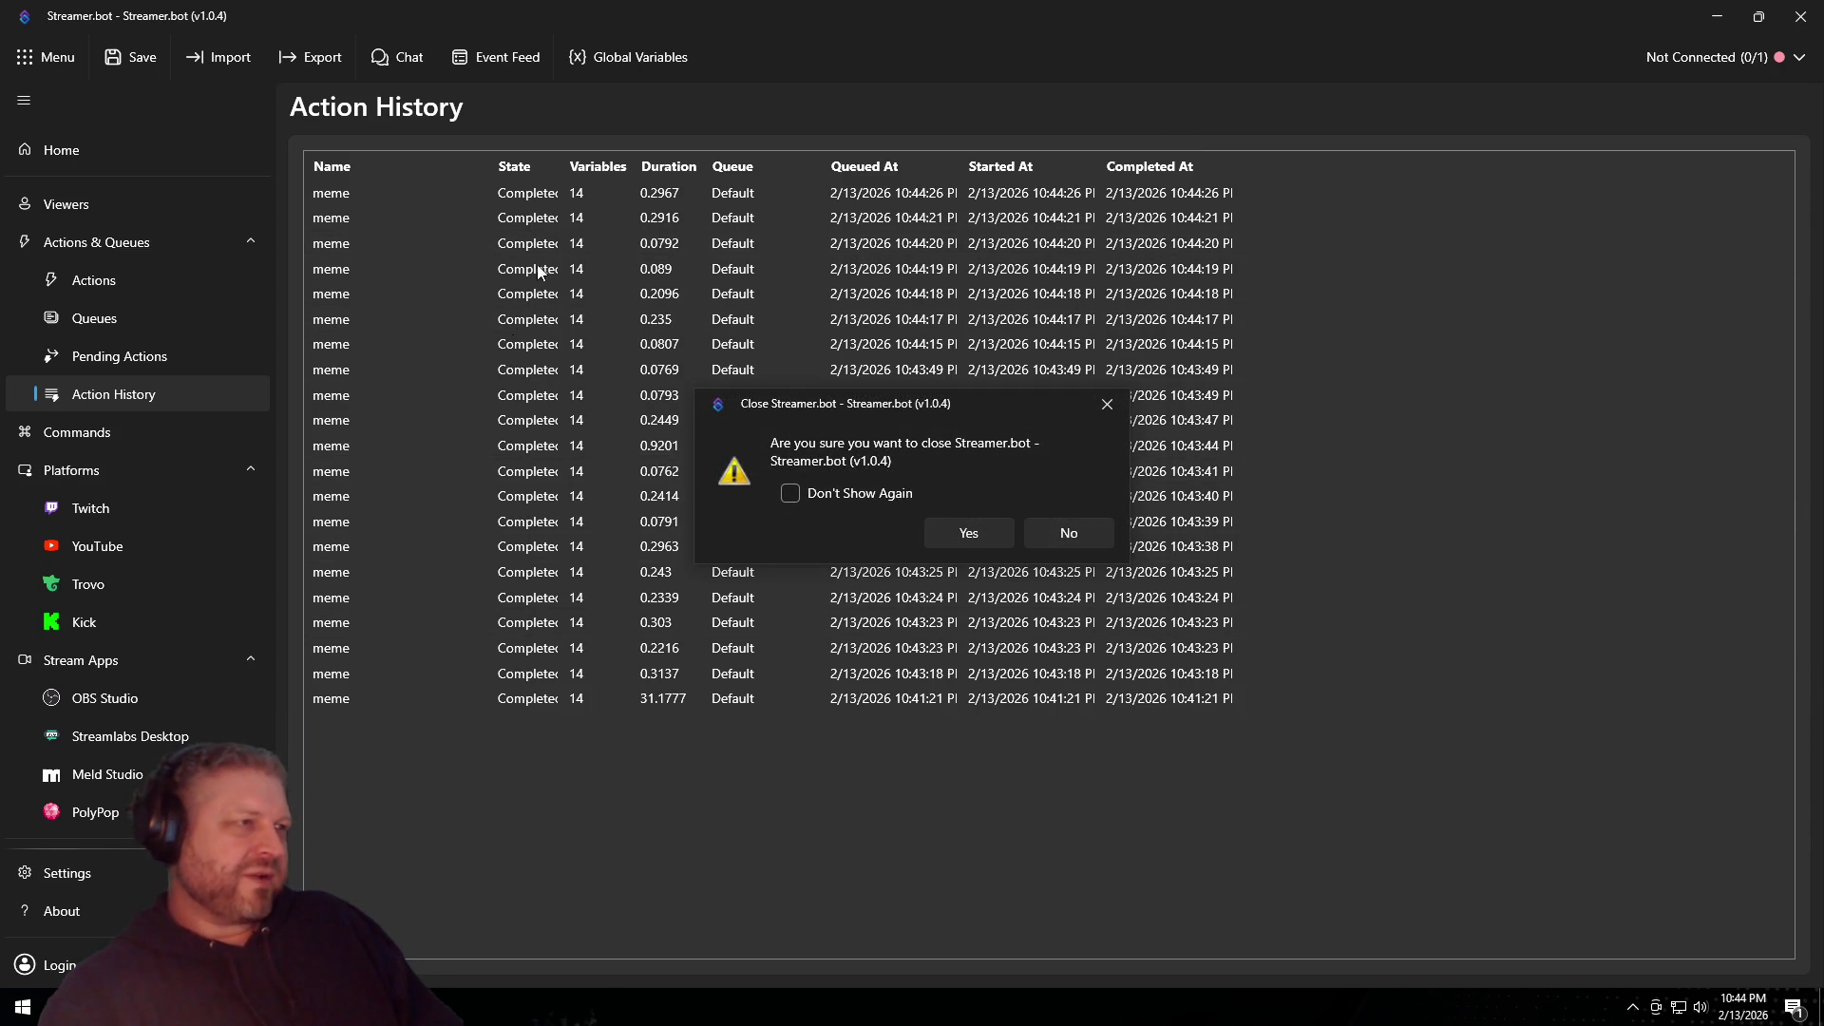
Step: Confirm closing Streamer.bot, shut down Windows from Start, and exit the VM's fullscreen view
left_click(962, 530)
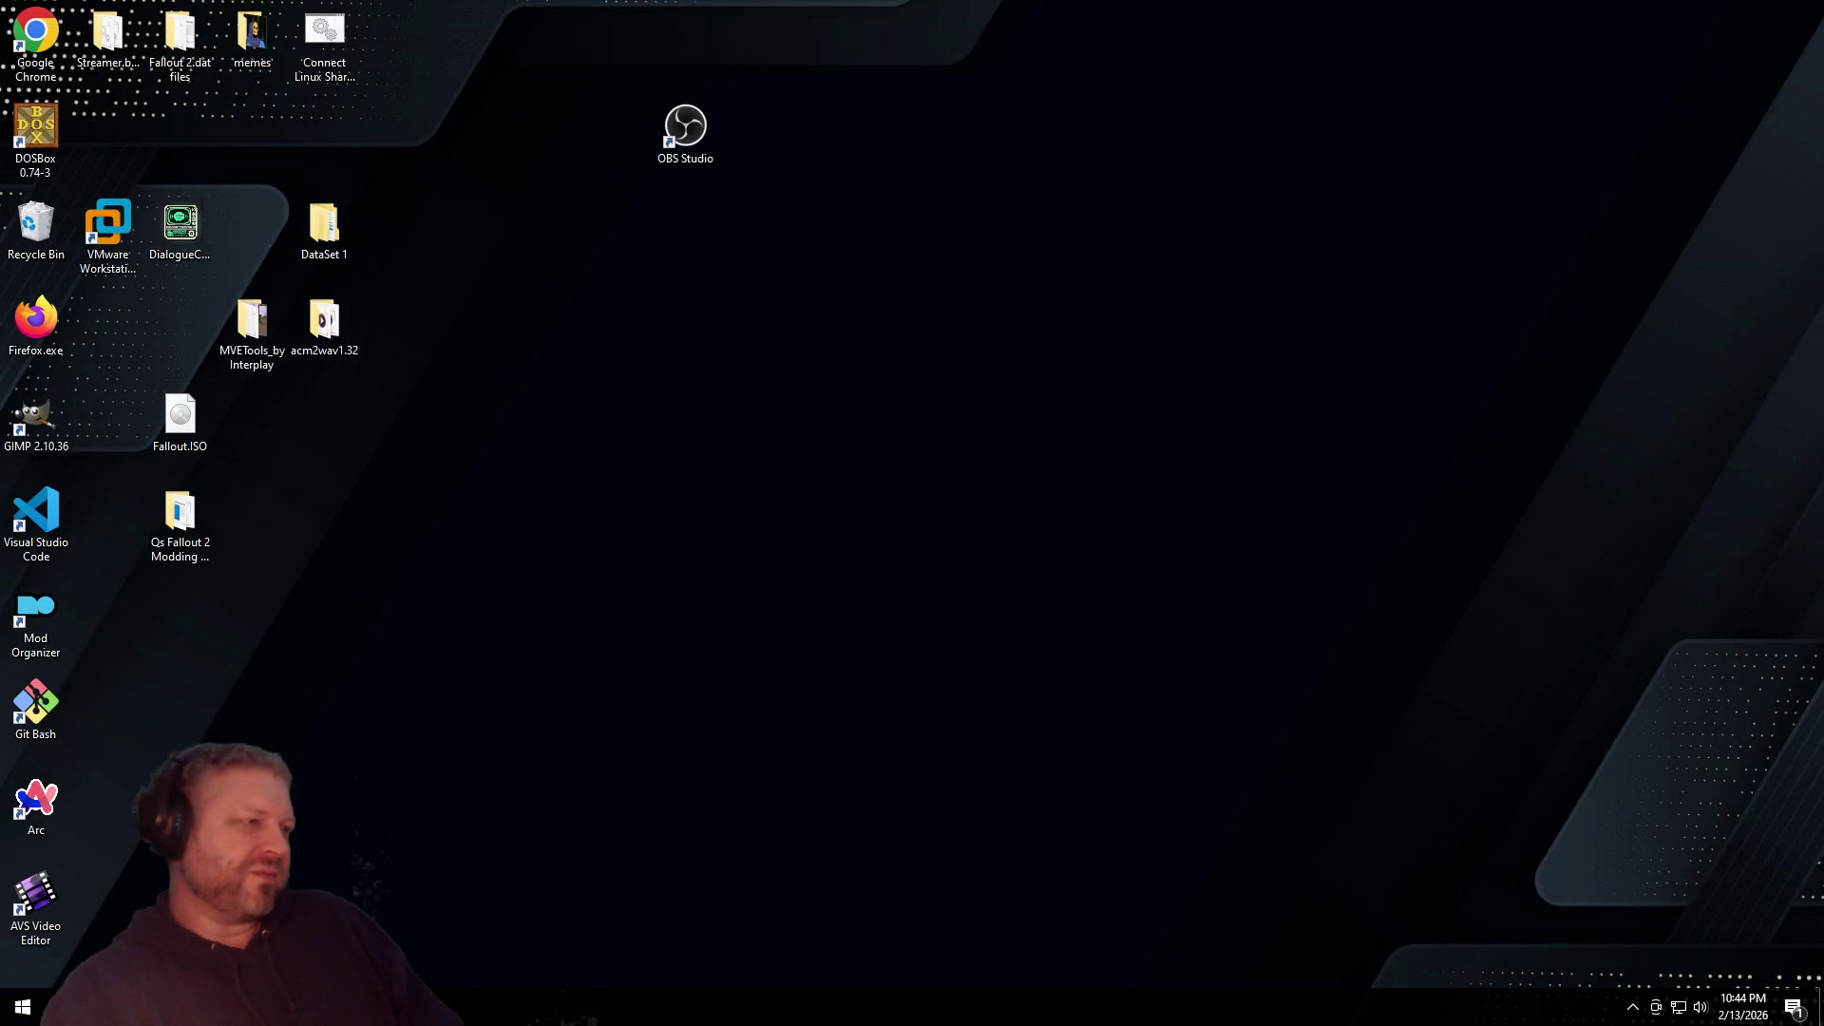
left_click(23, 1006)
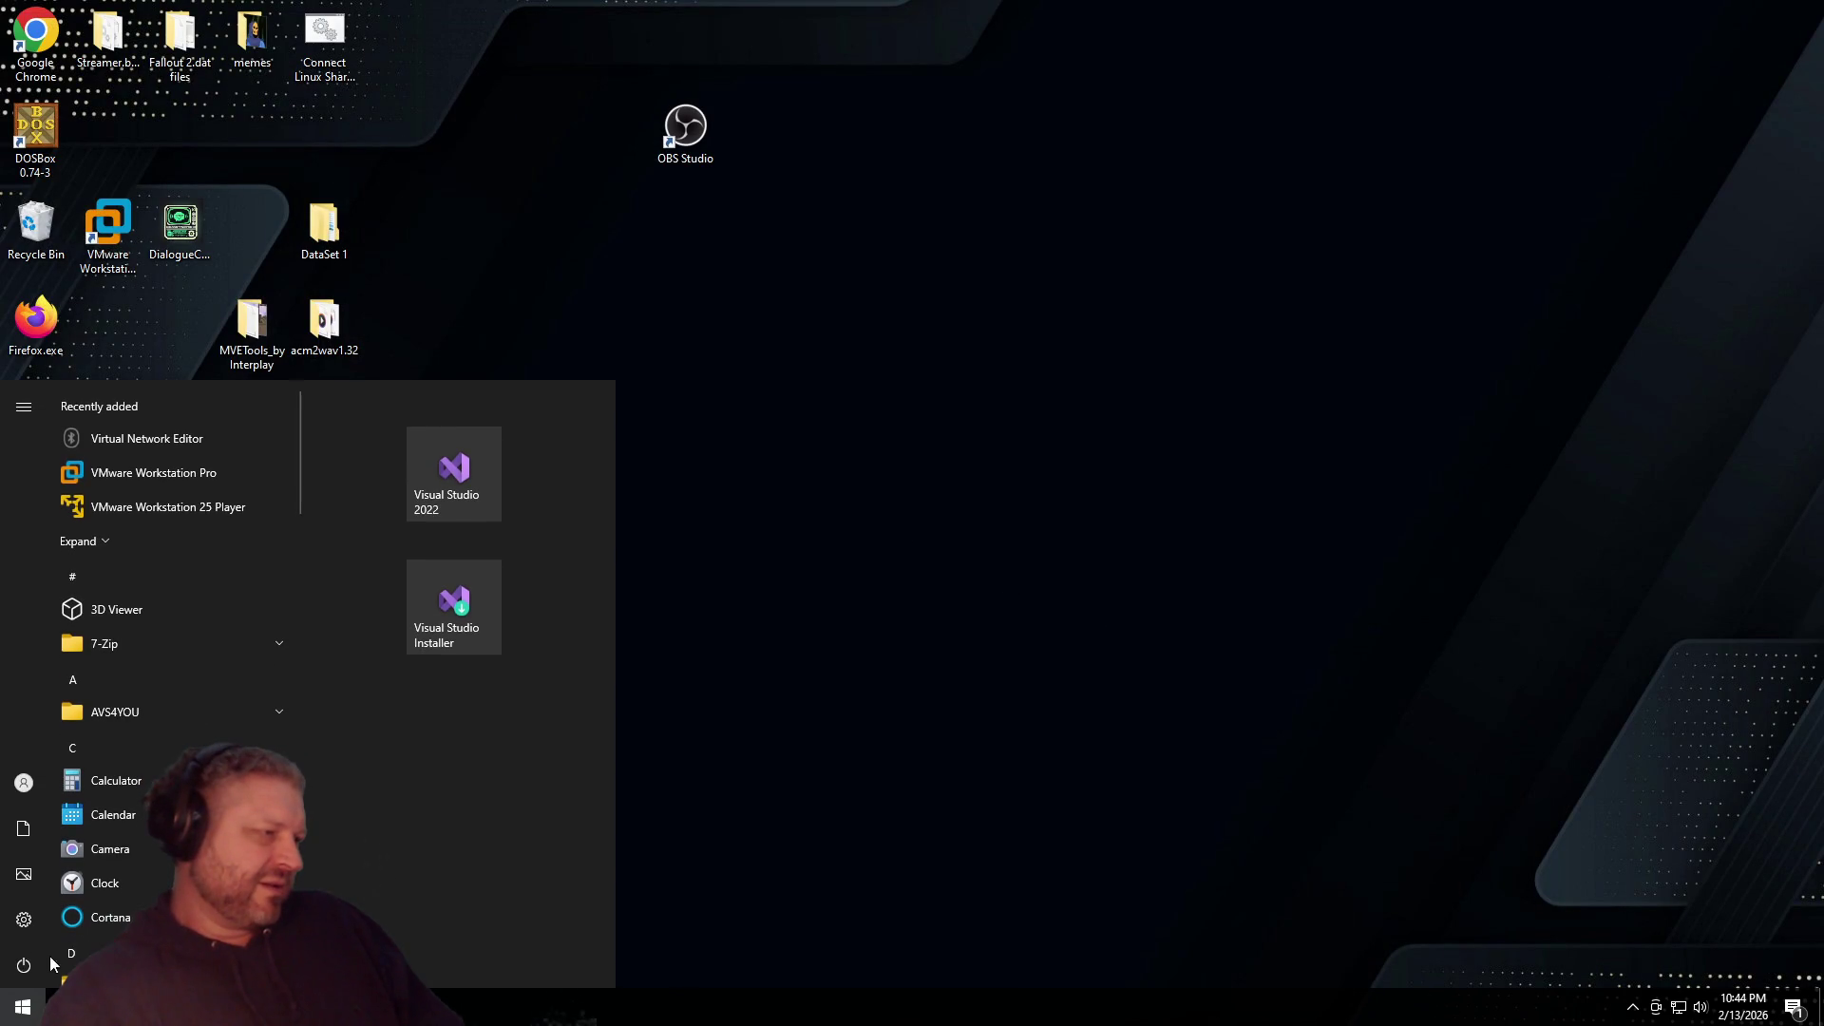
left_click(23, 966)
left_click(57, 918)
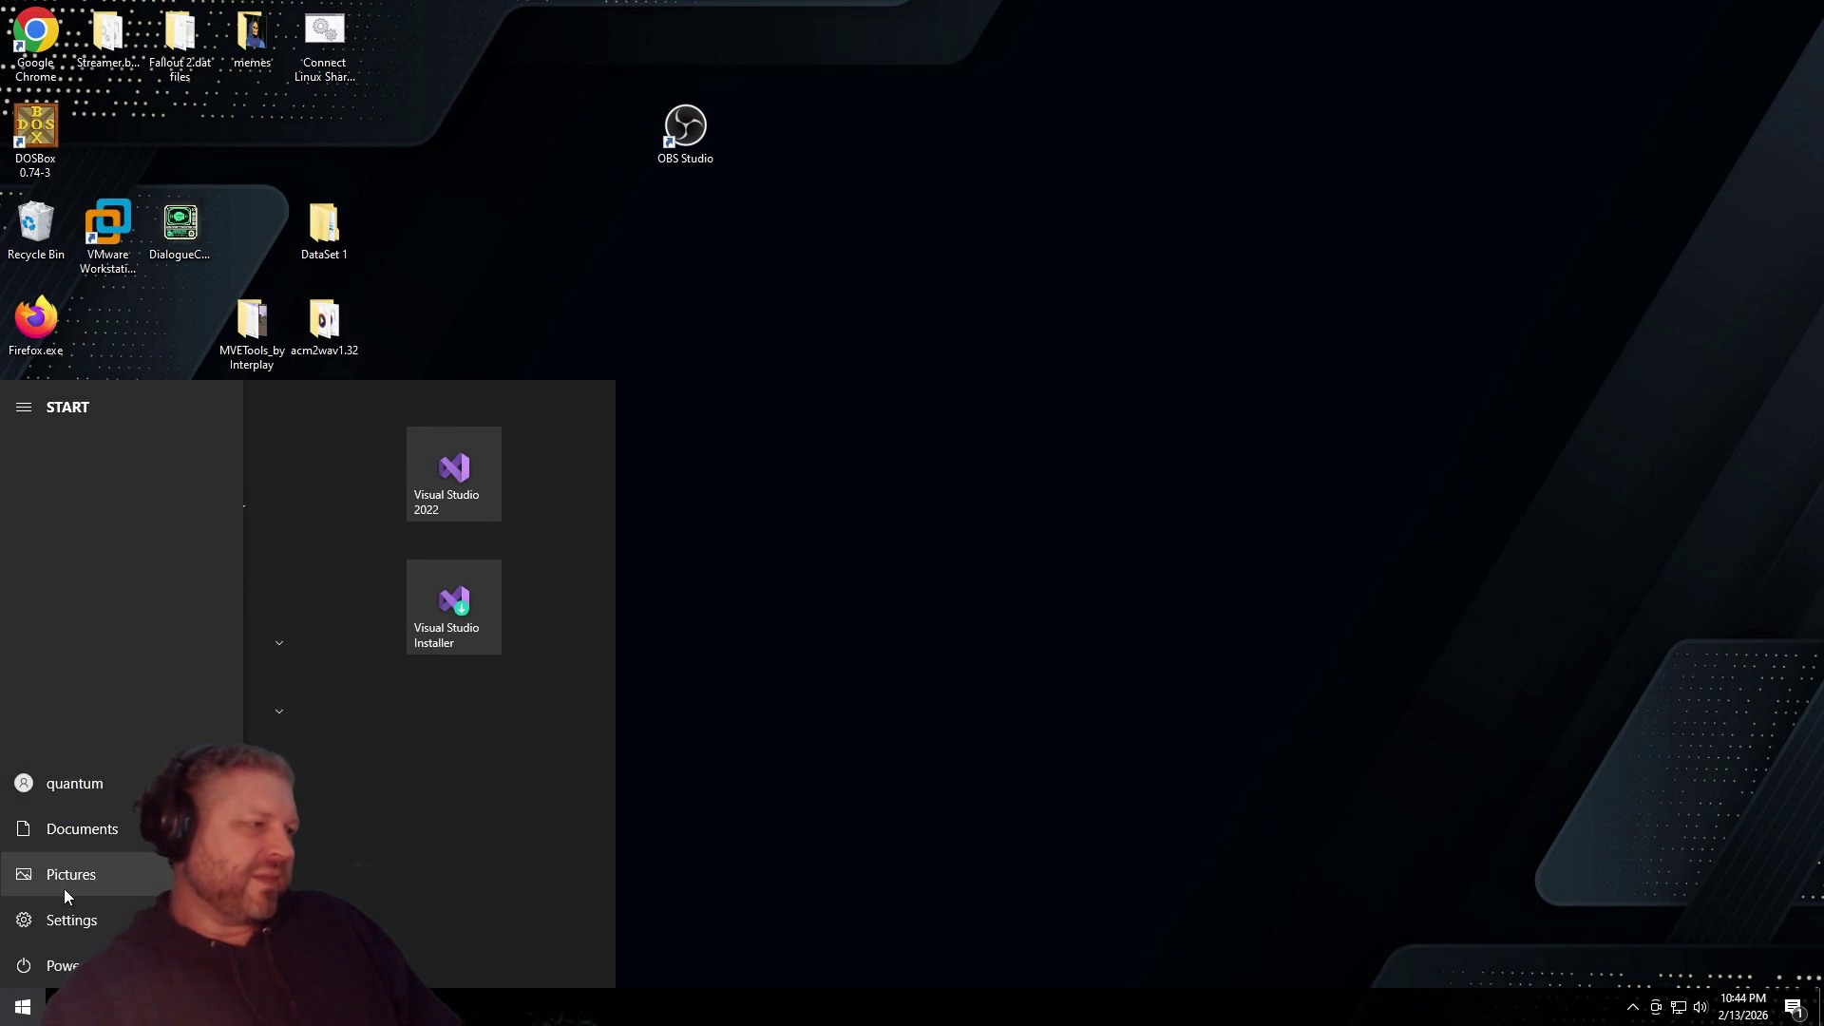
left_click(893, 16)
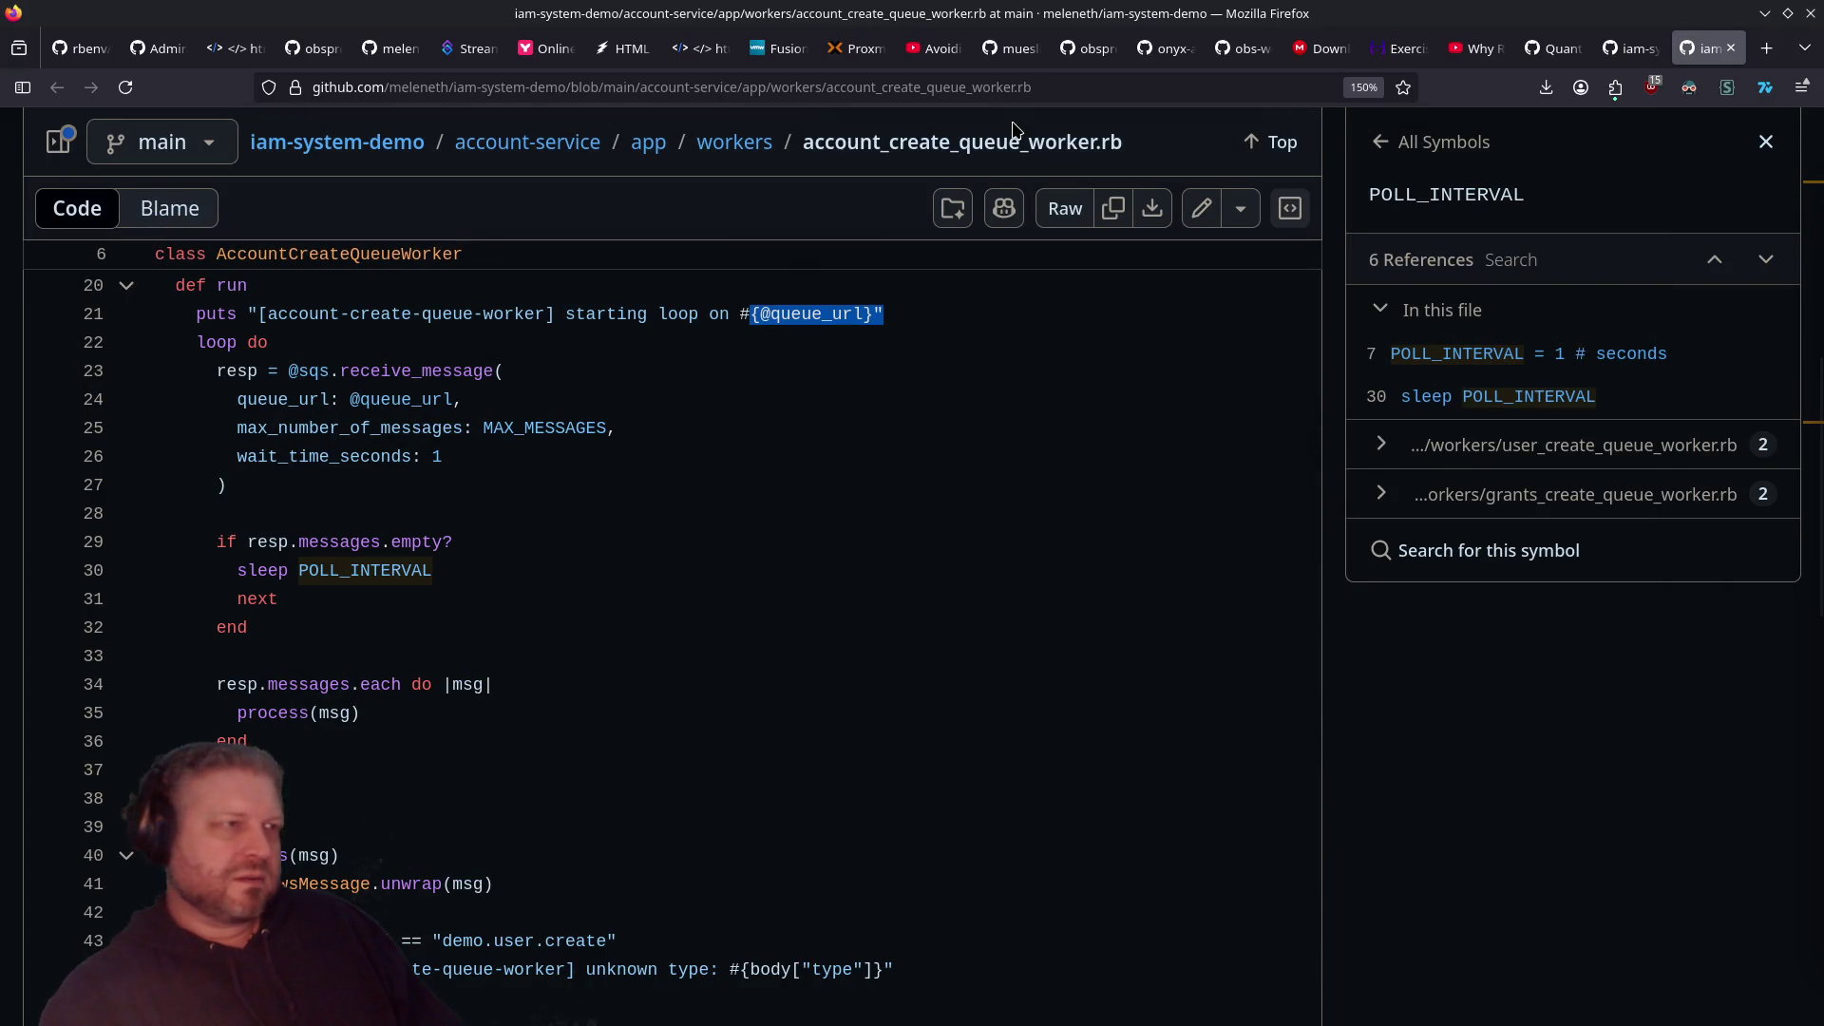
Step: Glance at the Hotwire tab and pan the Mermaid diagram to the Event Backbone
left_click(624, 48)
scroll(709, 418, "down", 3)
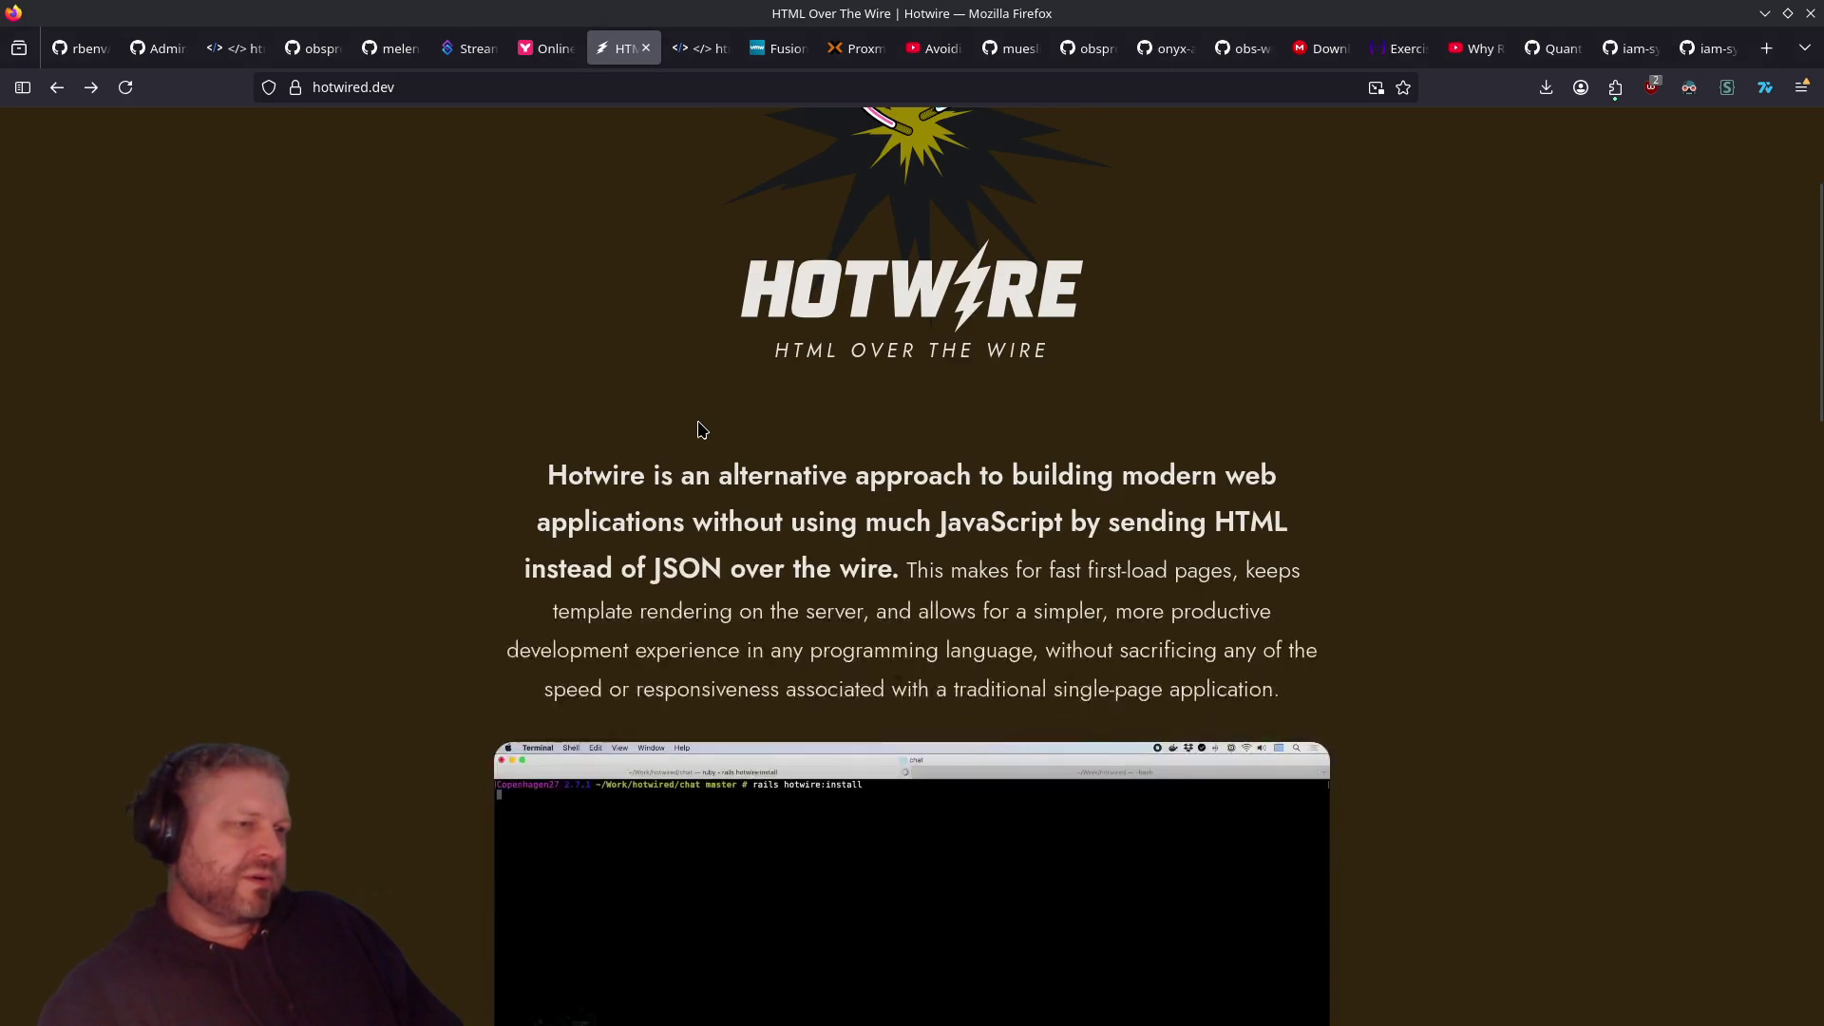
left_click(538, 55)
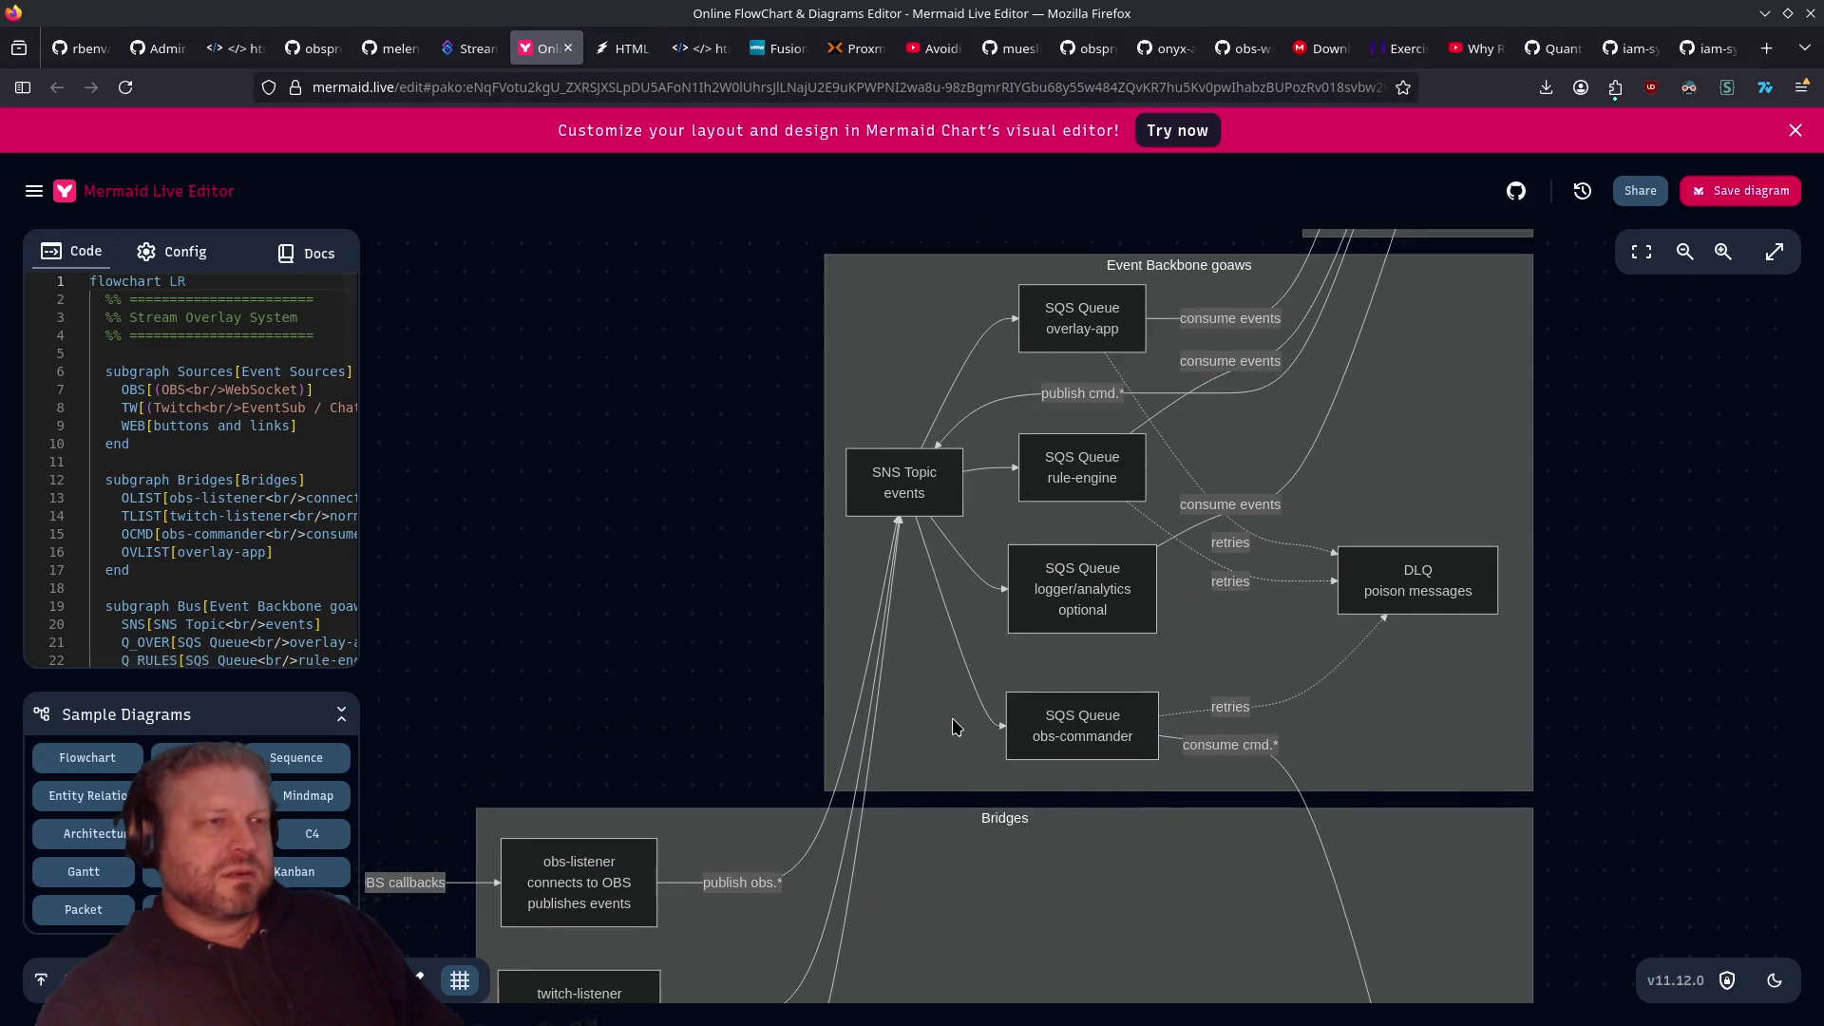
mouse_move(1122, 436)
left_mouse_down()
mouse_move(827, 993)
mouse_move(1021, 629)
left_mouse_up()
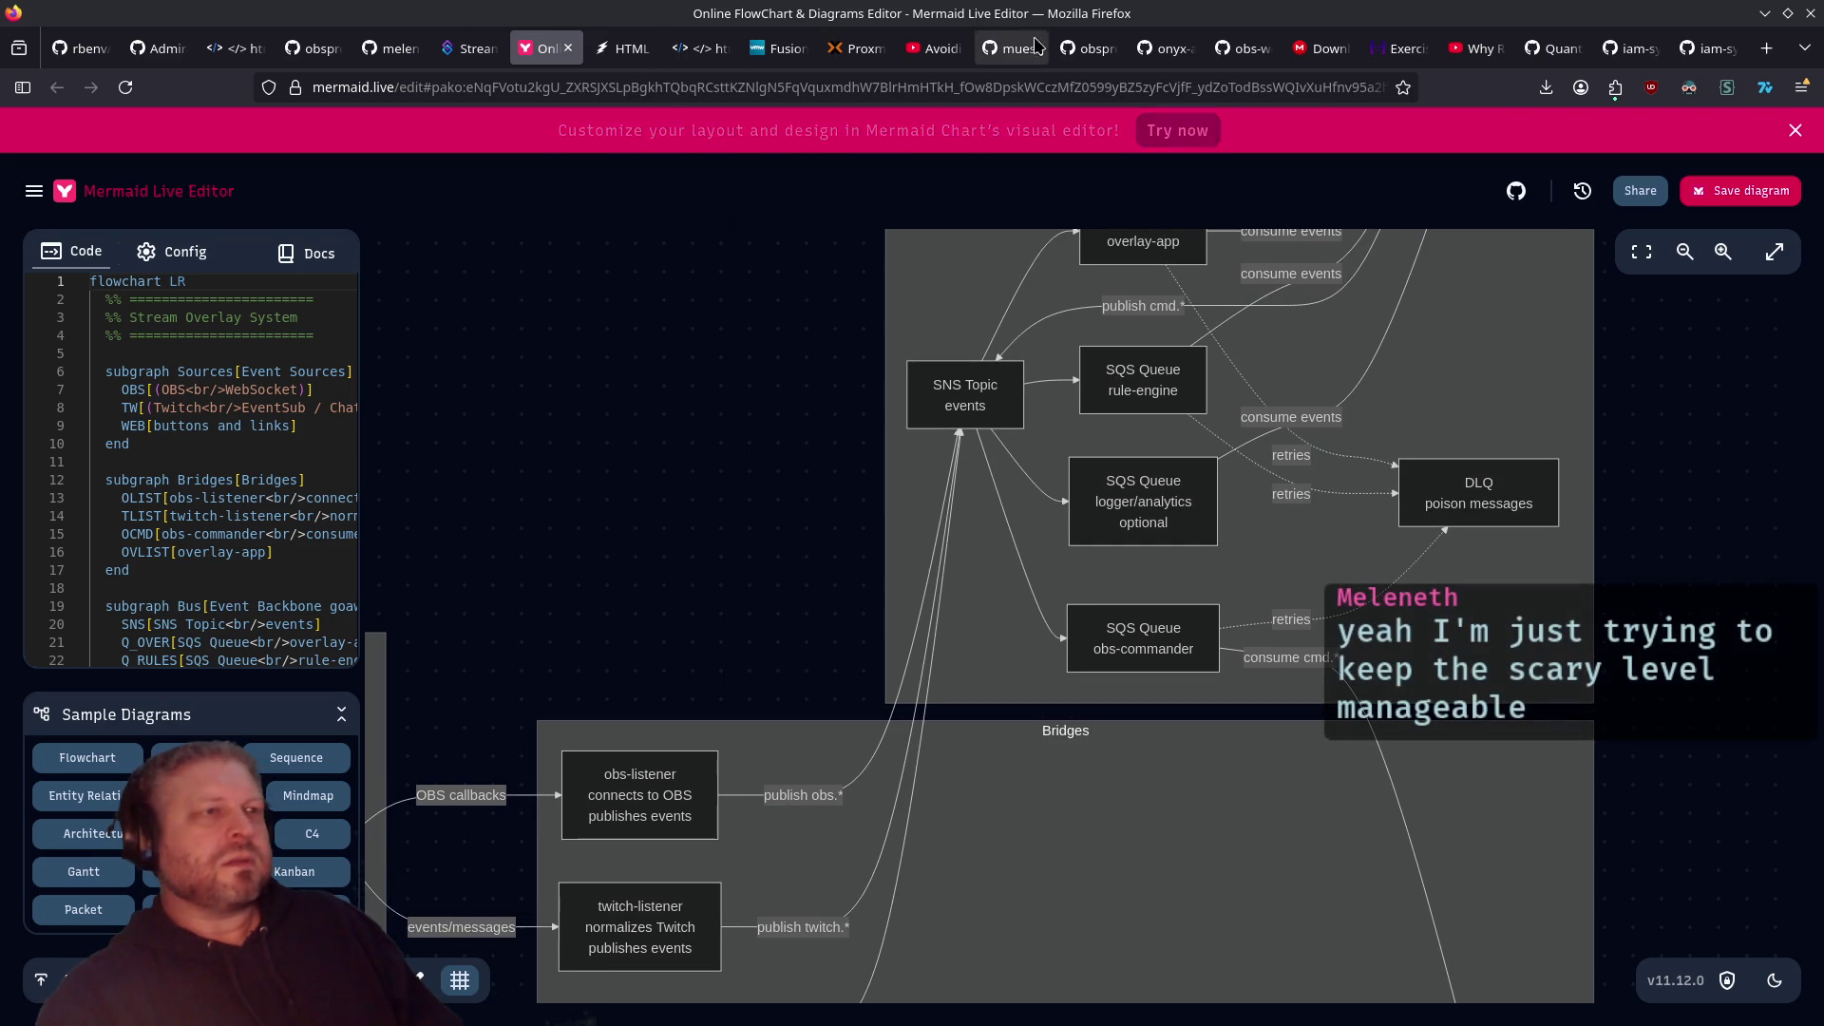
Step: Flip through the obs-browser, obs-cli, orinoco and obs-websocket repository tabs
left_click(1083, 49)
scroll(982, 265, "up", 15)
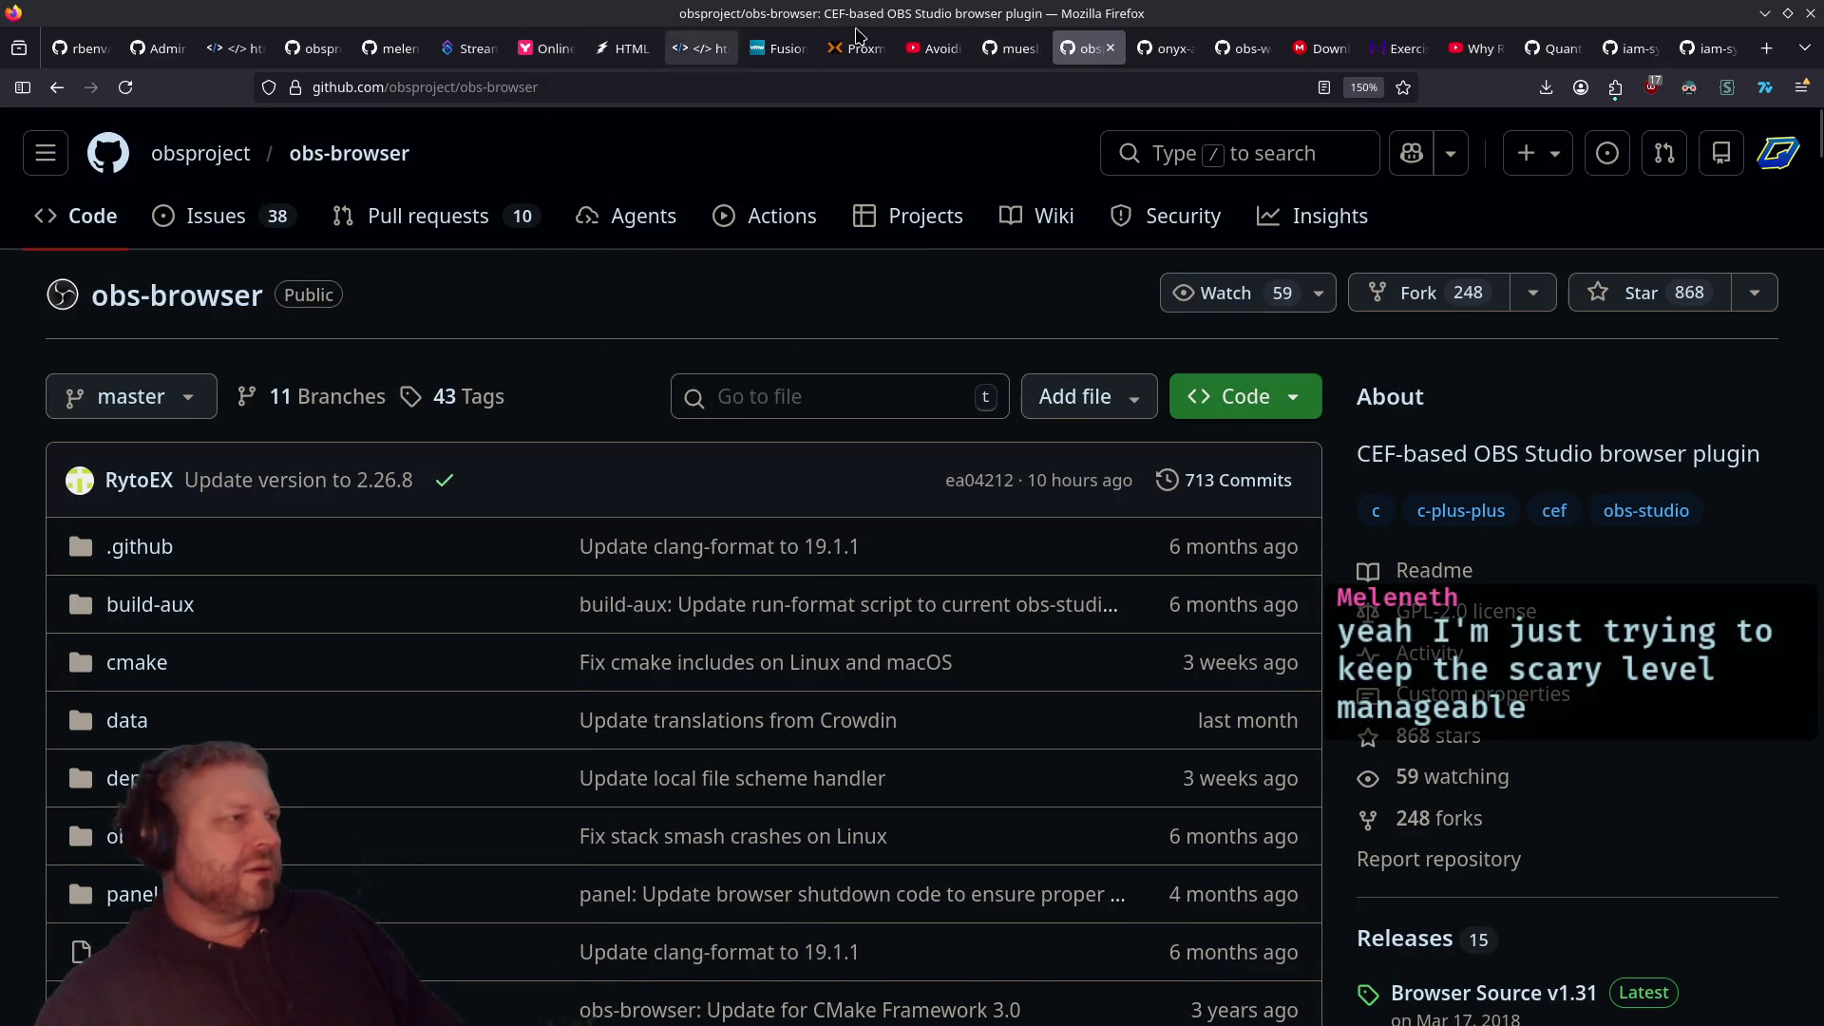
left_click(1010, 48)
left_click(390, 49)
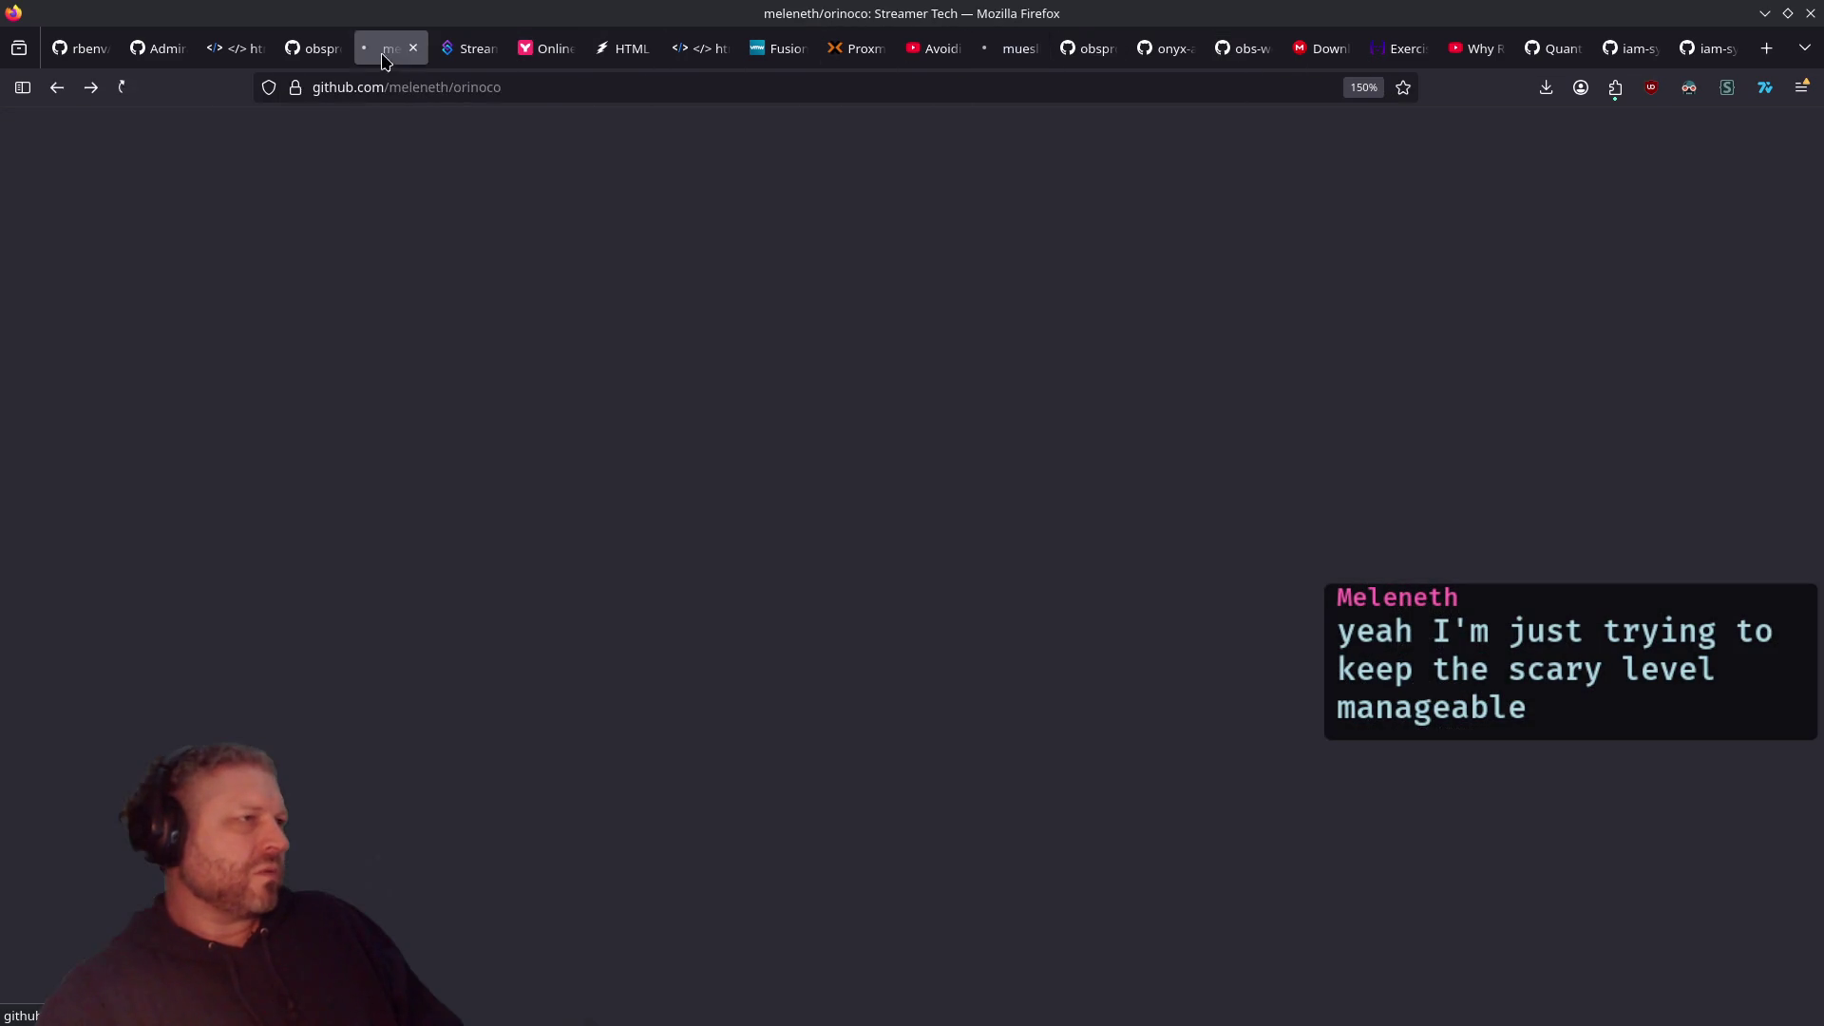
left_click(312, 48)
scroll(183, 236, "up", 15)
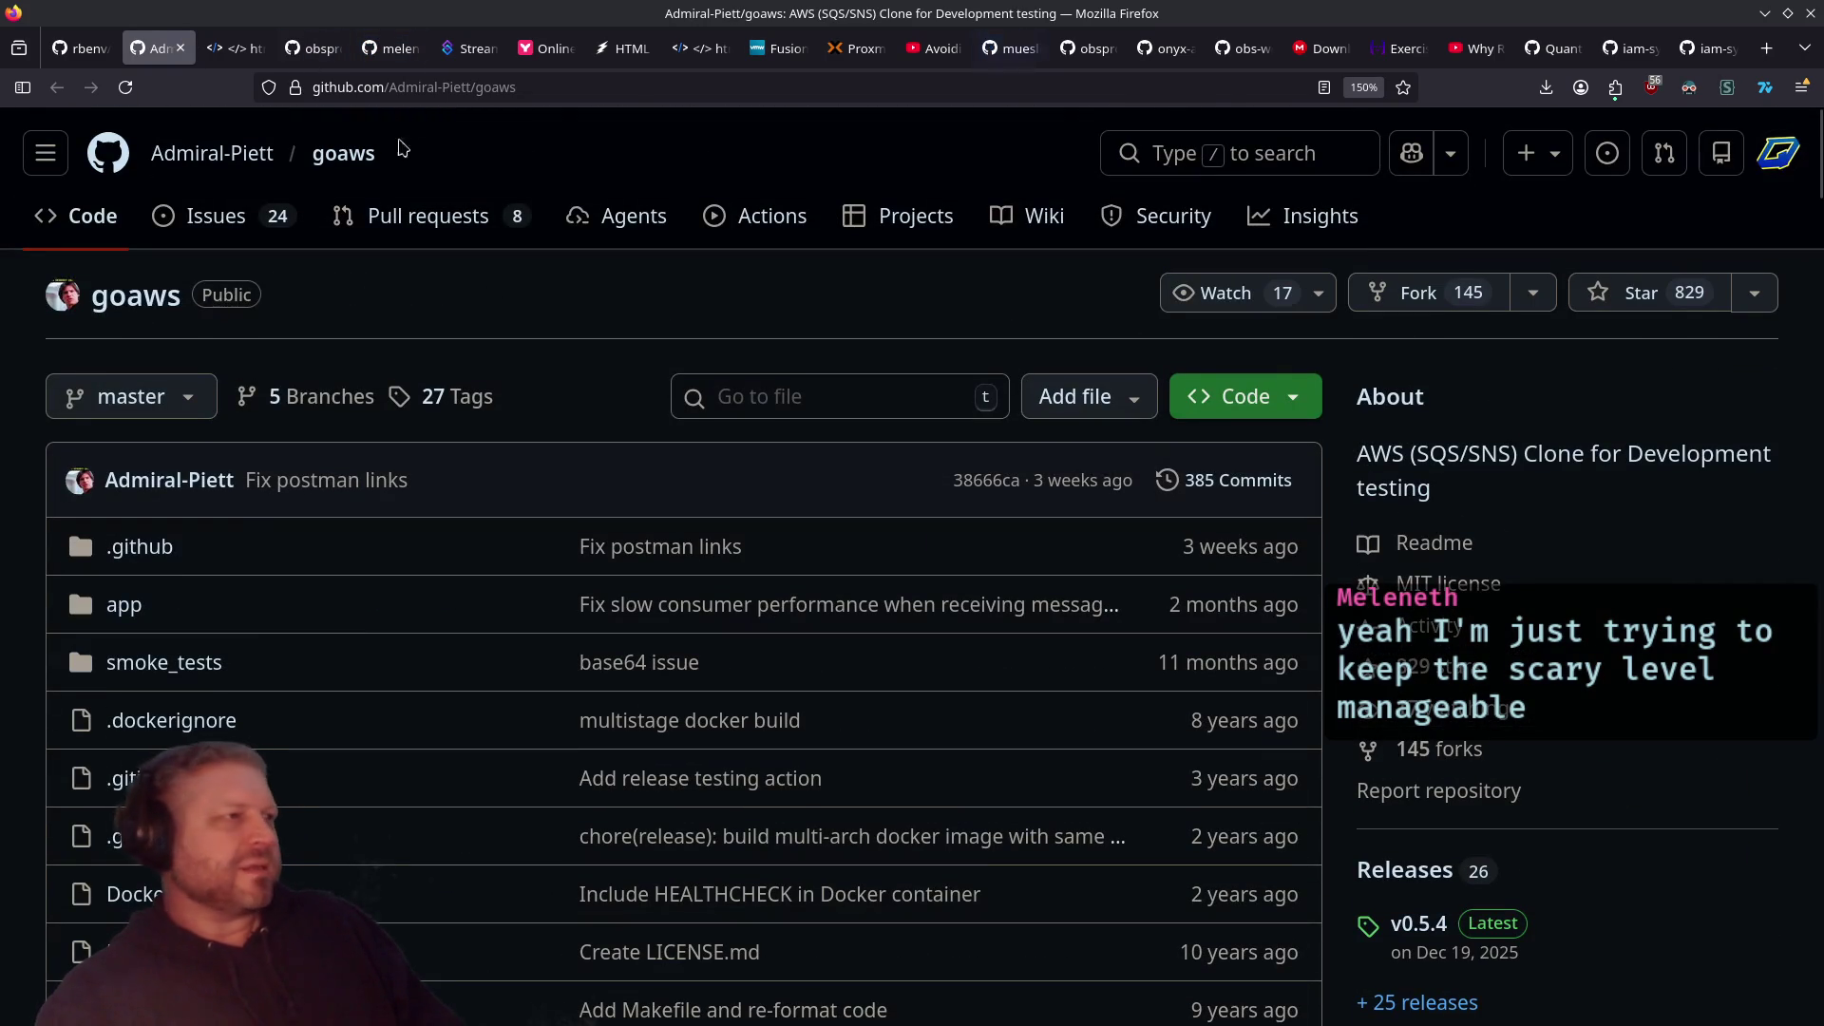
Step: Copy the goaws repository's address from the address bar
left_click(418, 87)
key("Escape")
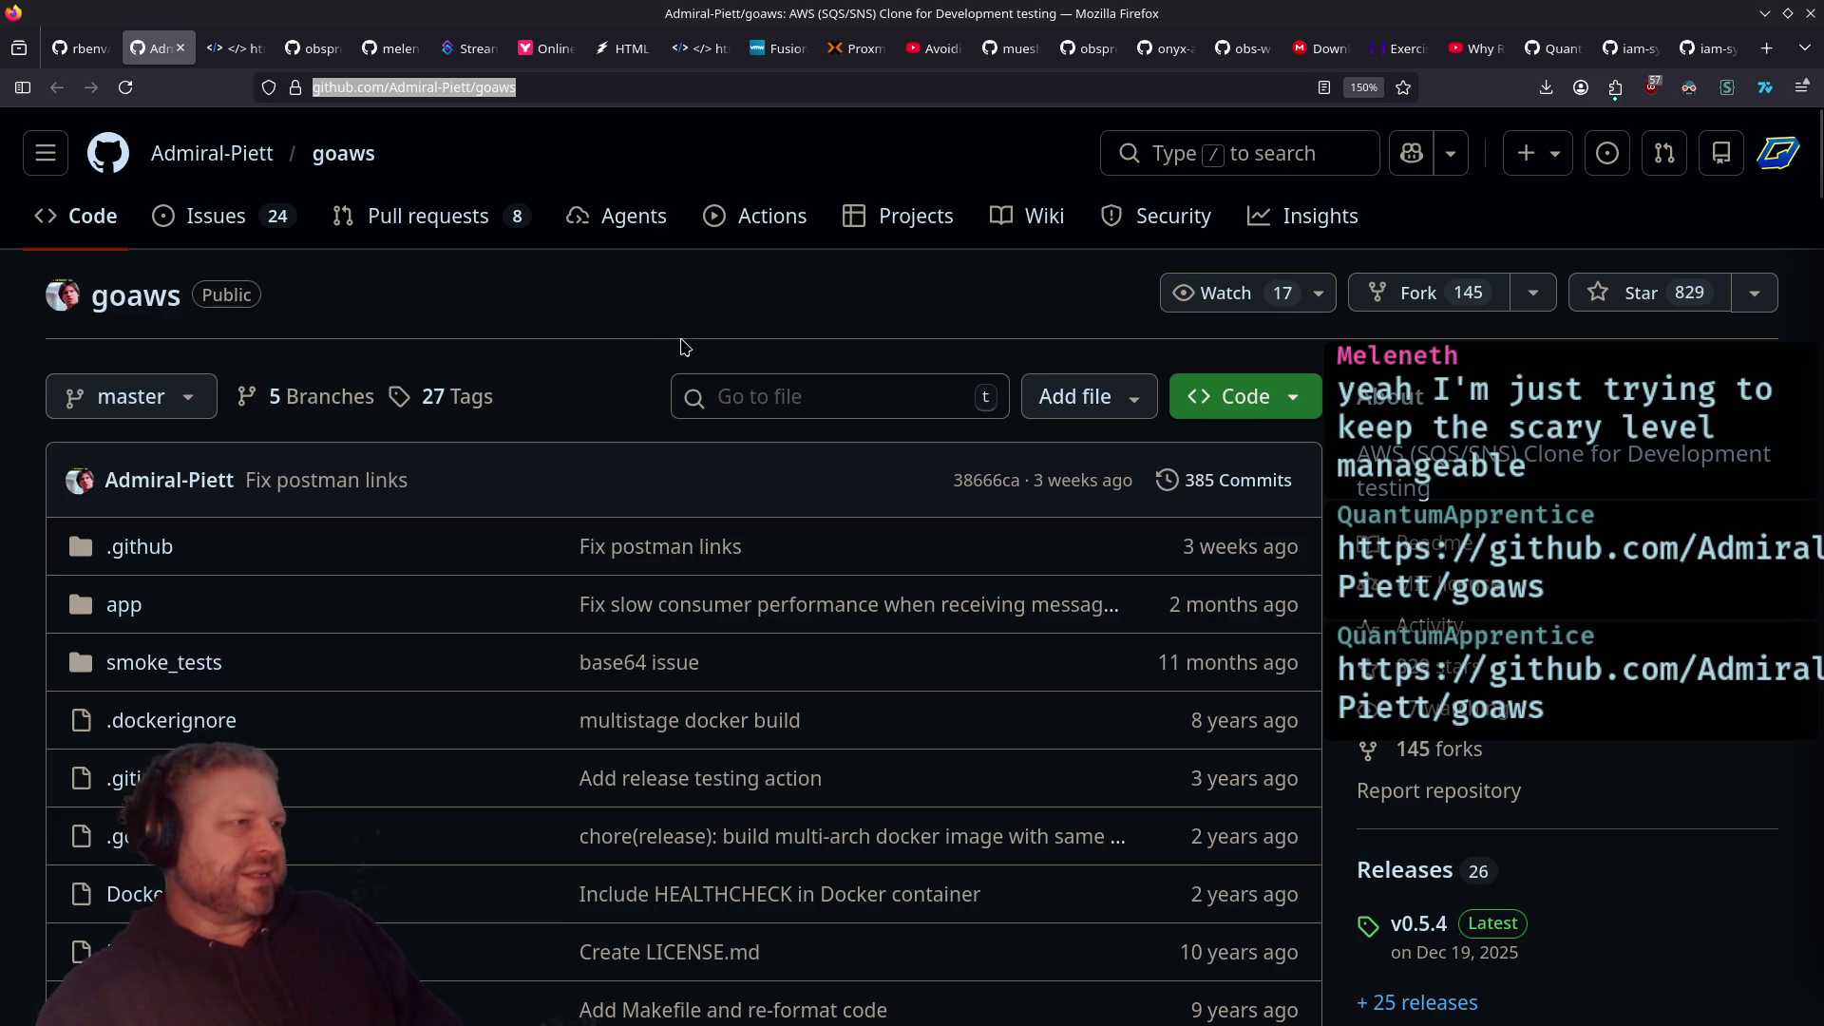
left_click(677, 346)
Step: Scroll to the README and highlight 'without having to connect to the AWS Cloud'
scroll(586, 342, "down", 10)
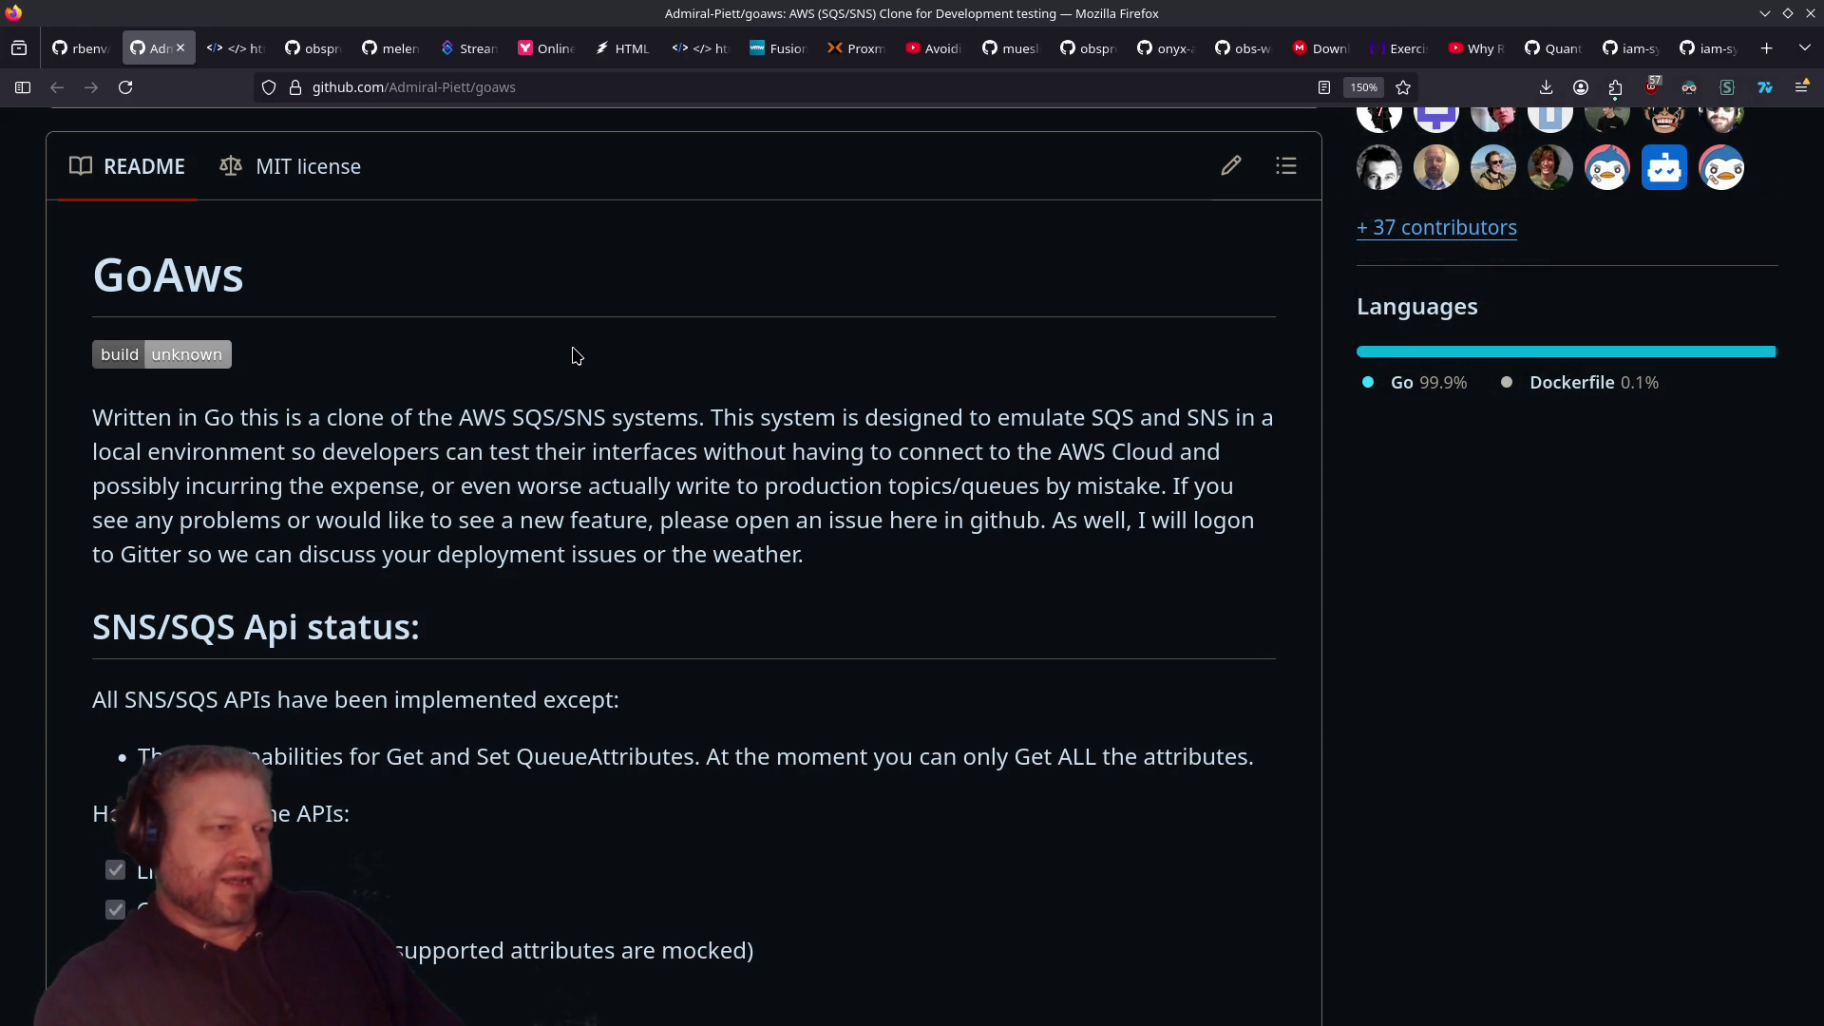
mouse_move(688, 454)
left_mouse_down()
mouse_move(844, 443)
mouse_move(1047, 463)
left_mouse_up()
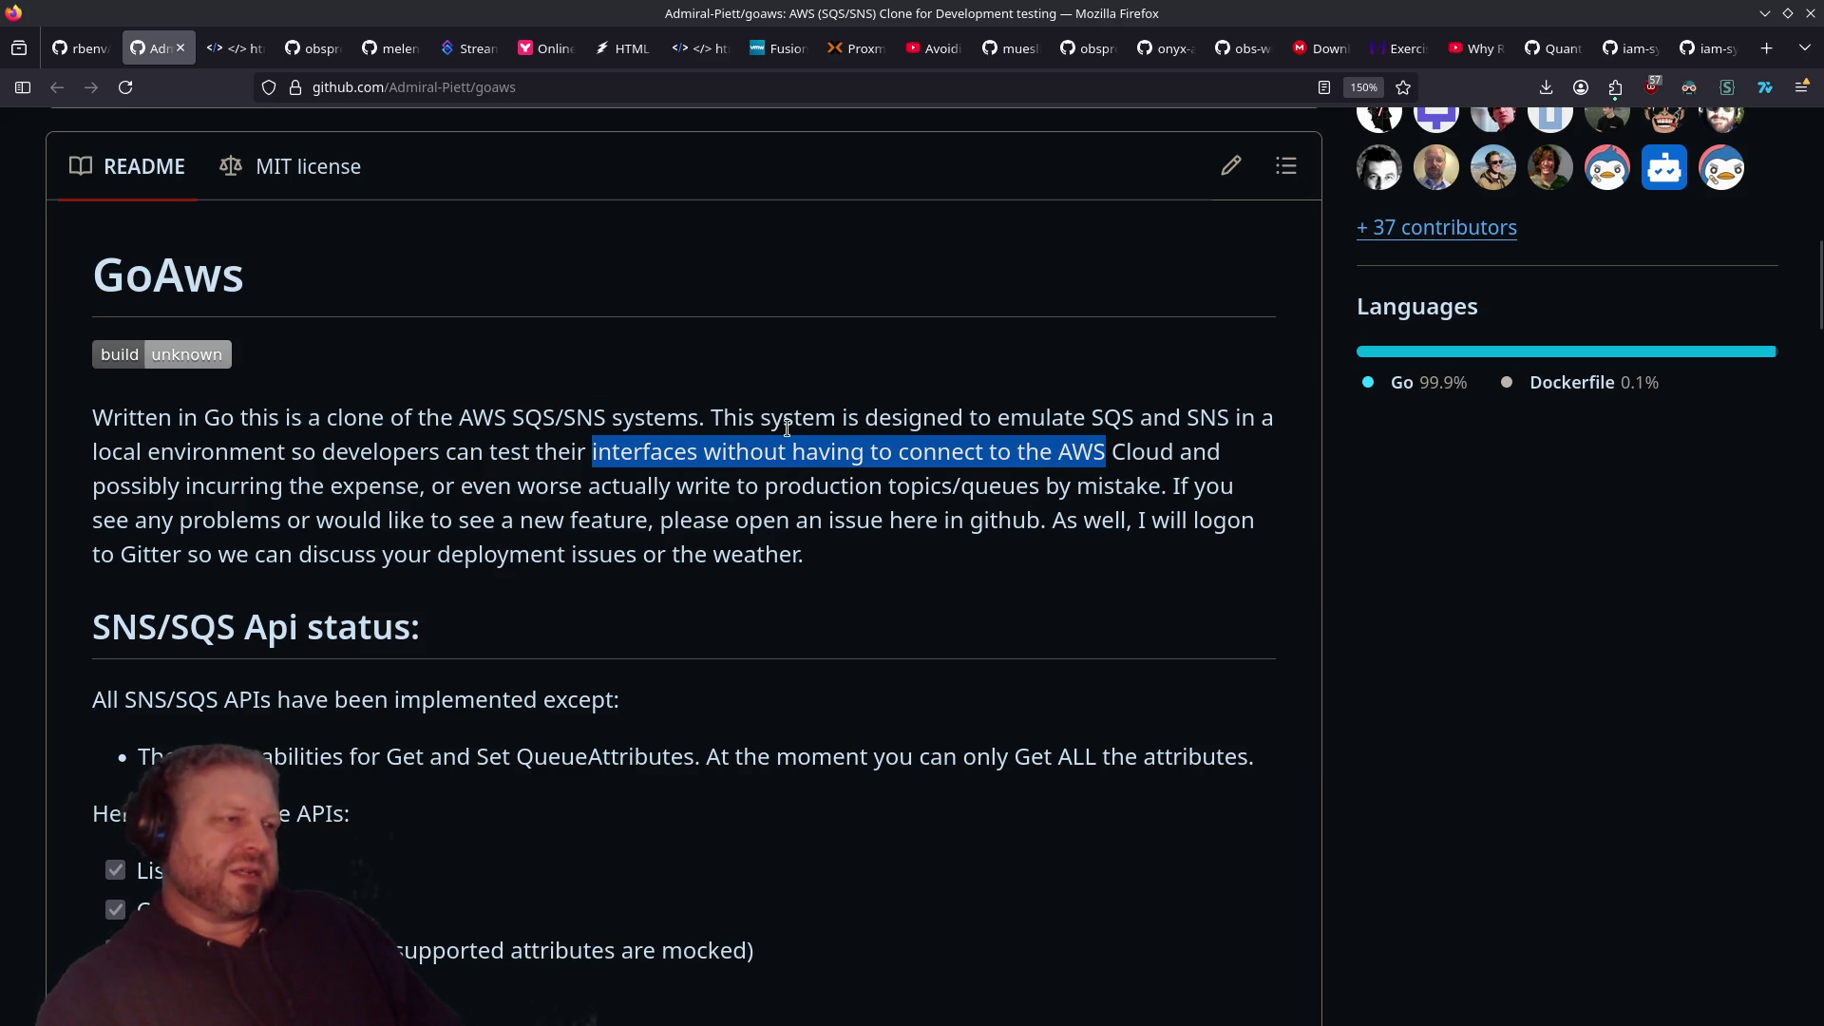
double_click(754, 448)
left_click_drag(754, 448, 1140, 455)
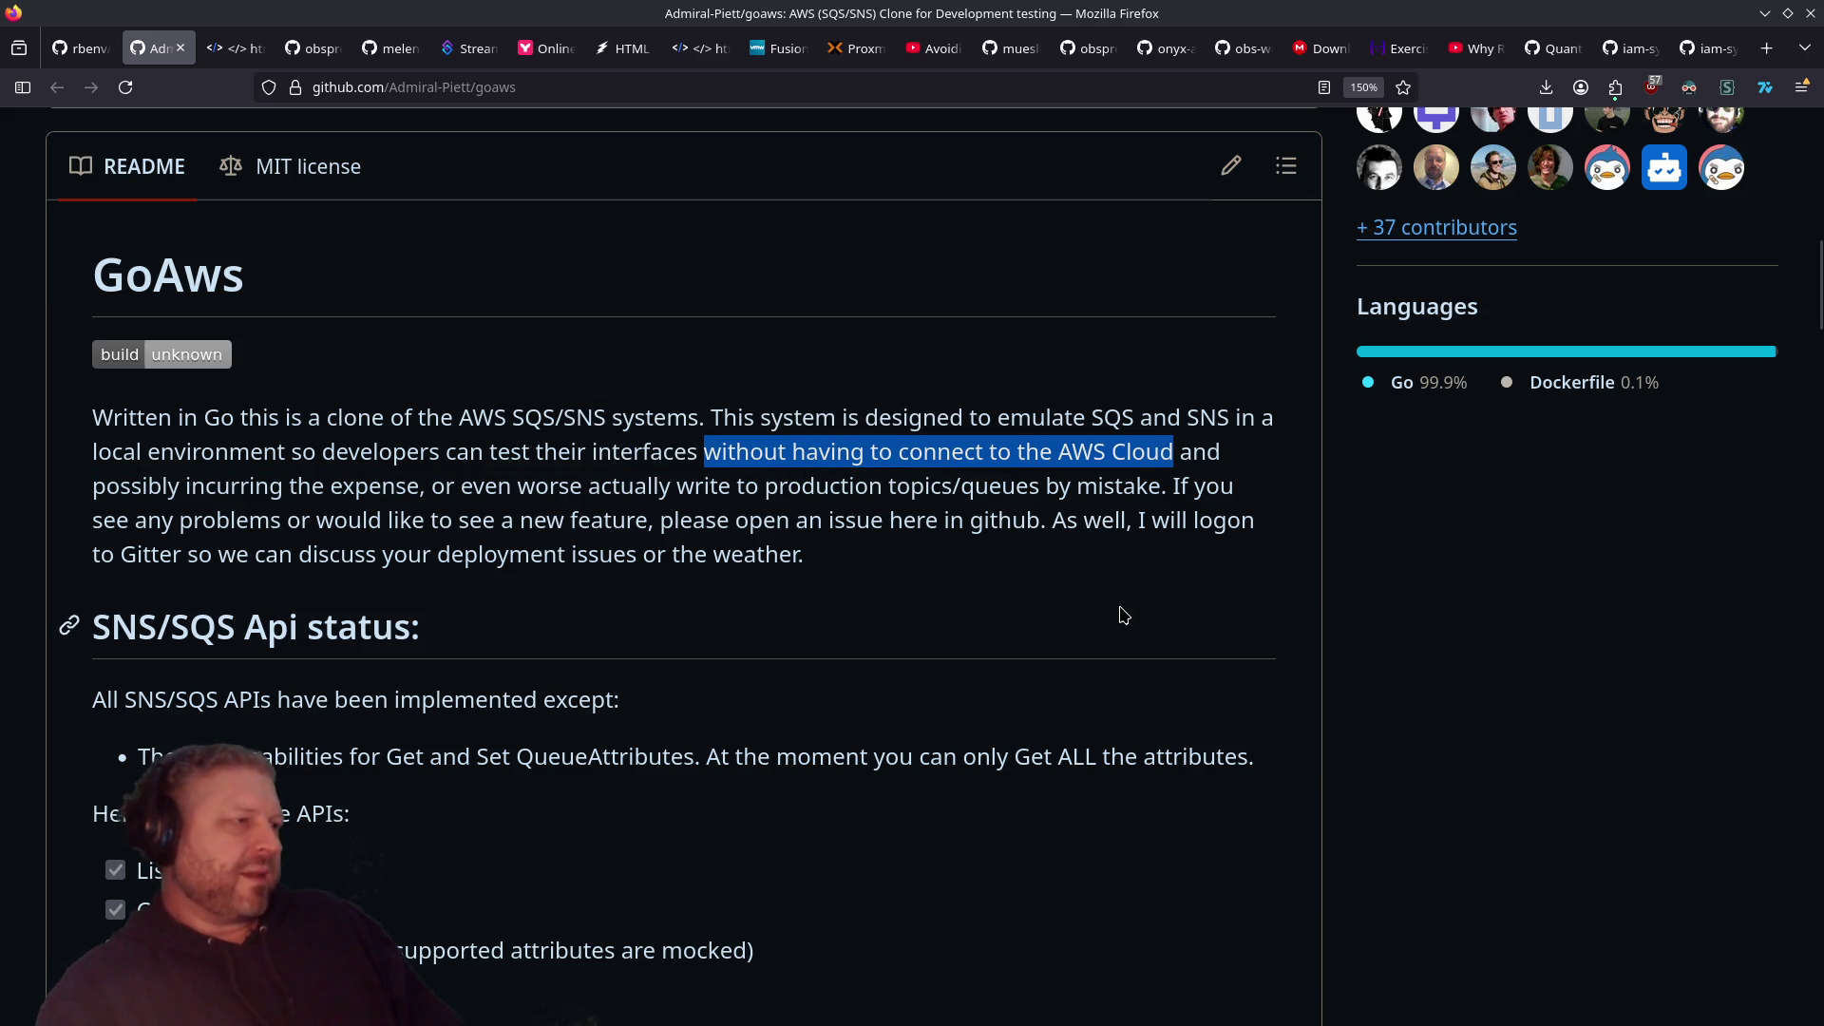
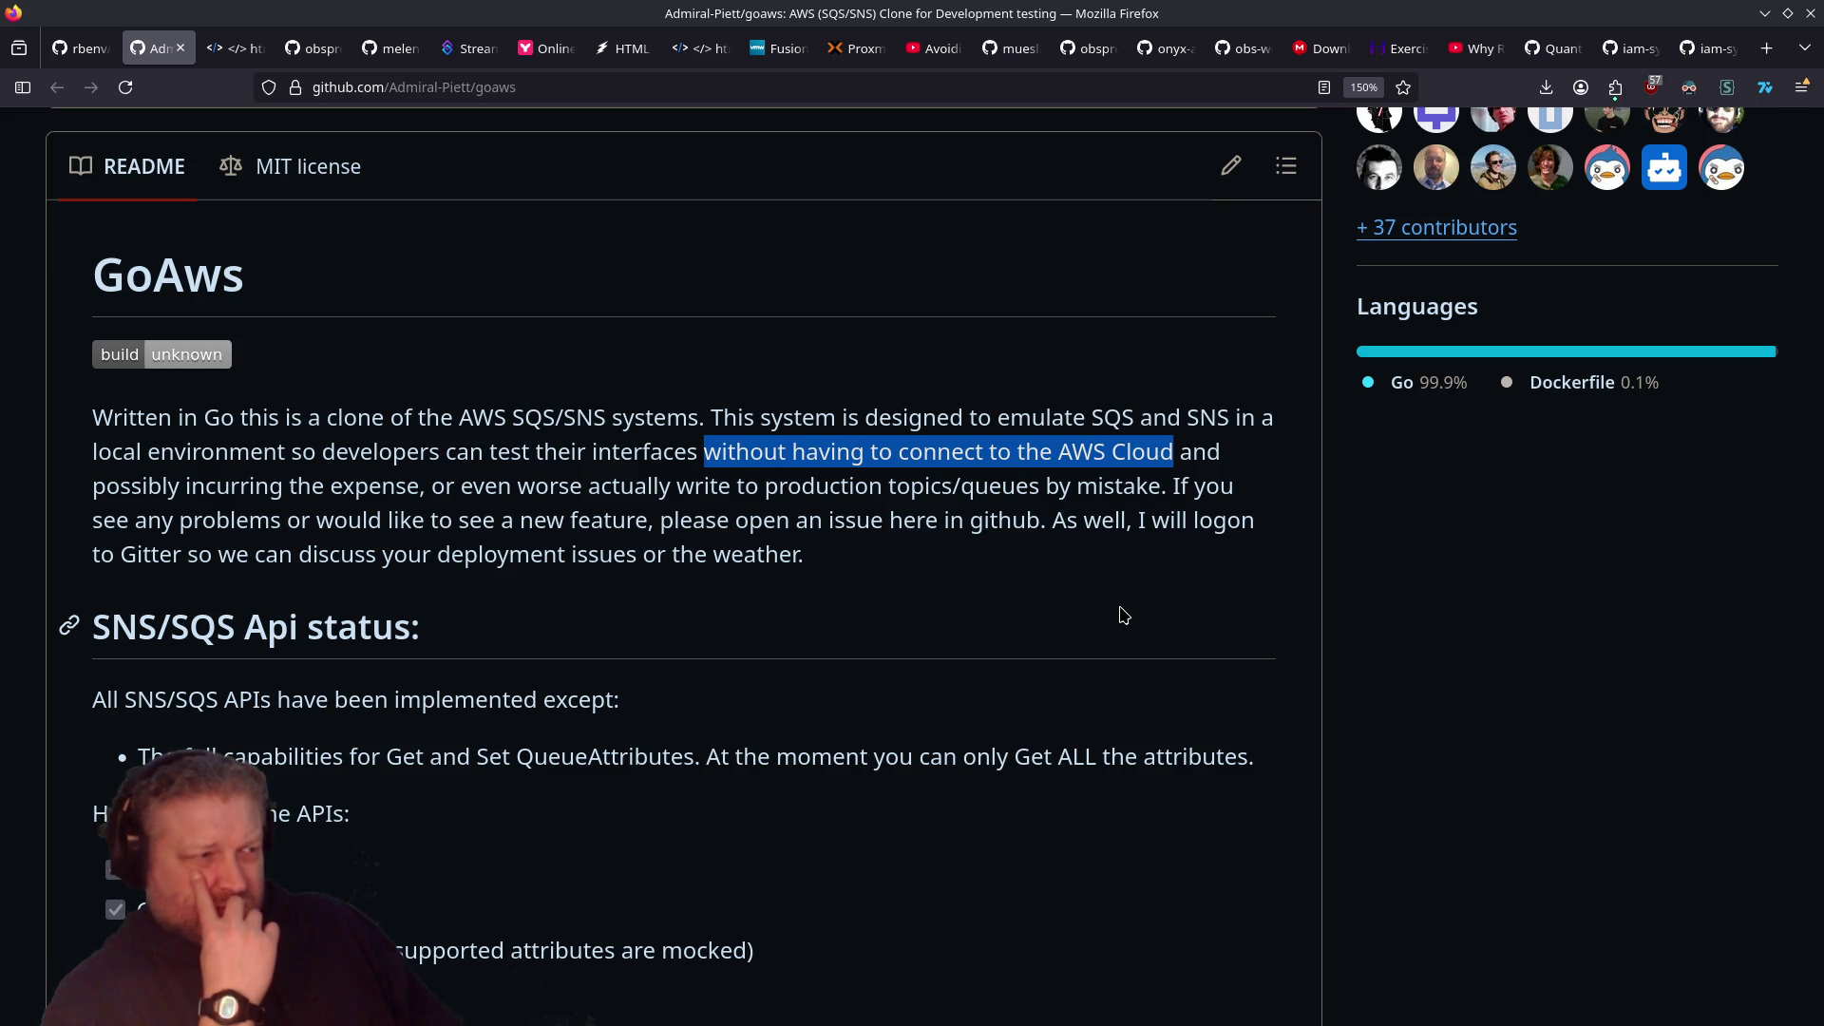
Step: Read down the goaws README past SNS APIs, YAML config and installation to 'Testing your installation'
scroll(1123, 615, "down", 2)
scroll(1123, 615, "down", 8)
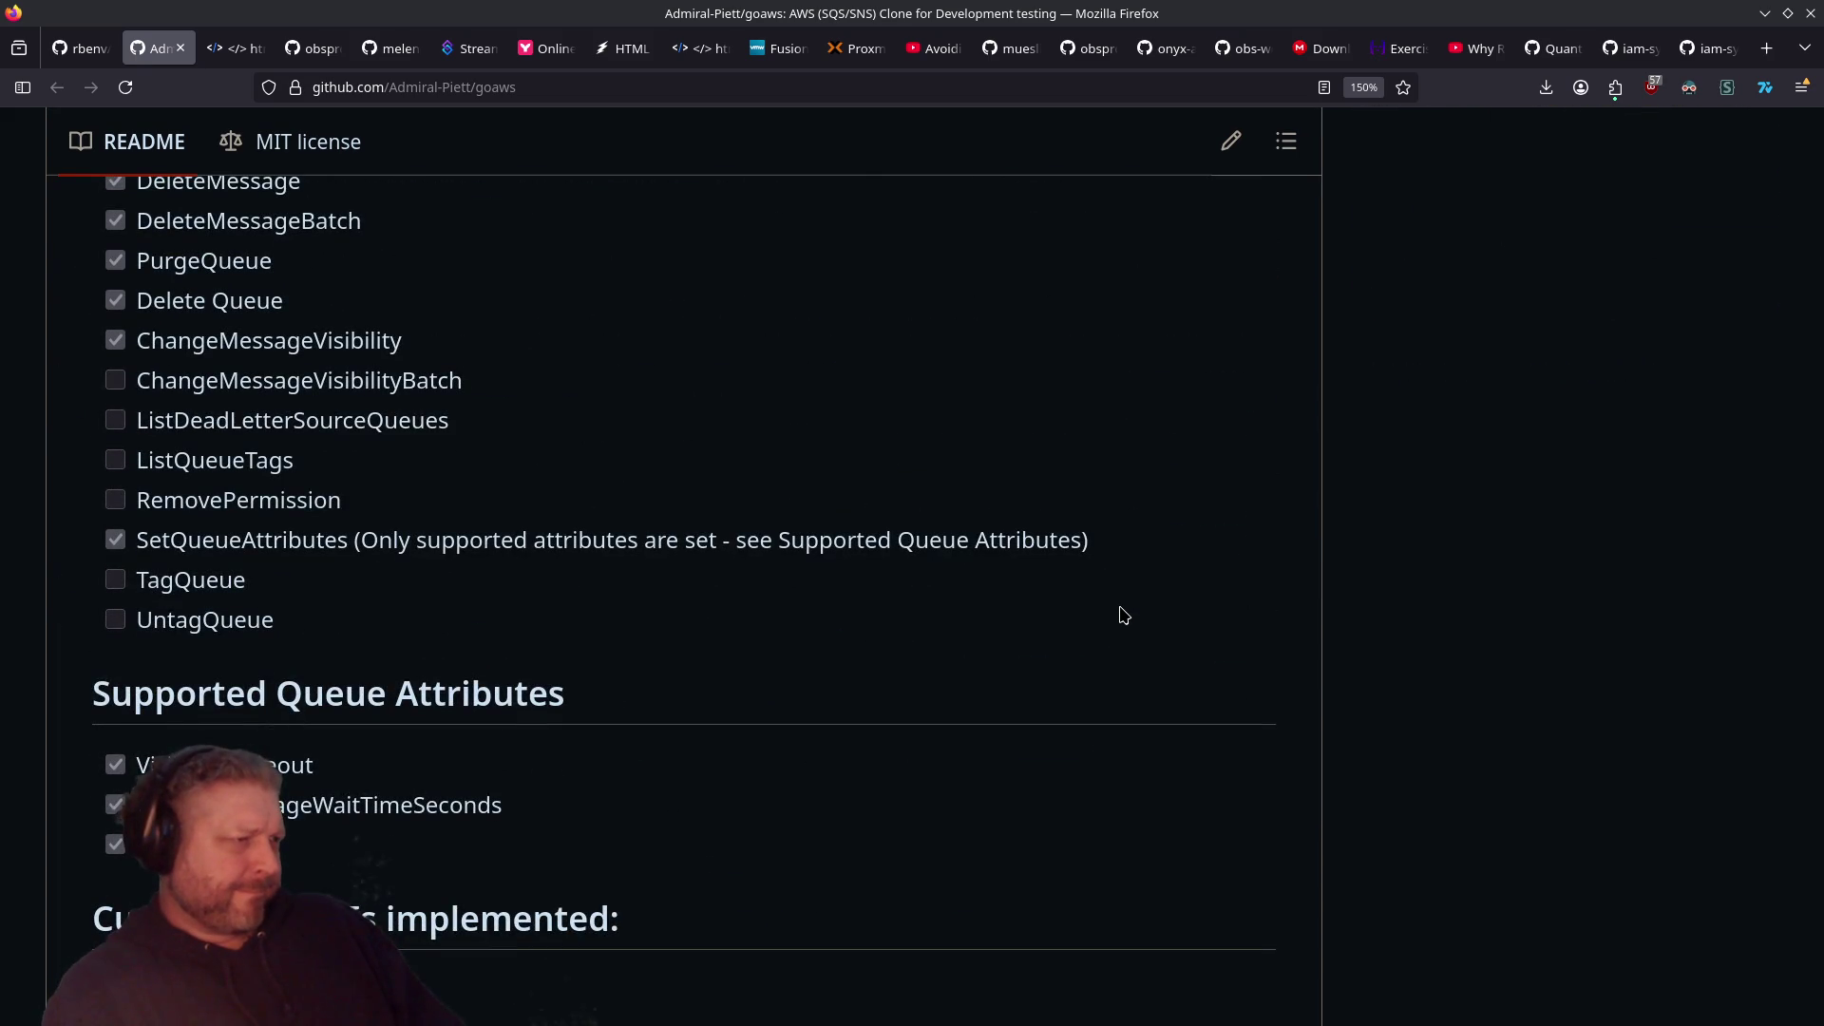
scroll(1123, 614, "down", 6)
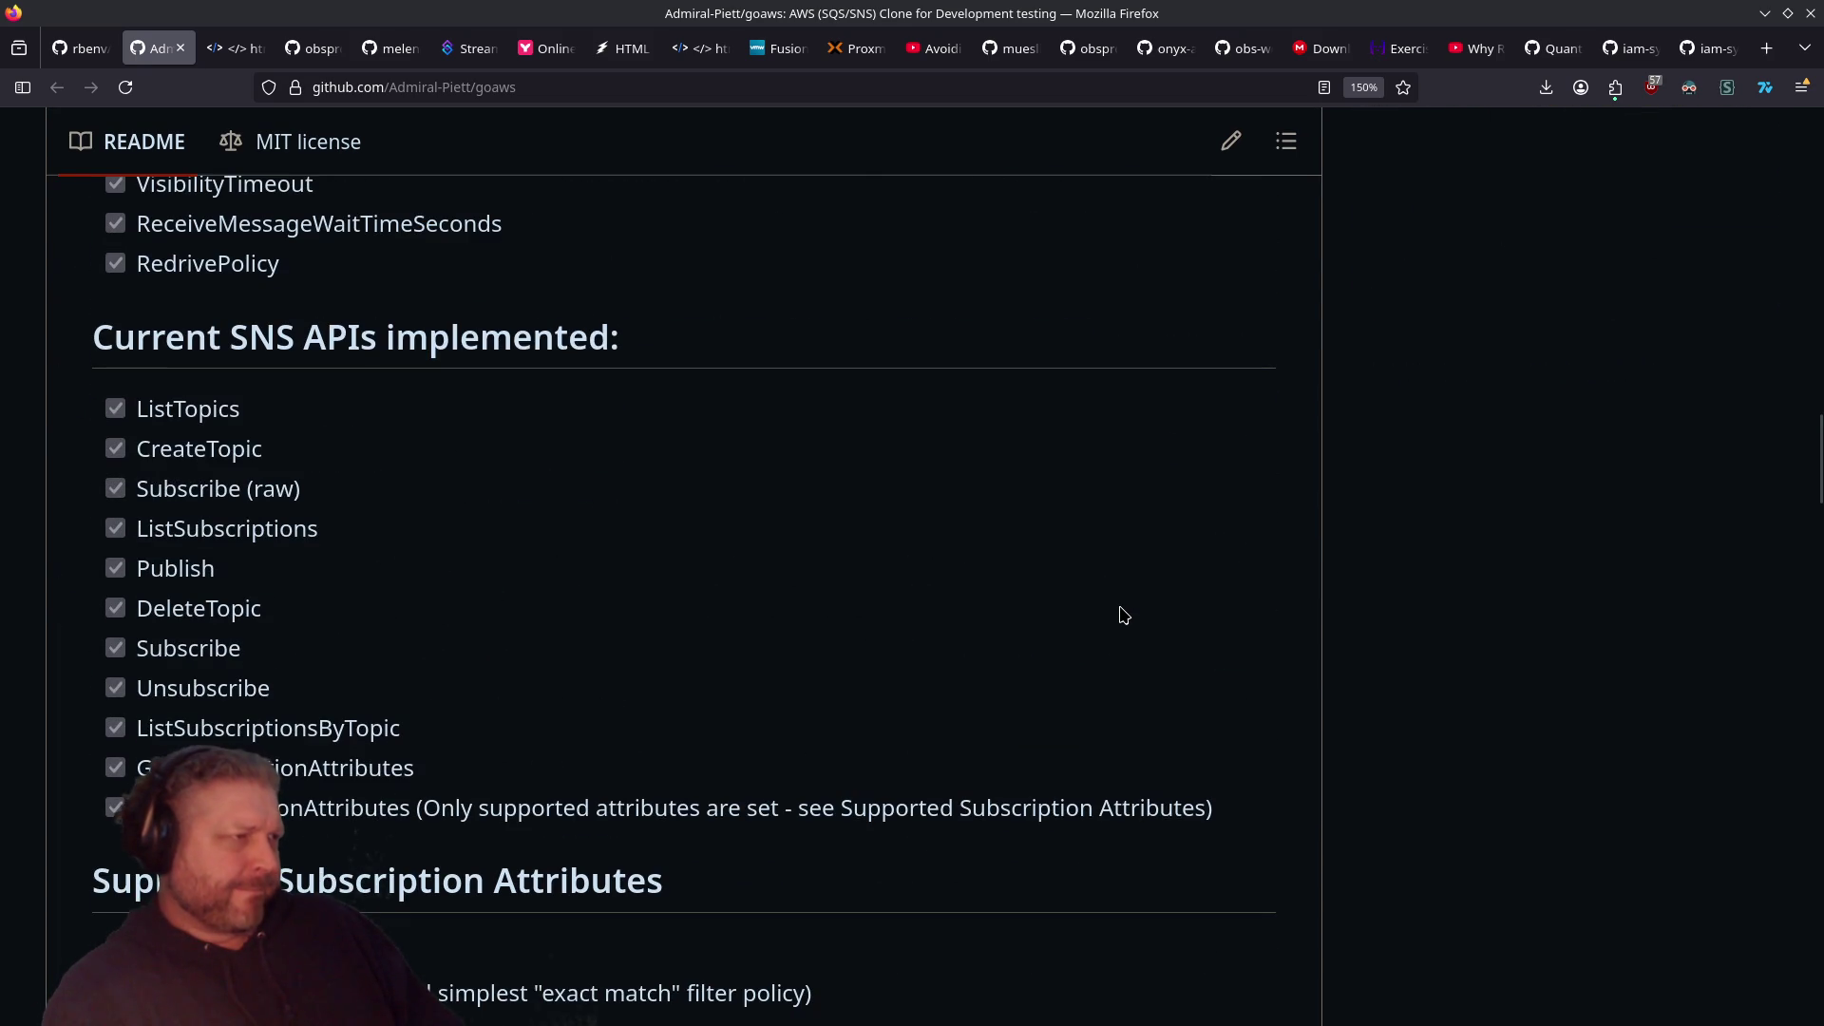
scroll(1123, 615, "down", 6)
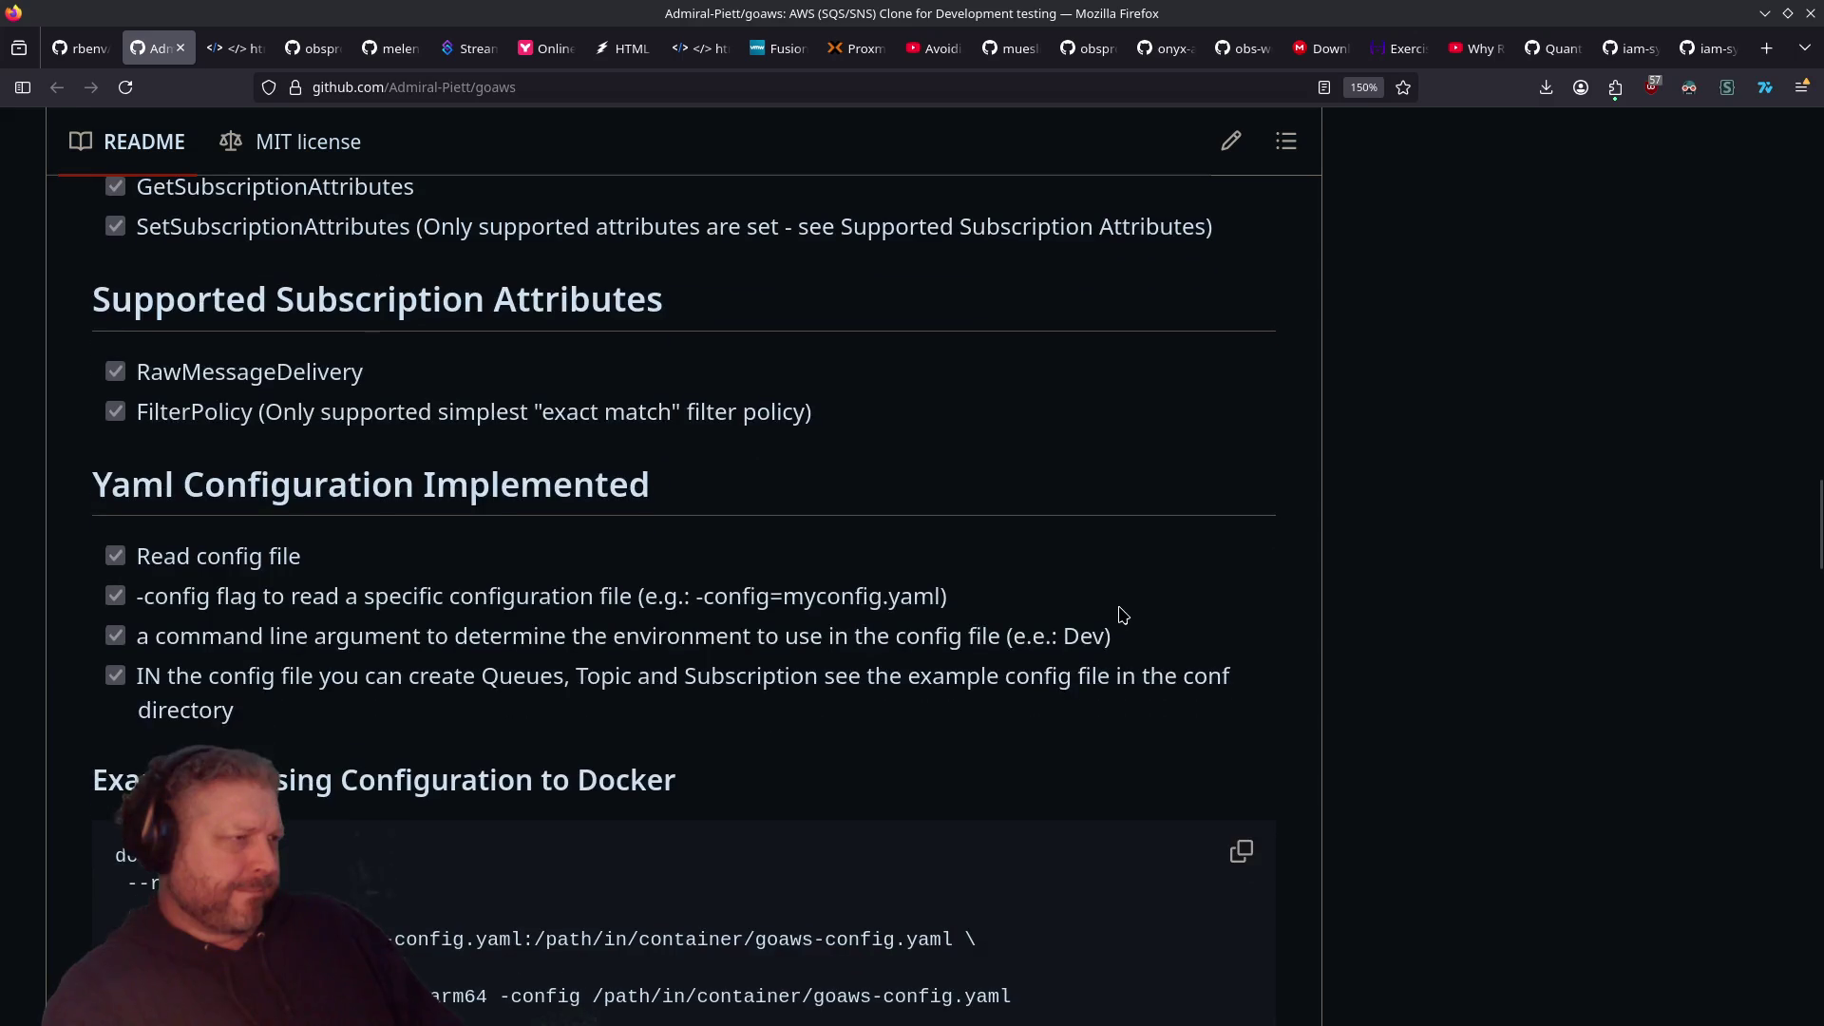
scroll(1123, 615, "down", 4)
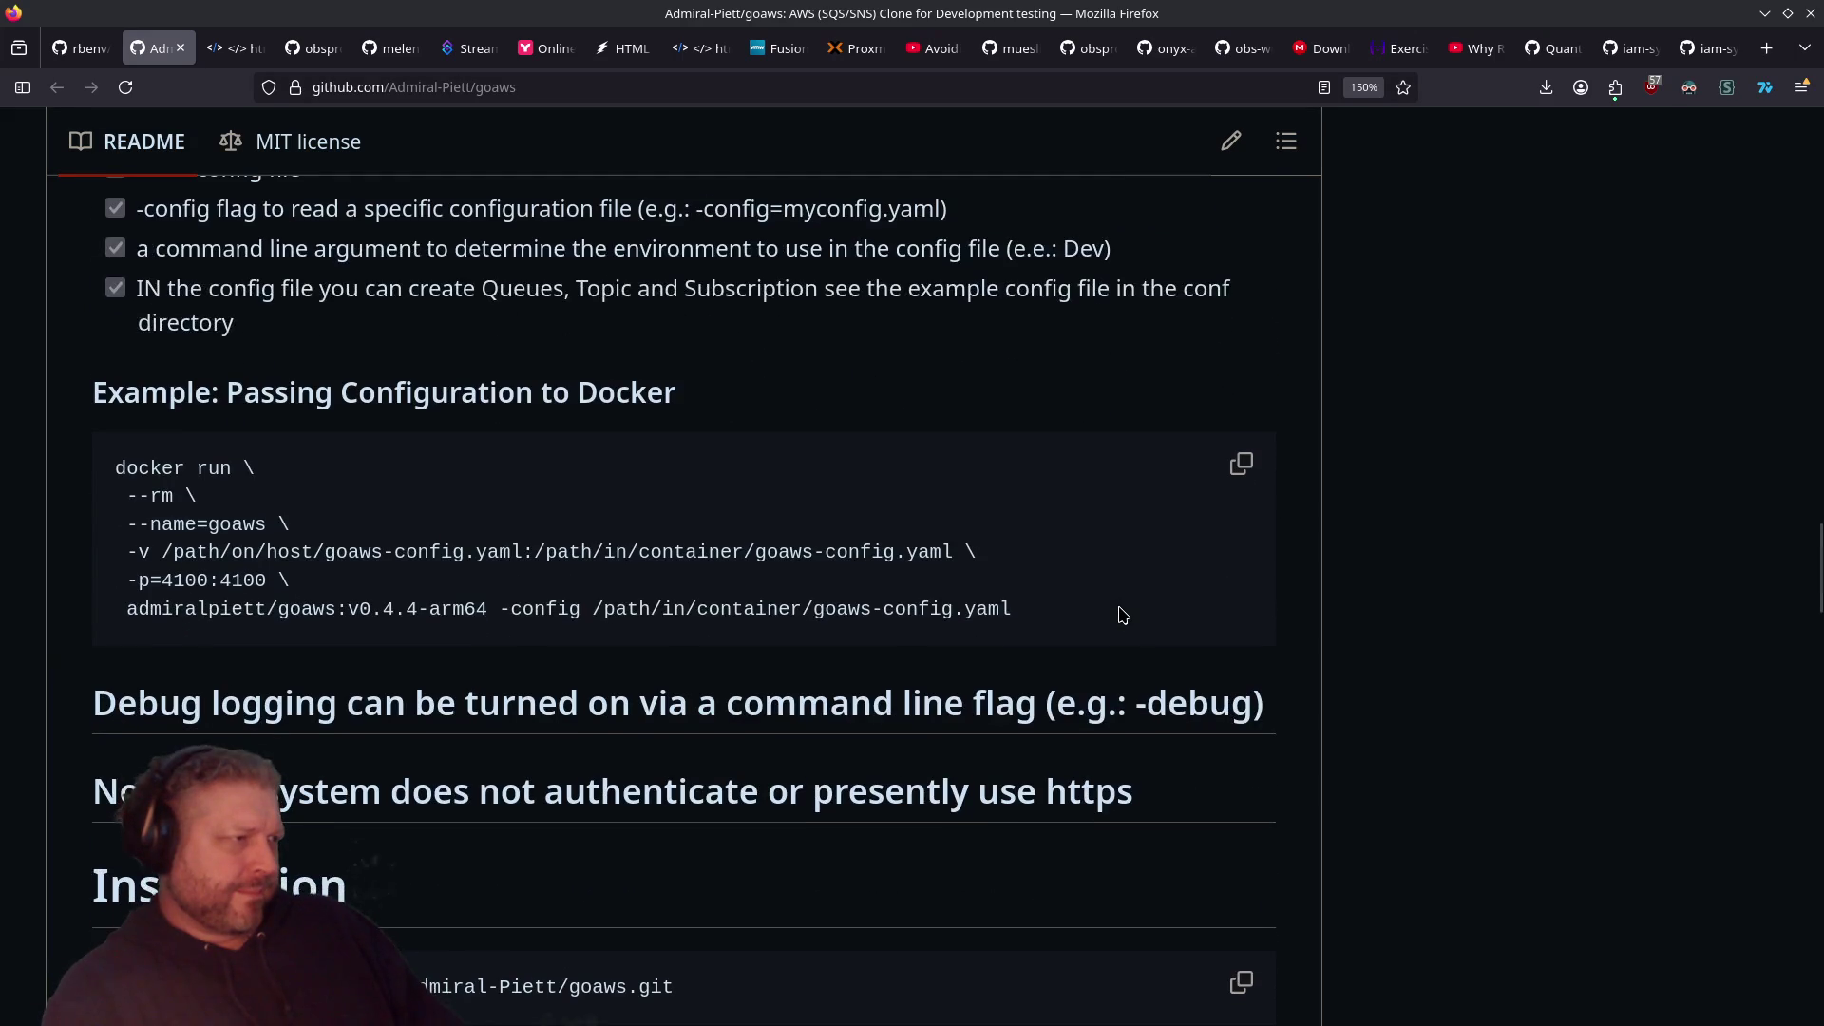
scroll(1123, 614, "down", 4)
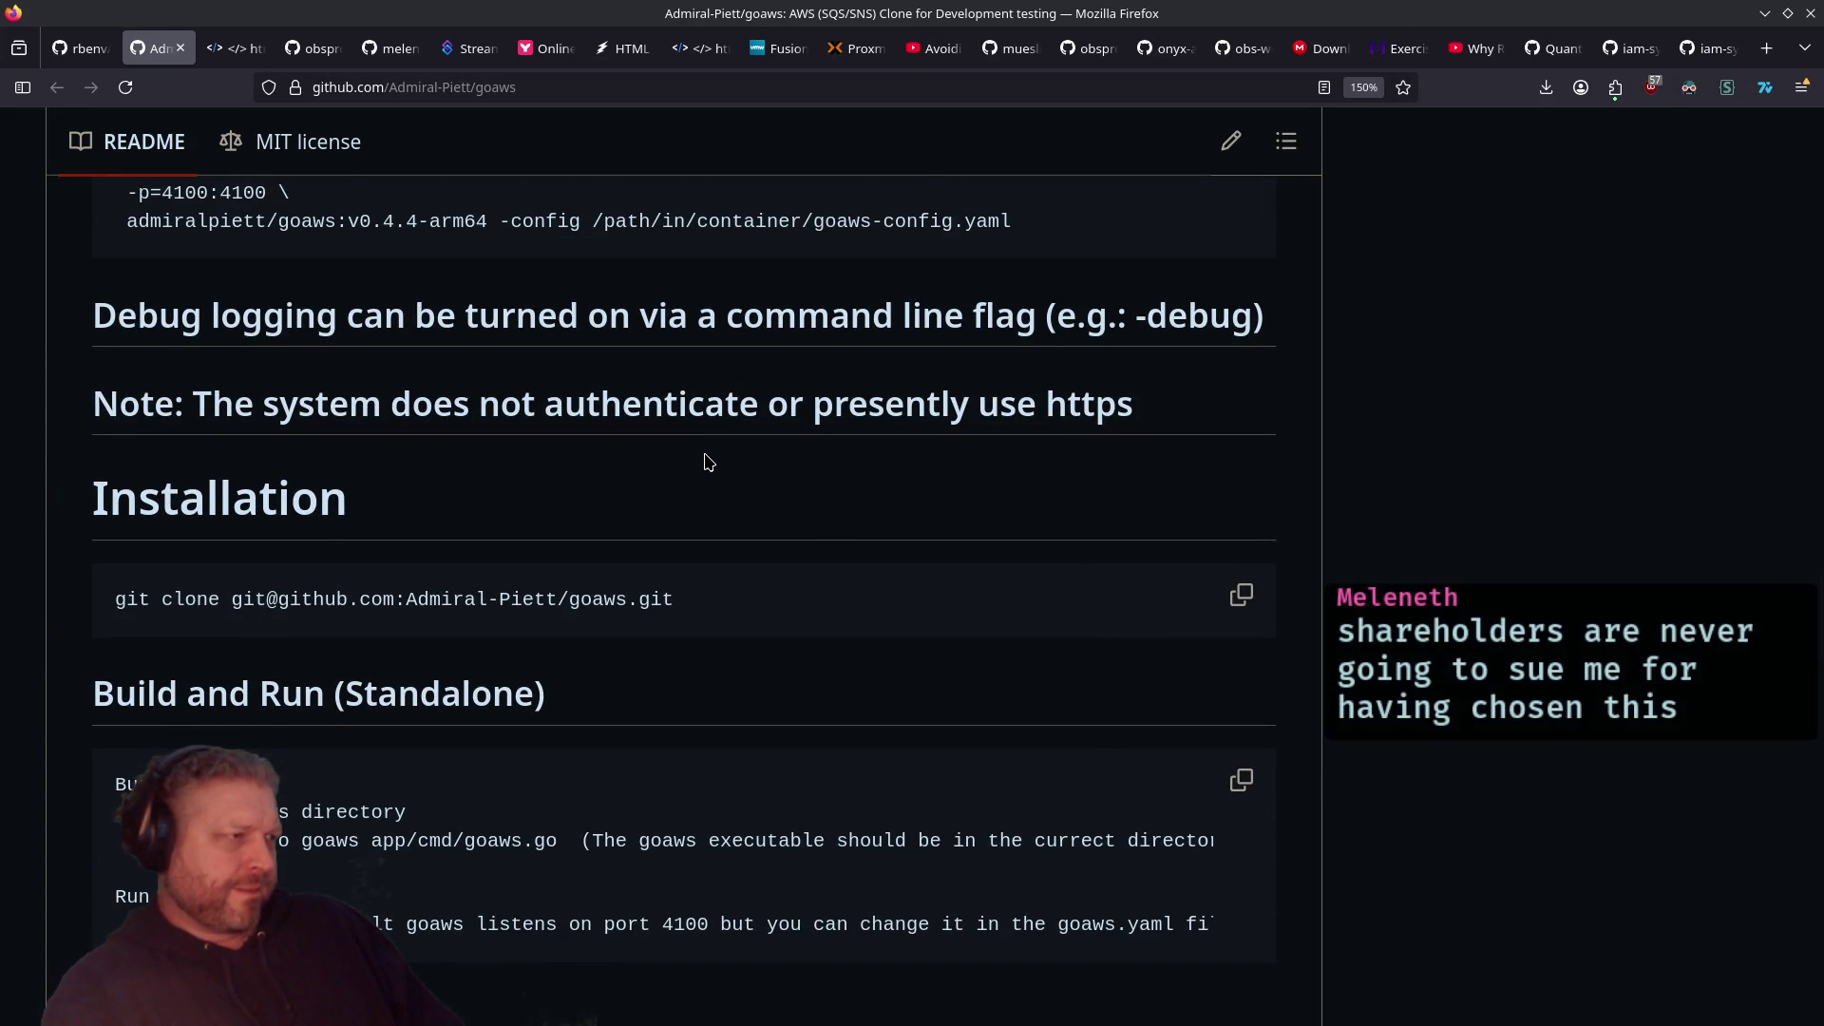
scroll(708, 463, "down", 2)
scroll(708, 463, "down", 4)
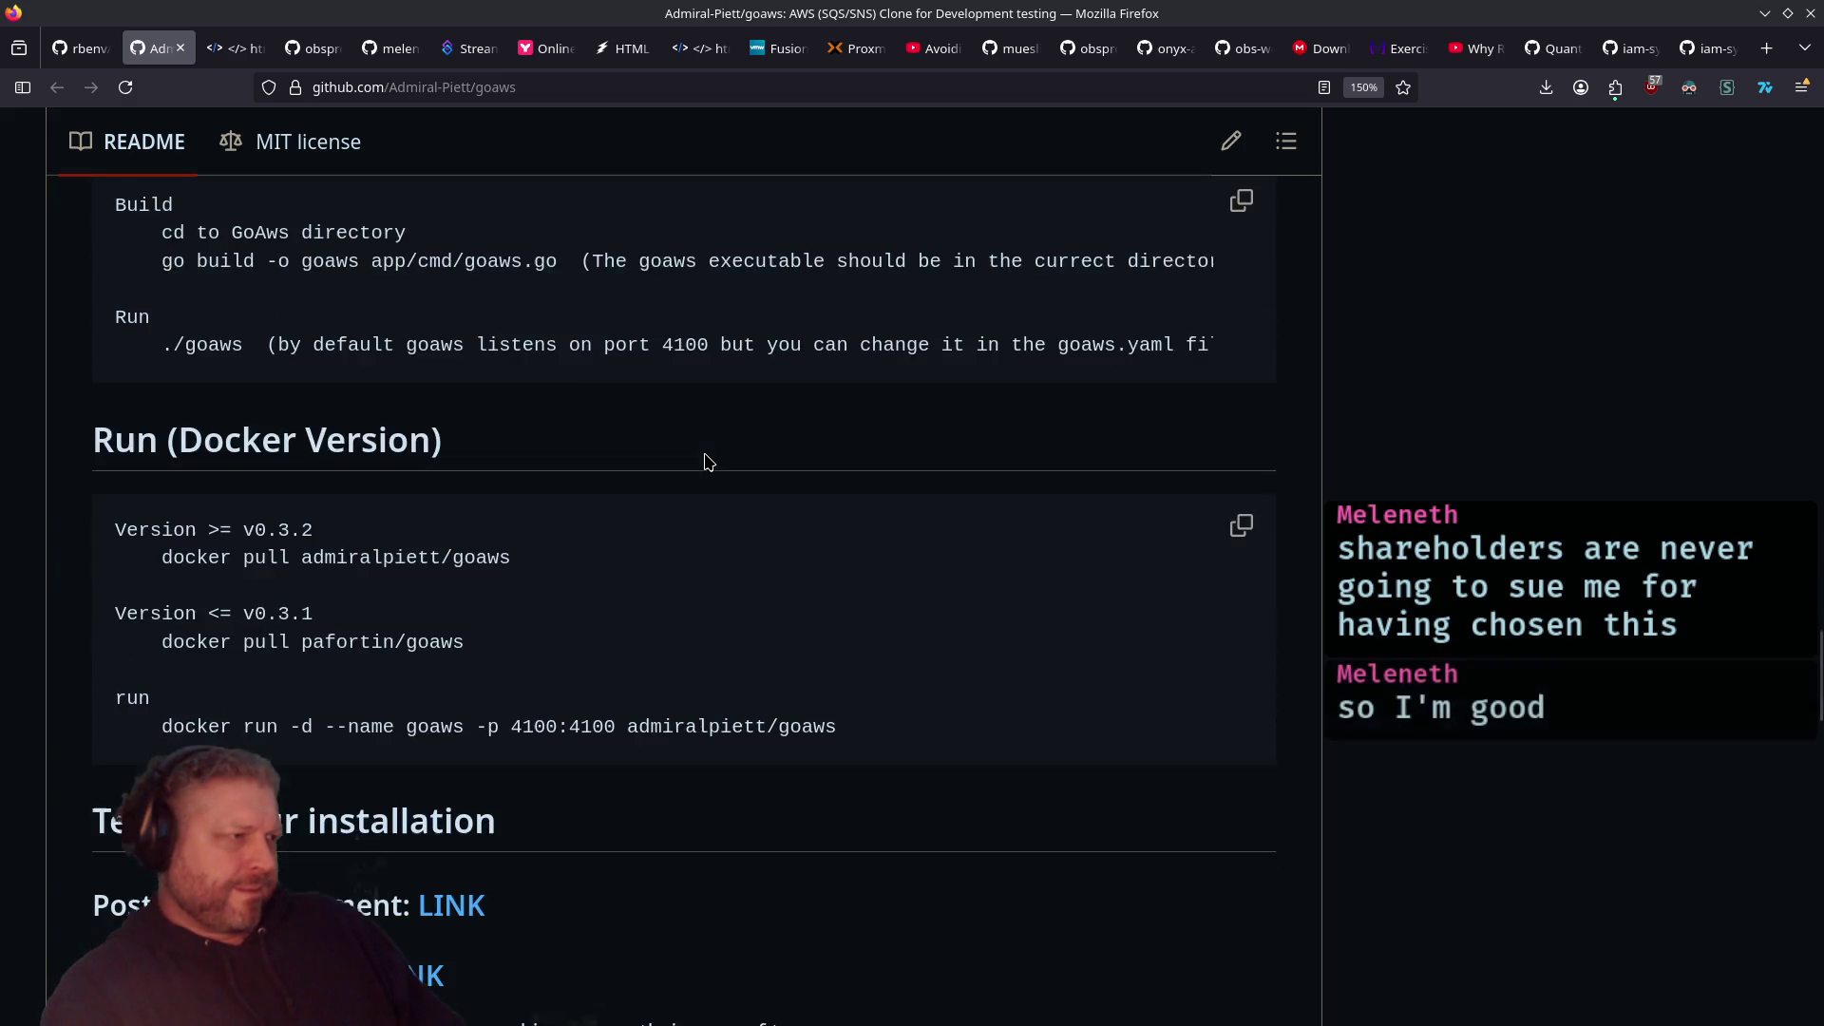
scroll(708, 462, "down", 4)
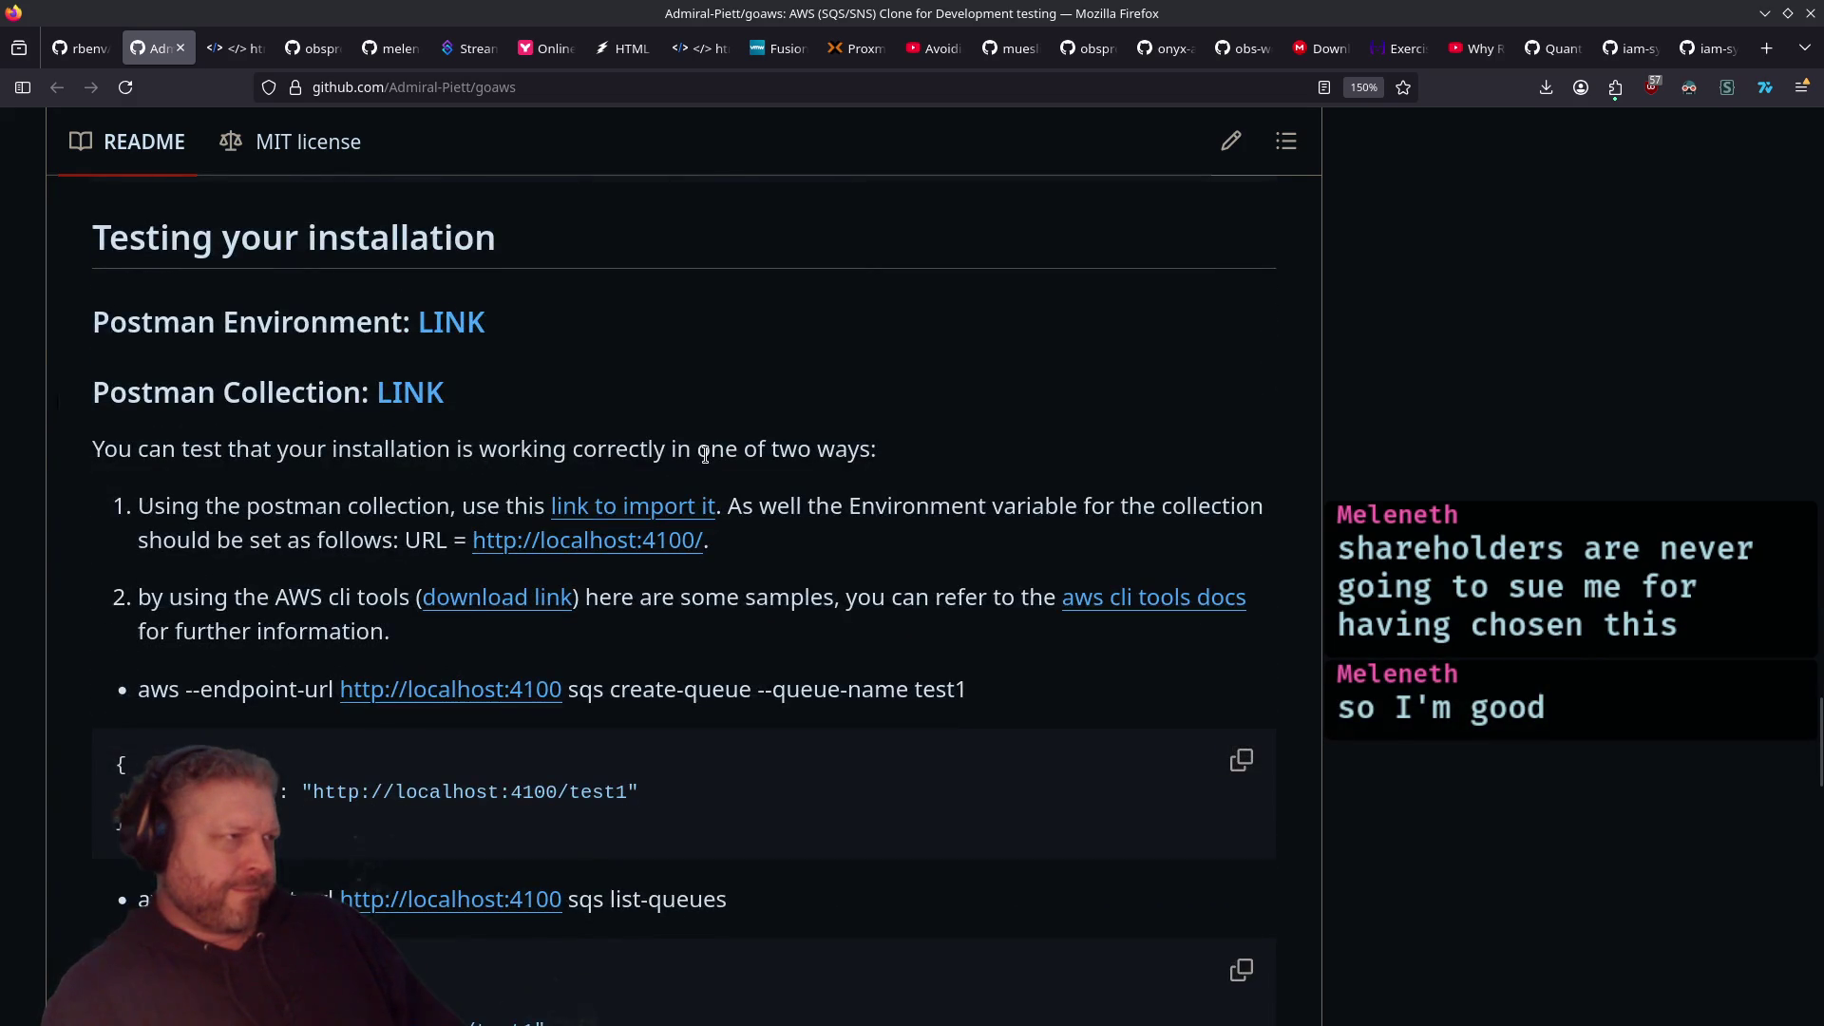
scroll(707, 462, "up", 2)
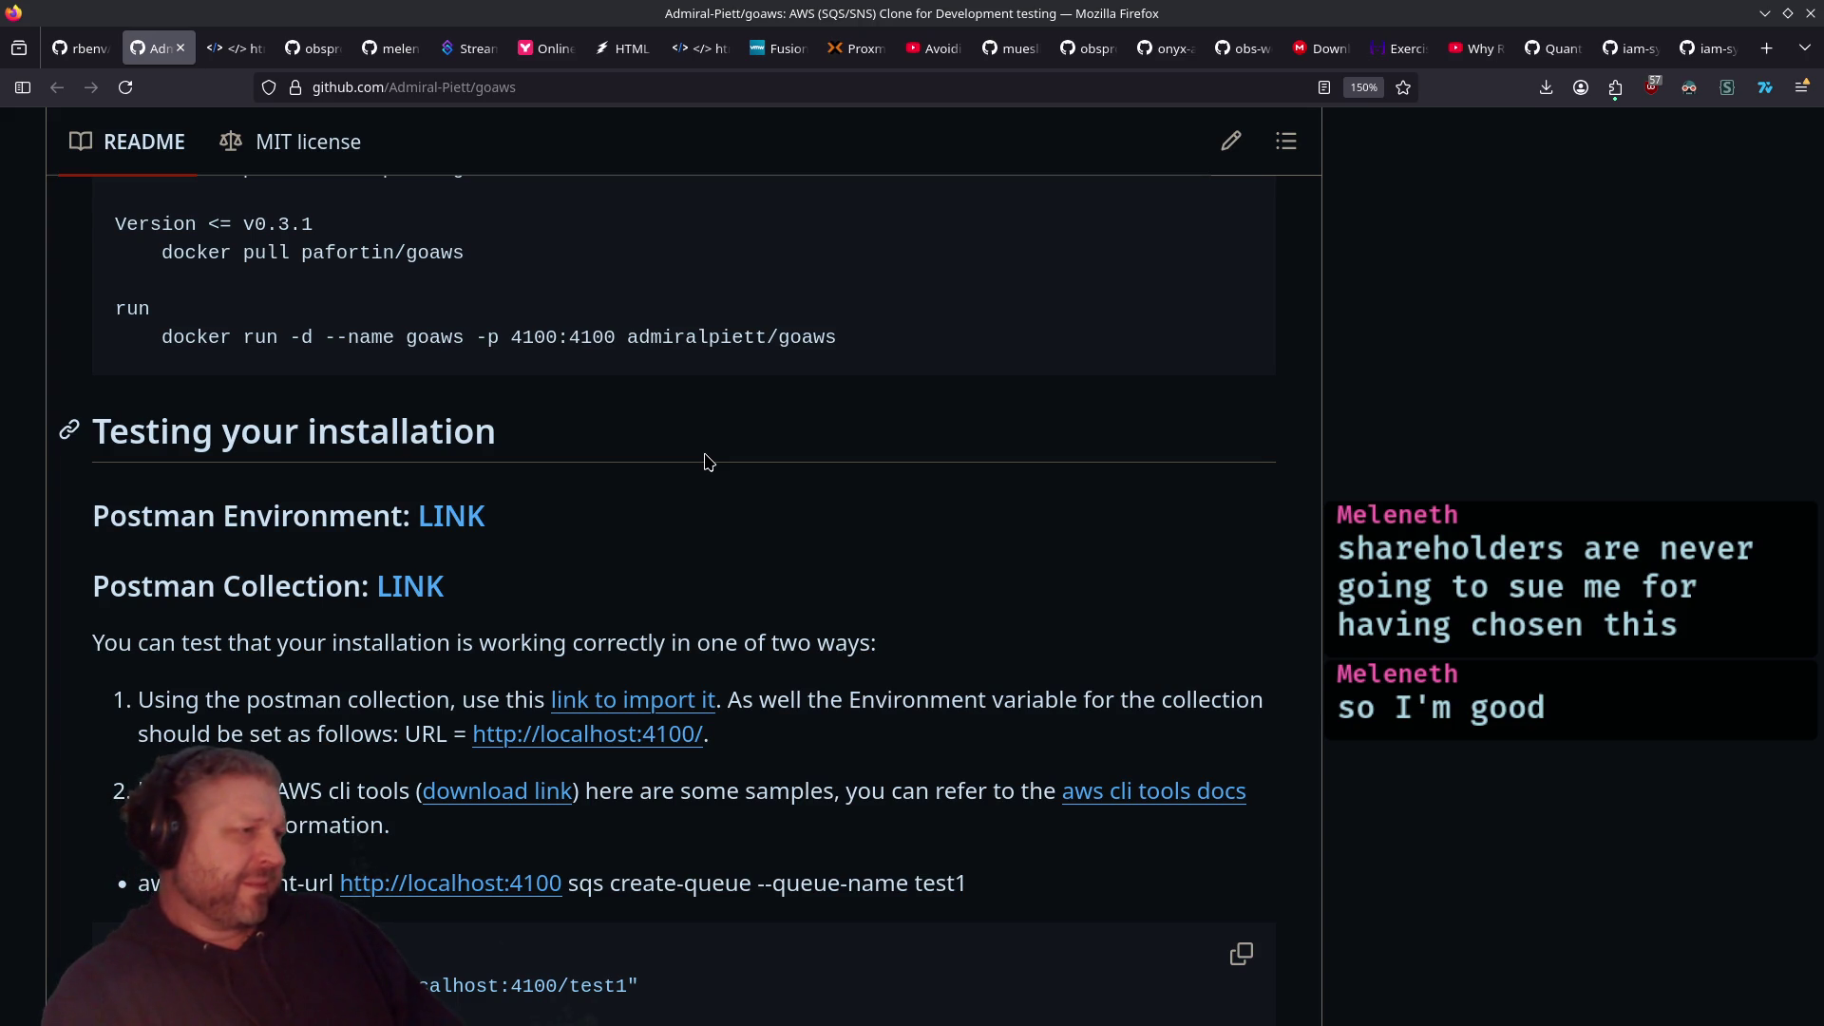
Step: Scroll past the Testing section and back up to the implemented SQS APIs checklist
scroll(662, 414, "down", 6)
scroll(660, 418, "up", 3)
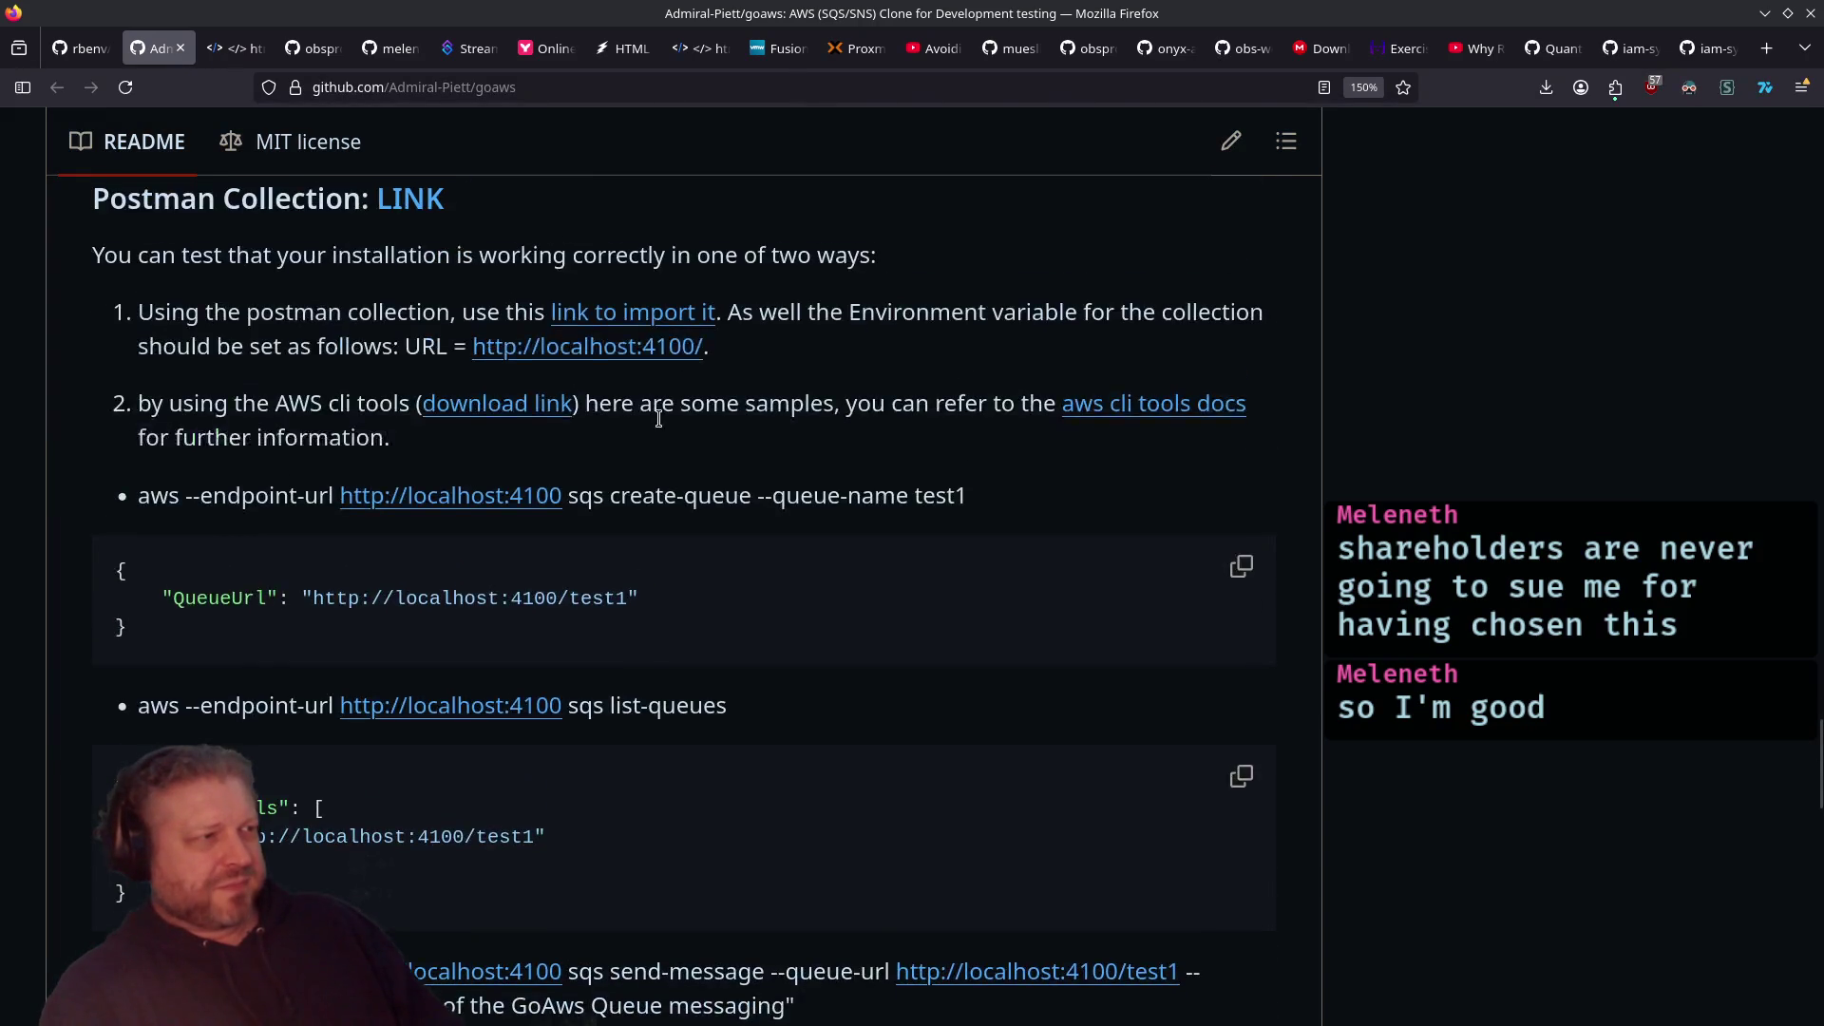
scroll(659, 418, "up", 2)
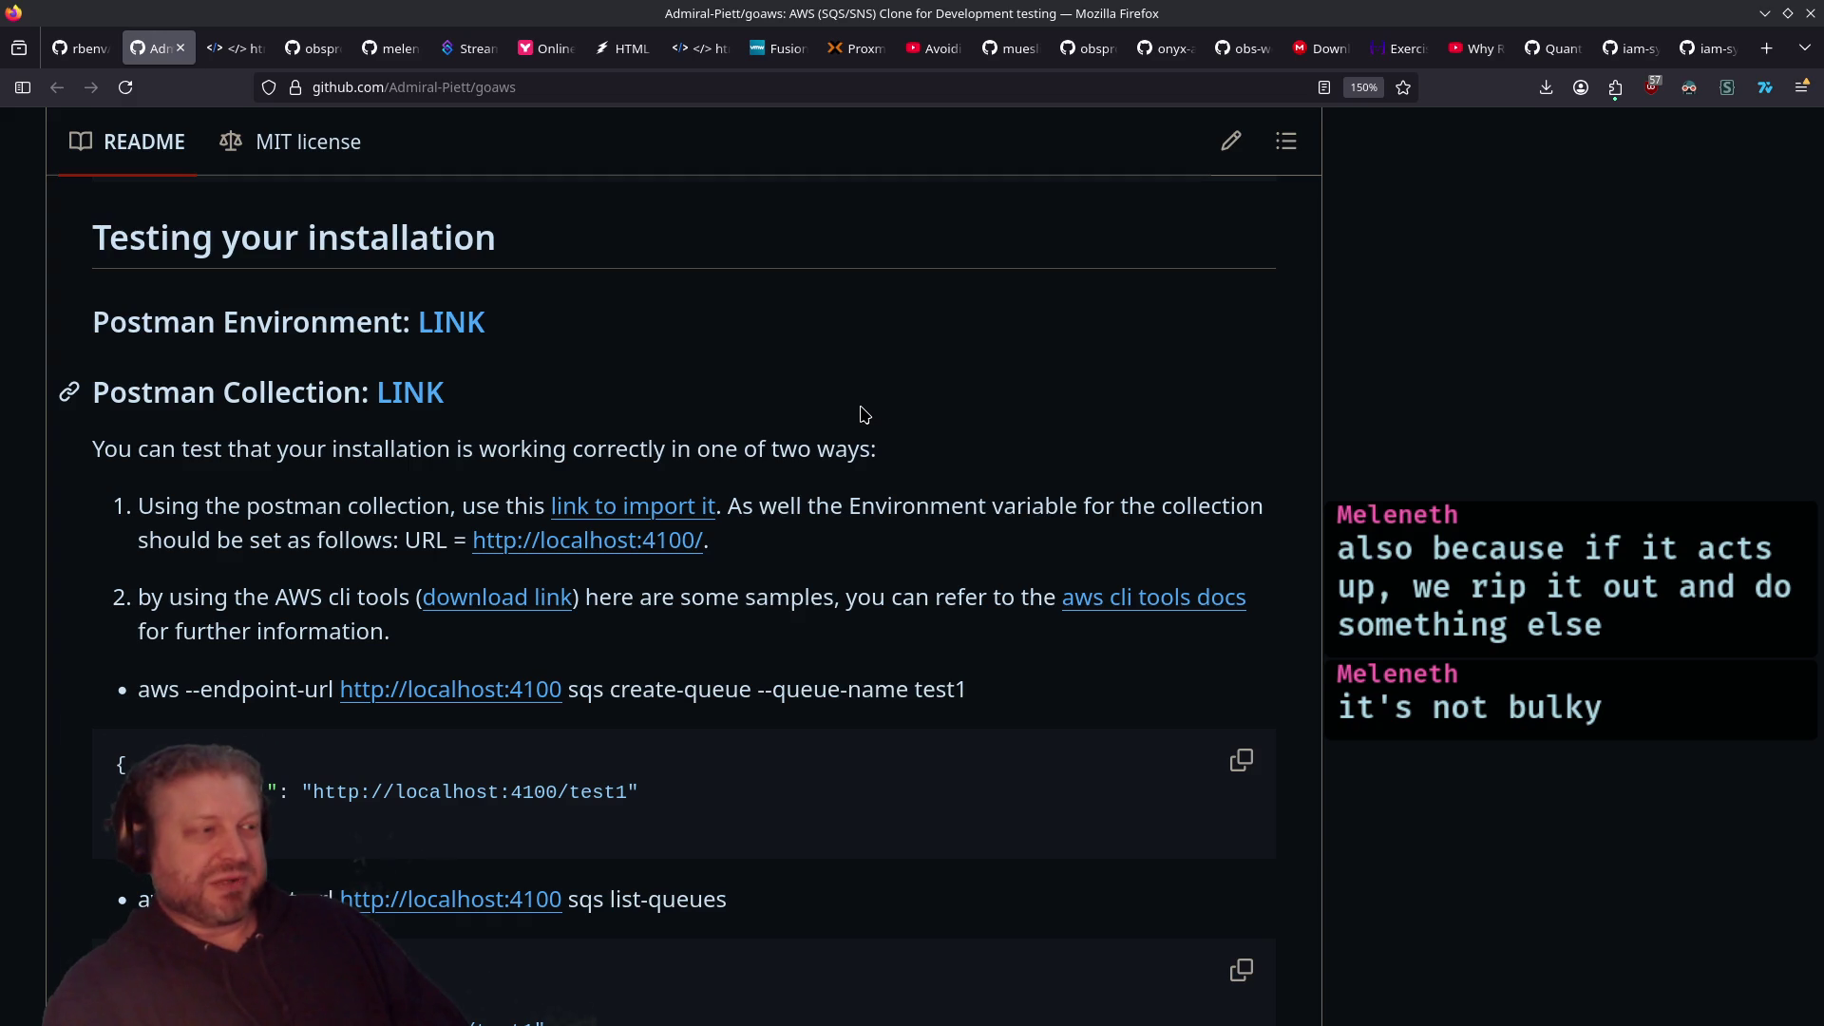
scroll(840, 432, "up", 15)
scroll(836, 448, "down", 2)
scroll(837, 448, "down", 14)
scroll(833, 448, "up", 2)
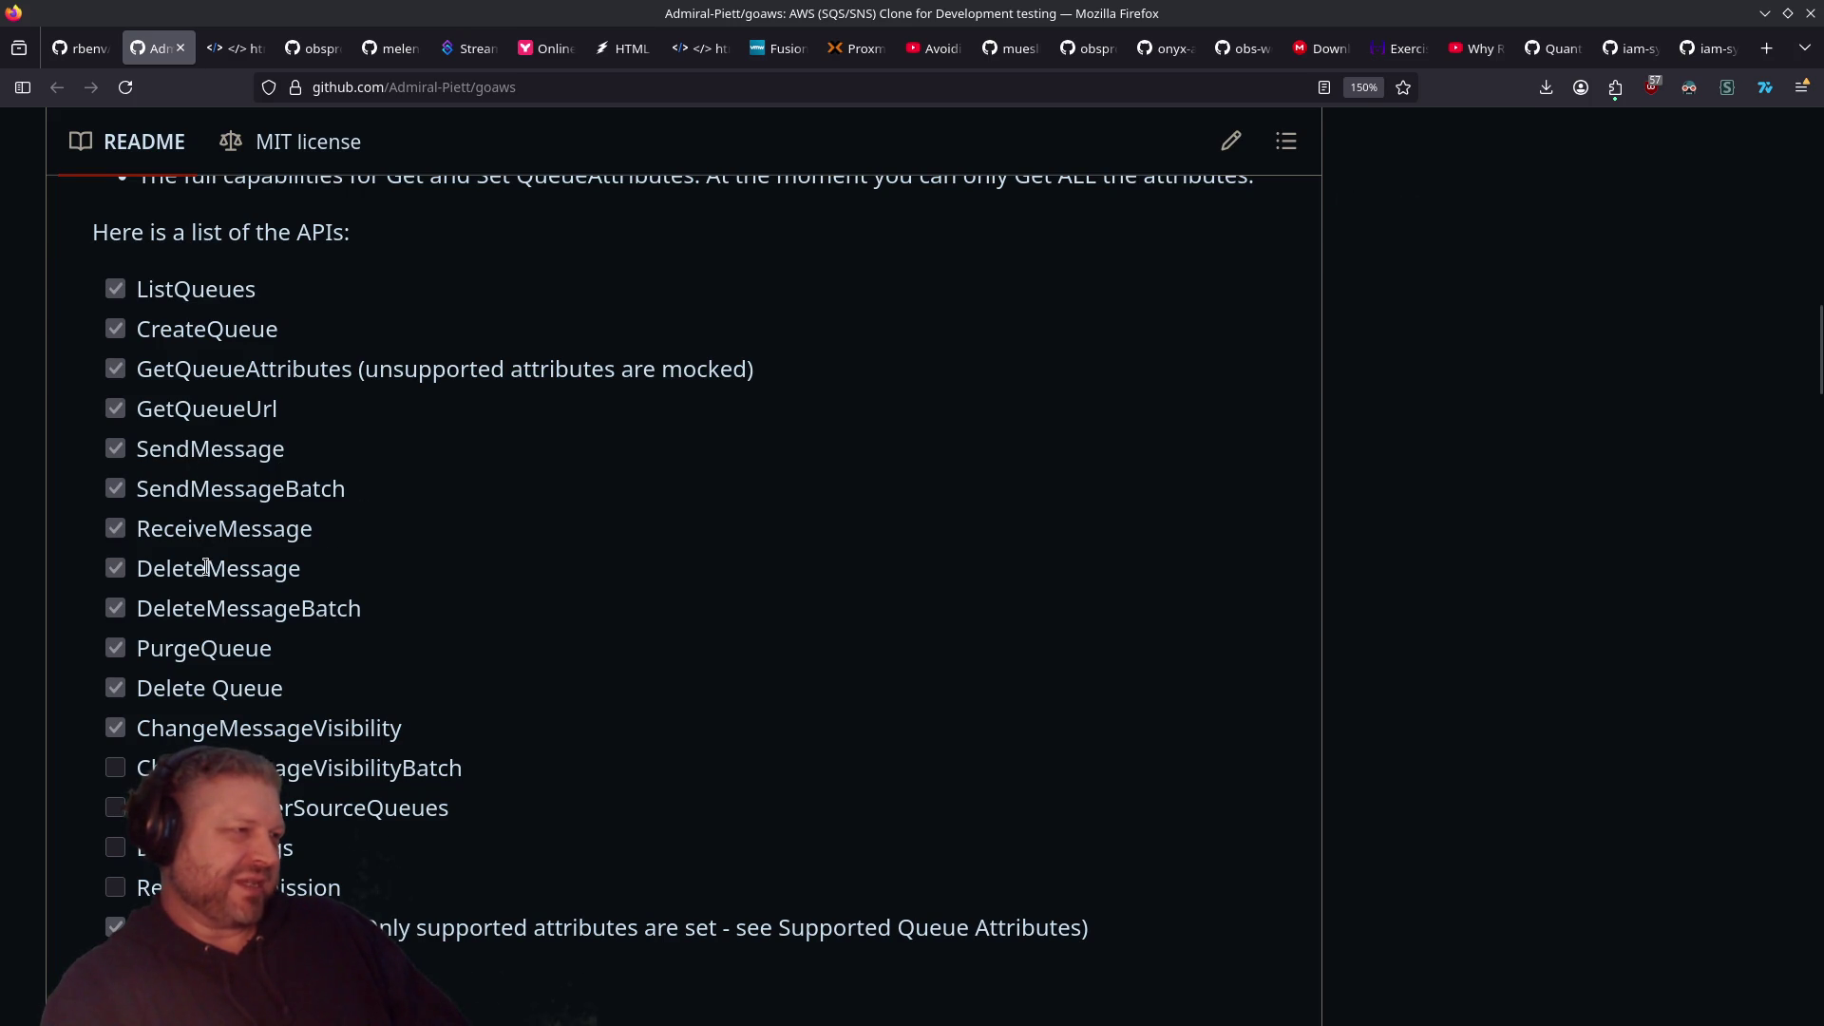
Step: Read the supported API list, briefly selecting the unchecked APIs
scroll(481, 619, "down", 2)
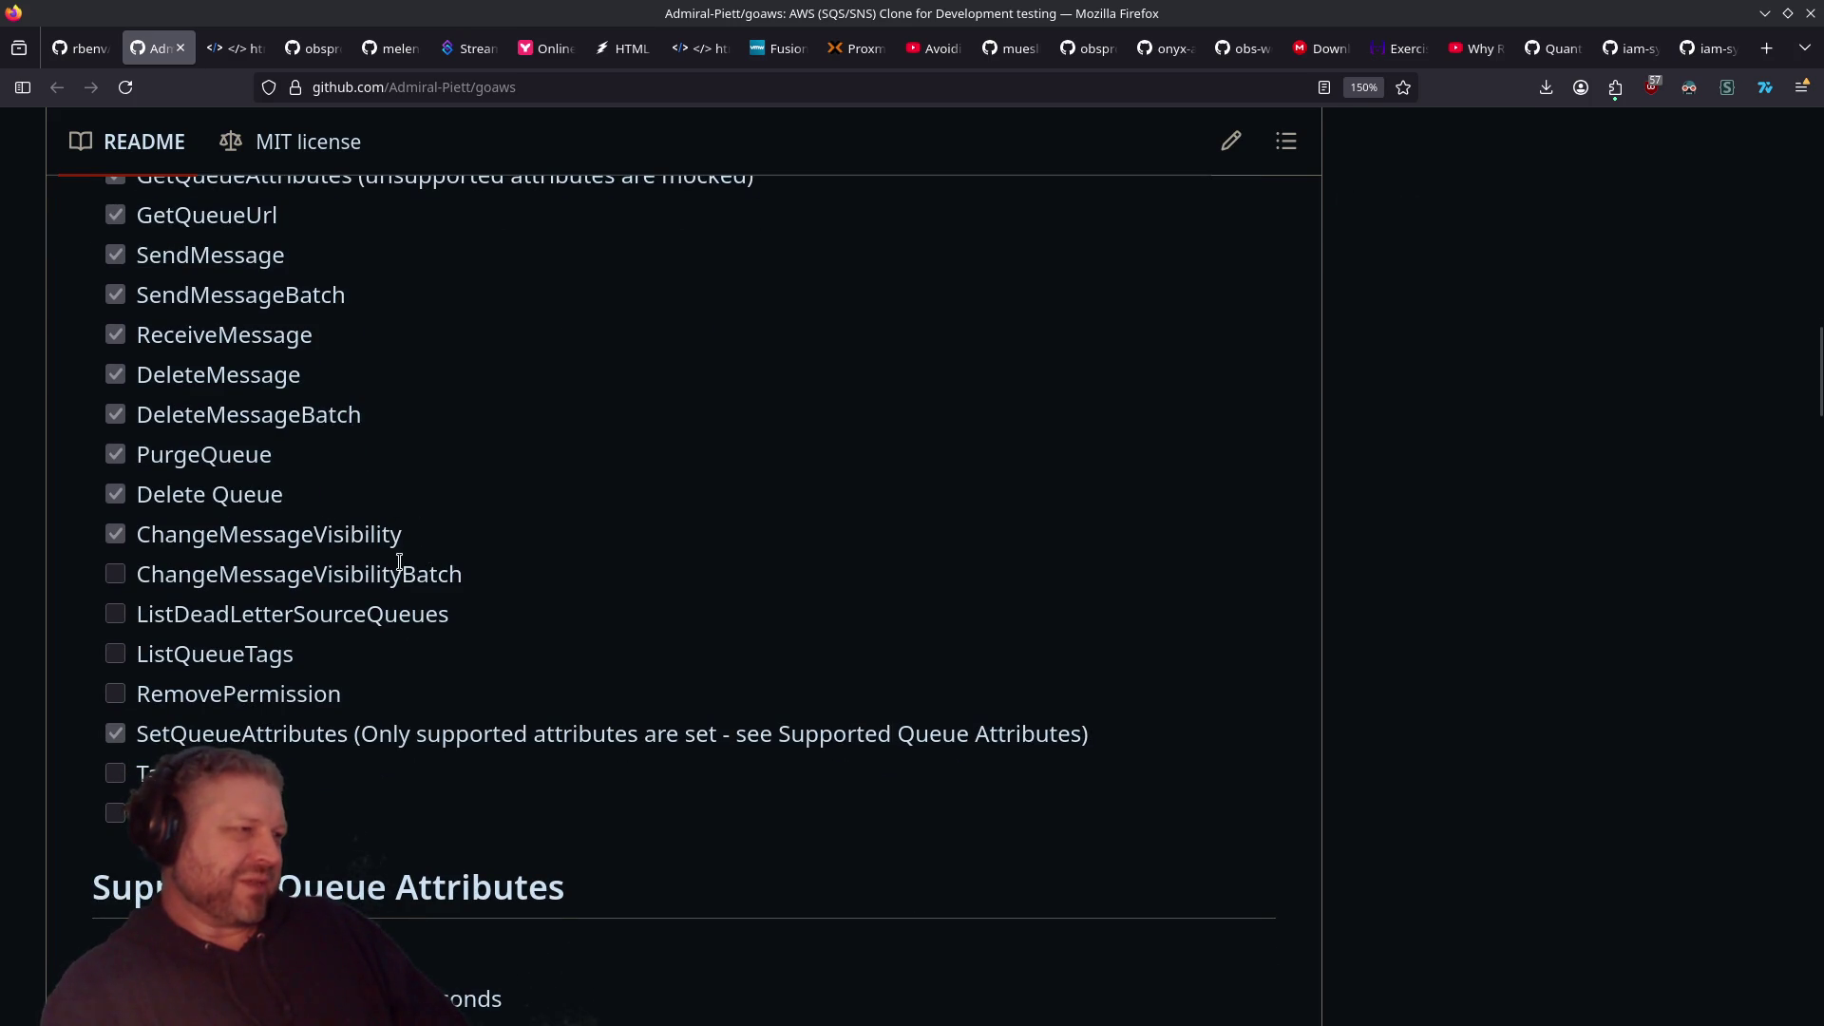
scroll(399, 562, "down", 2)
left_click_drag(383, 497, 114, 397)
left_click(116, 391)
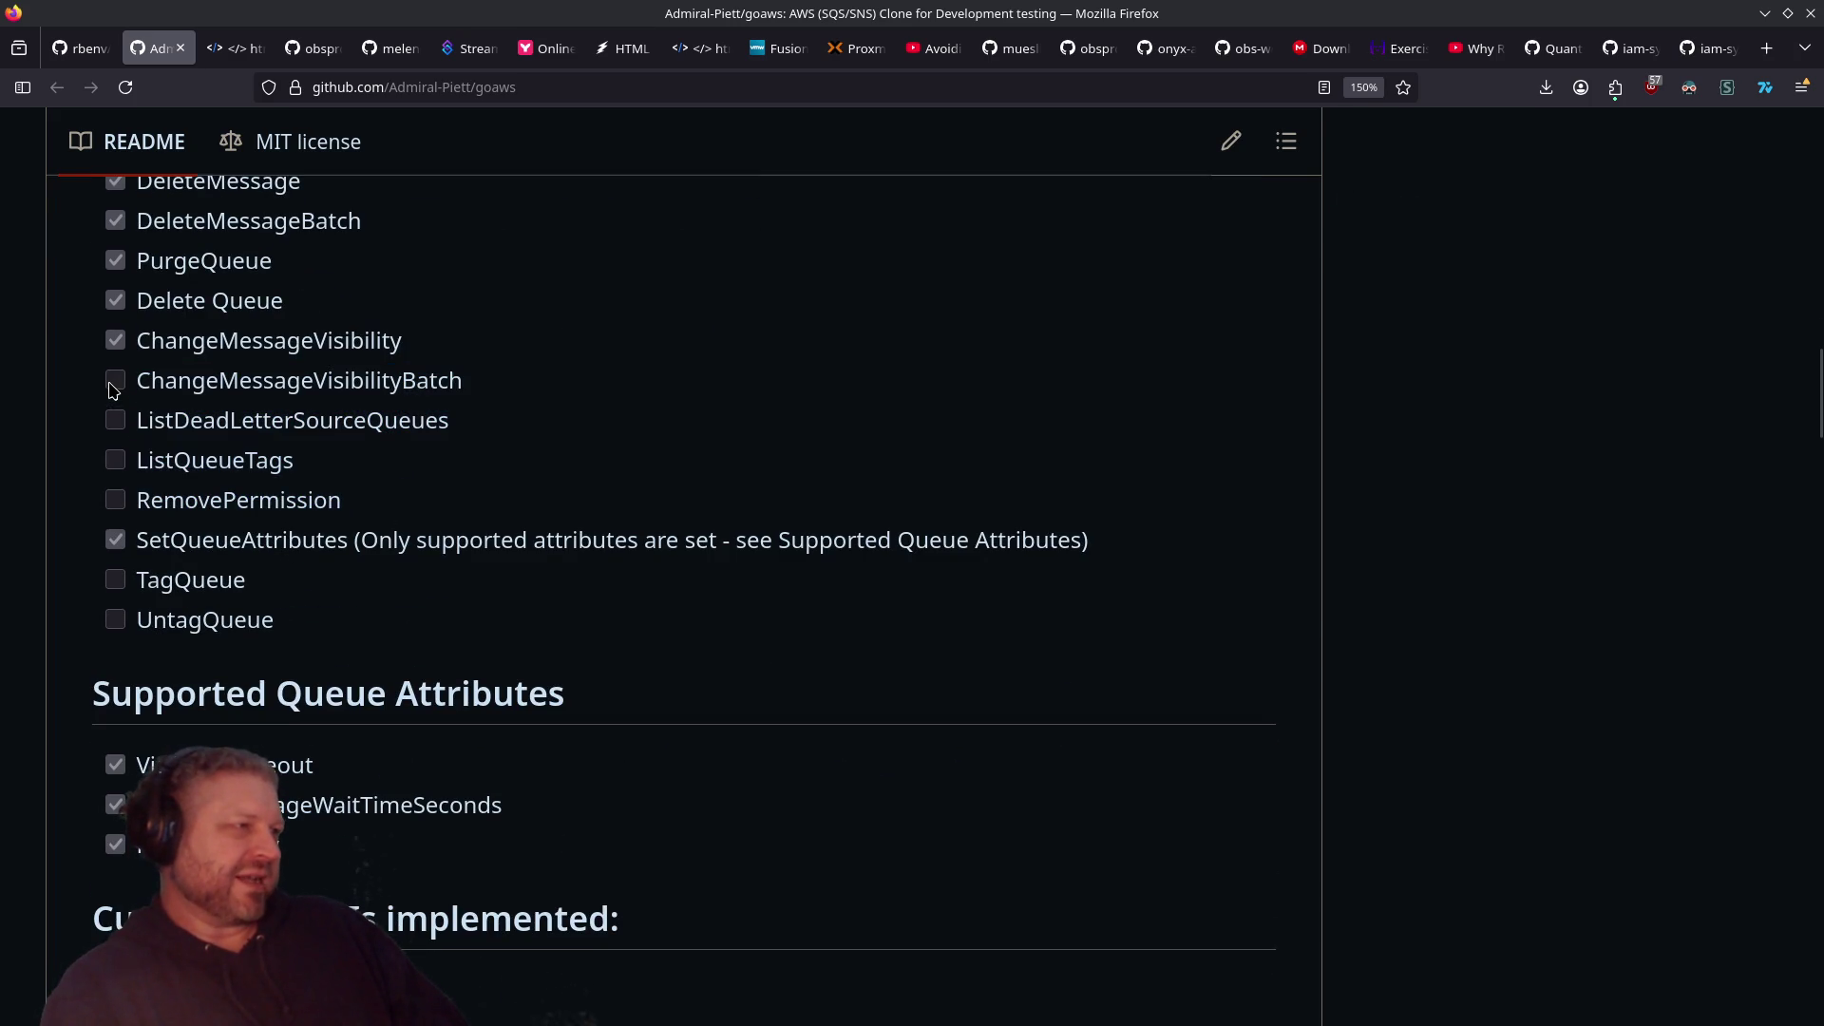
scroll(529, 549, "down", 4)
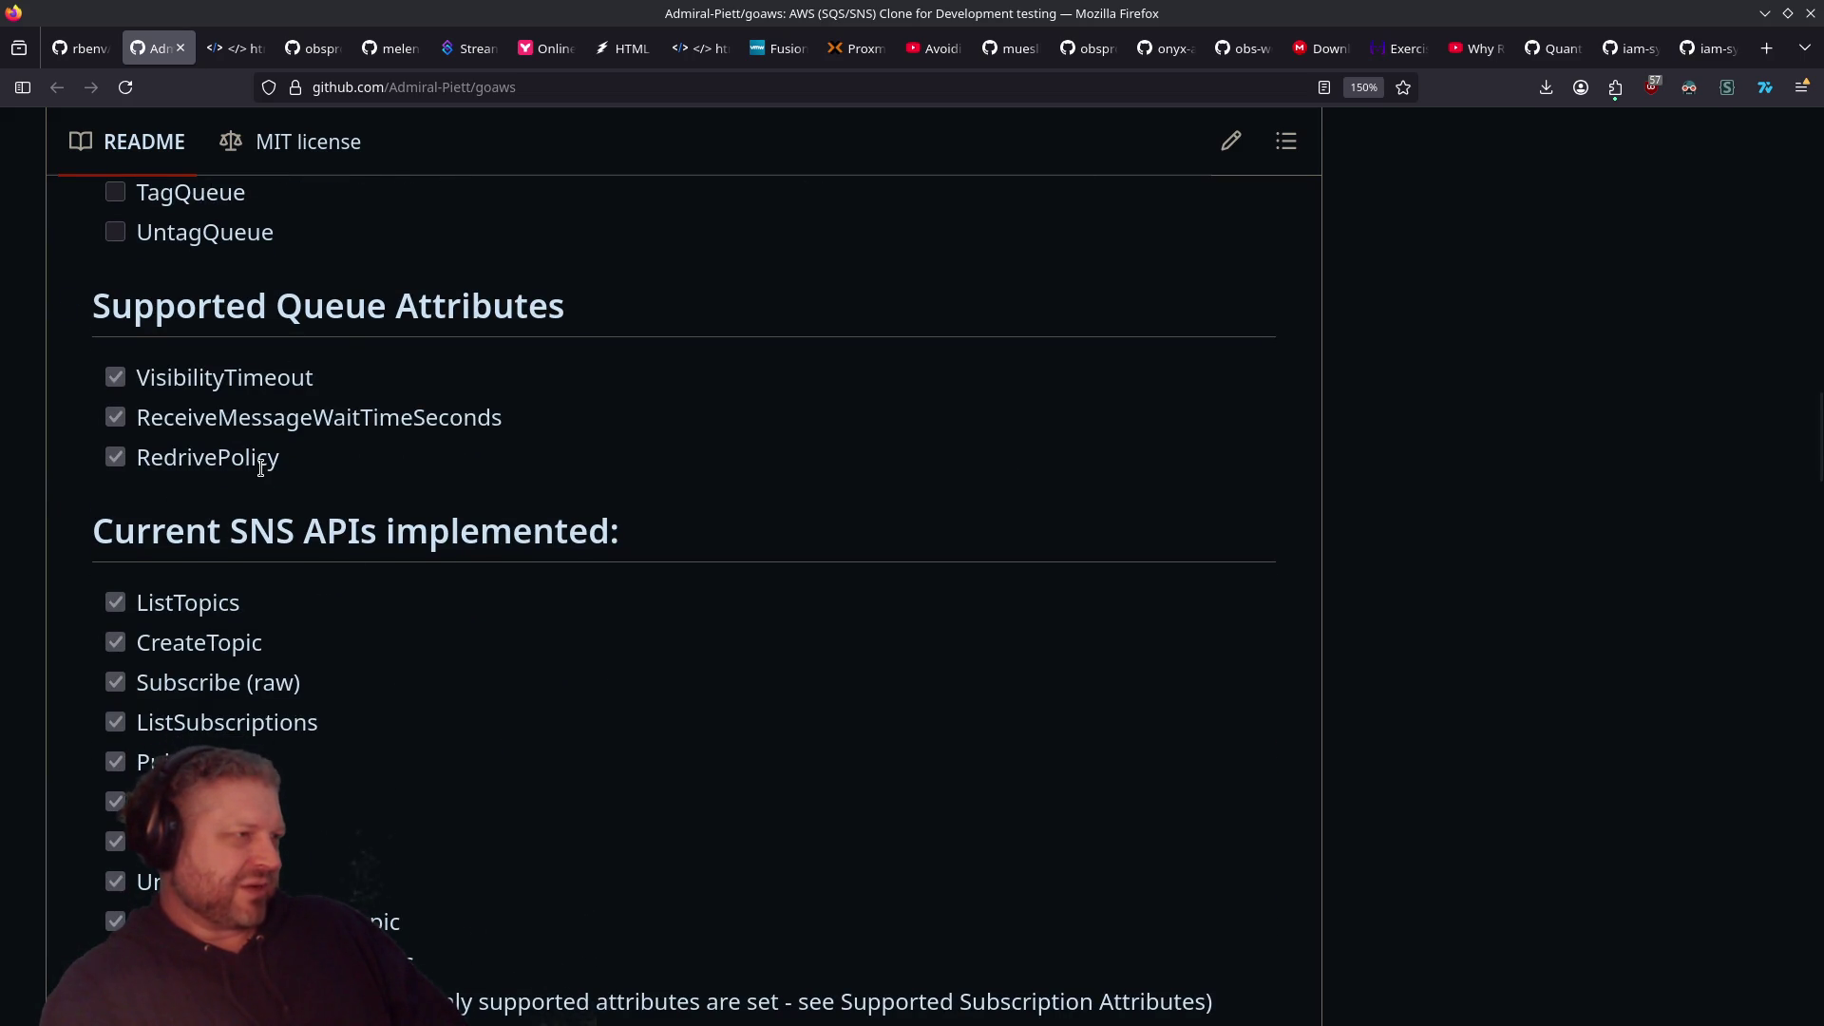
scroll(262, 470, "down", 2)
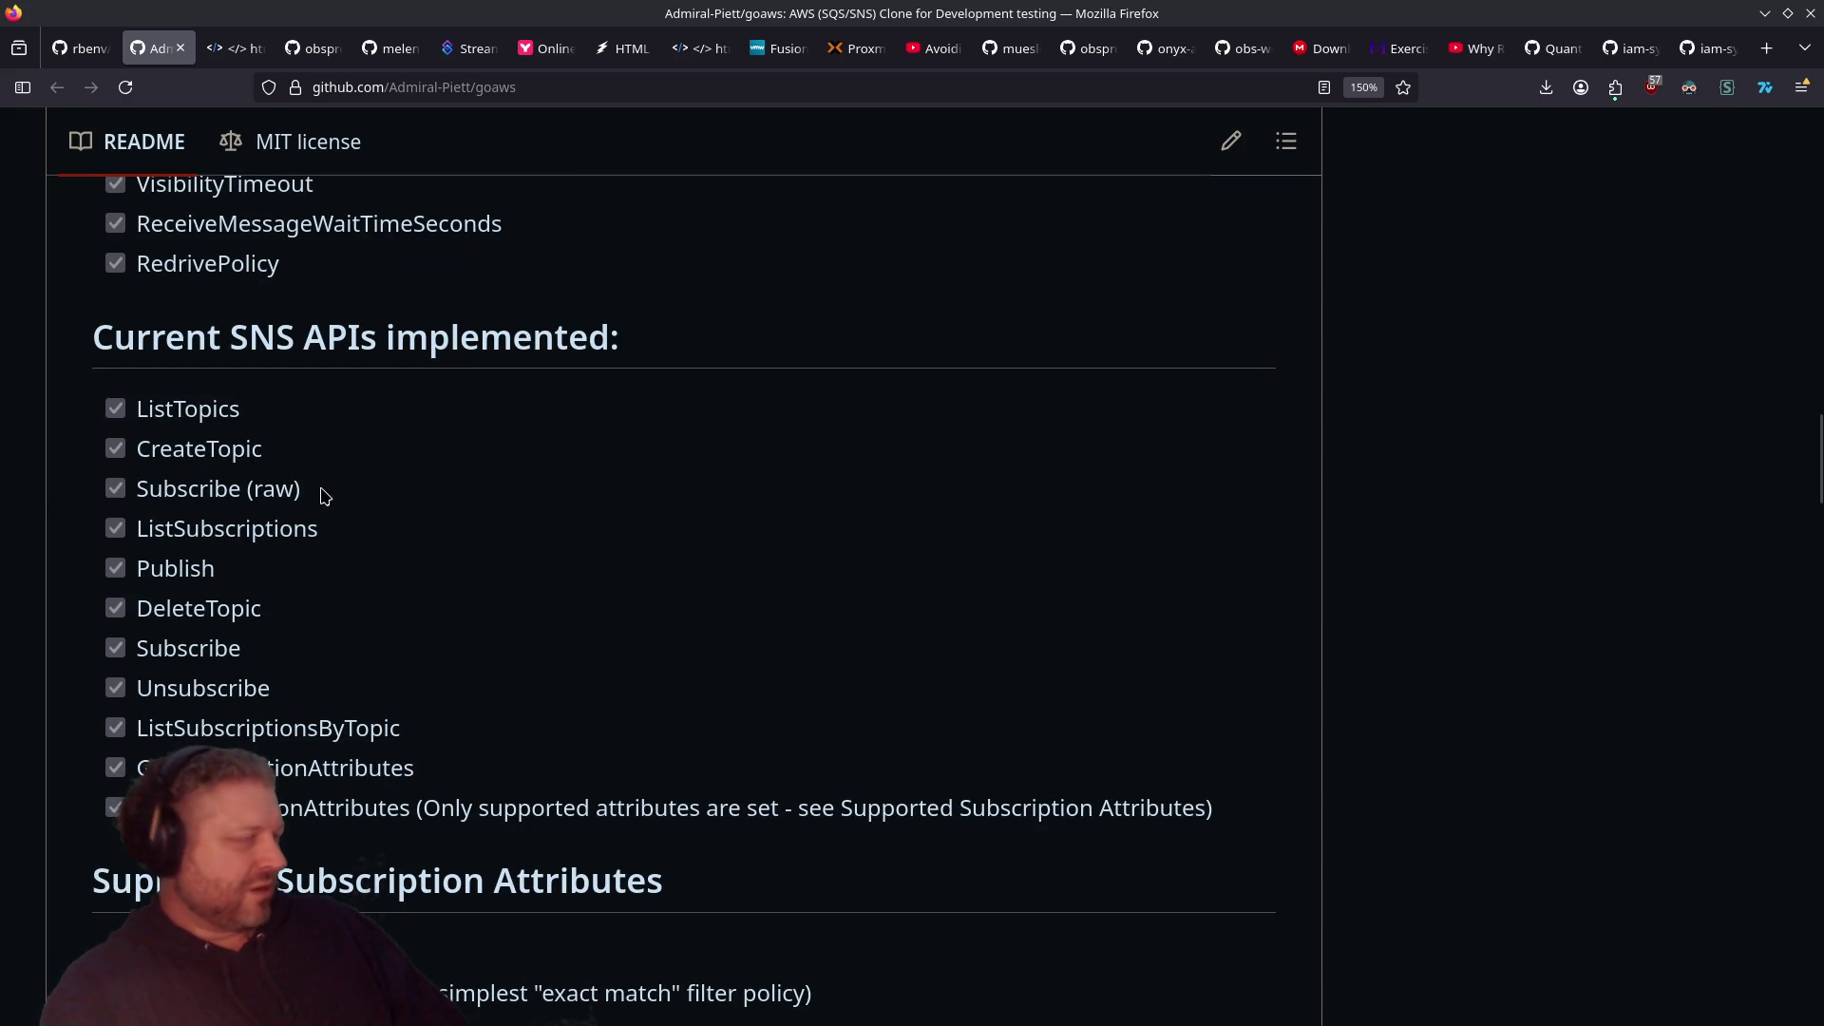
scroll(316, 605, "down", 2)
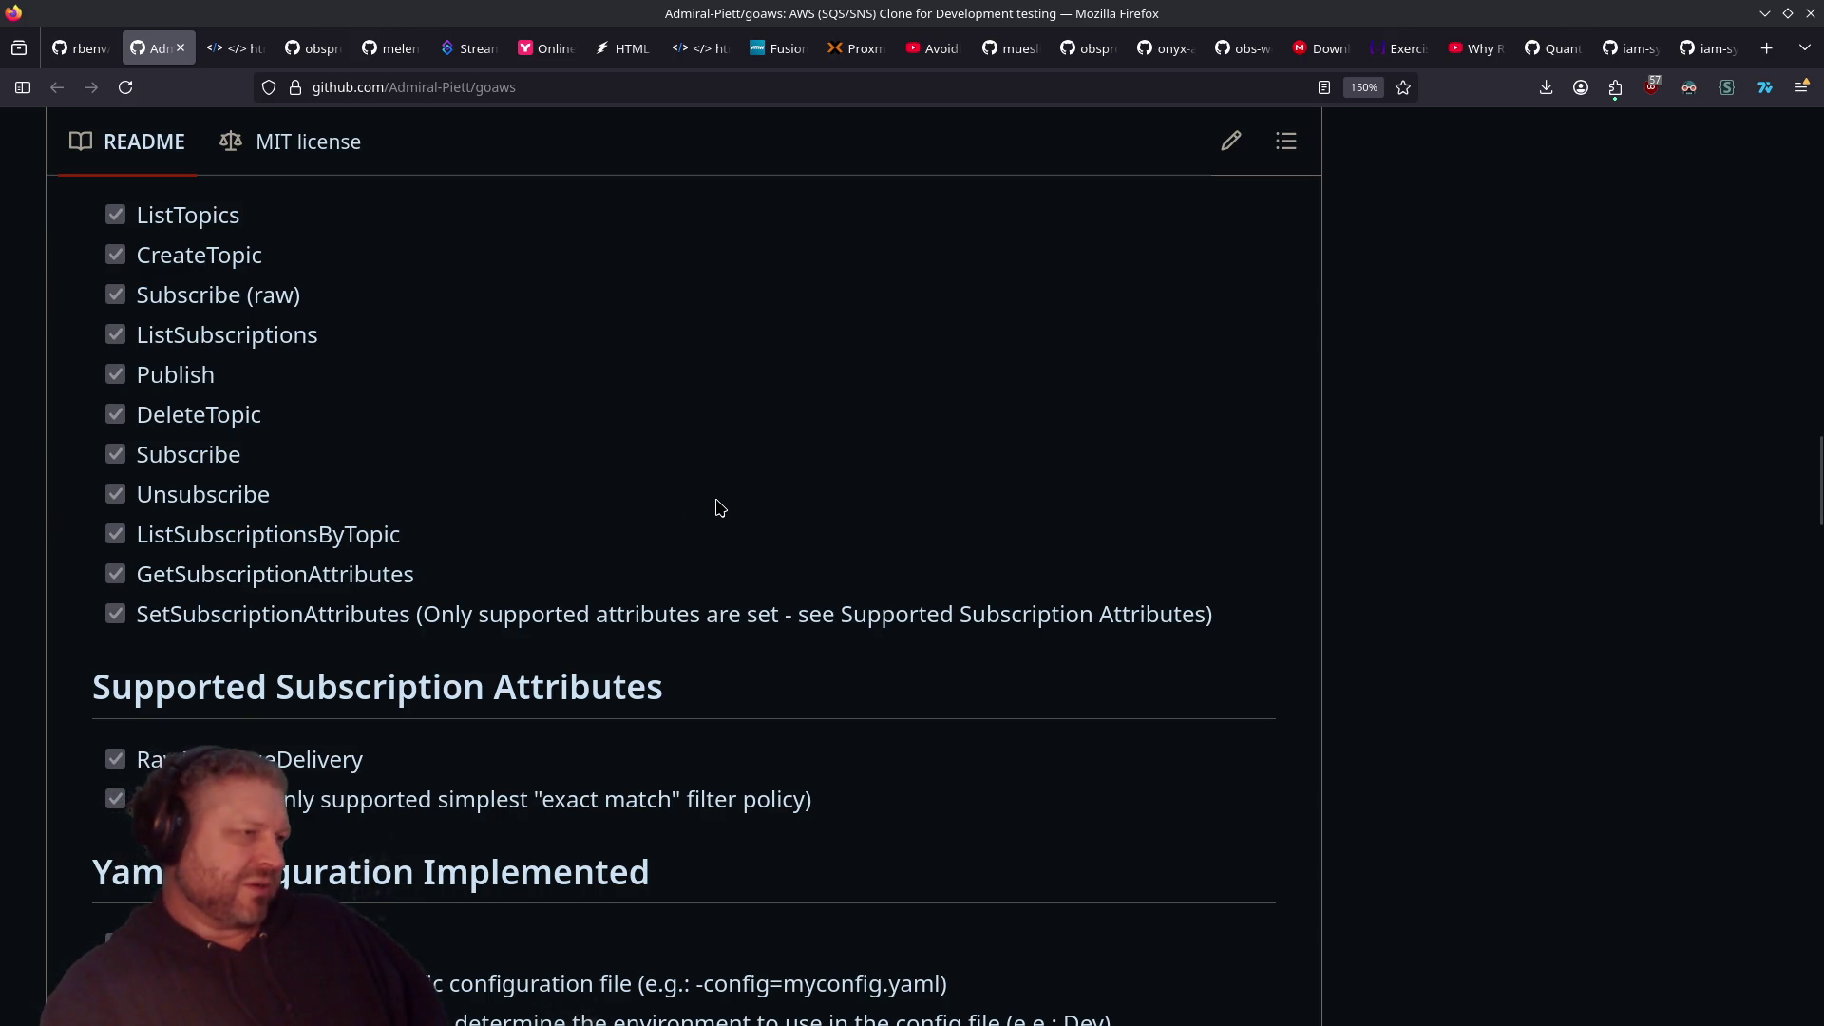
Step: Highlight the note on supported subscription attributes and the FilterPolicy line
left_click_drag(545, 609, 1205, 612)
scroll(680, 587, "down", 5)
scroll(570, 570, "up", 4)
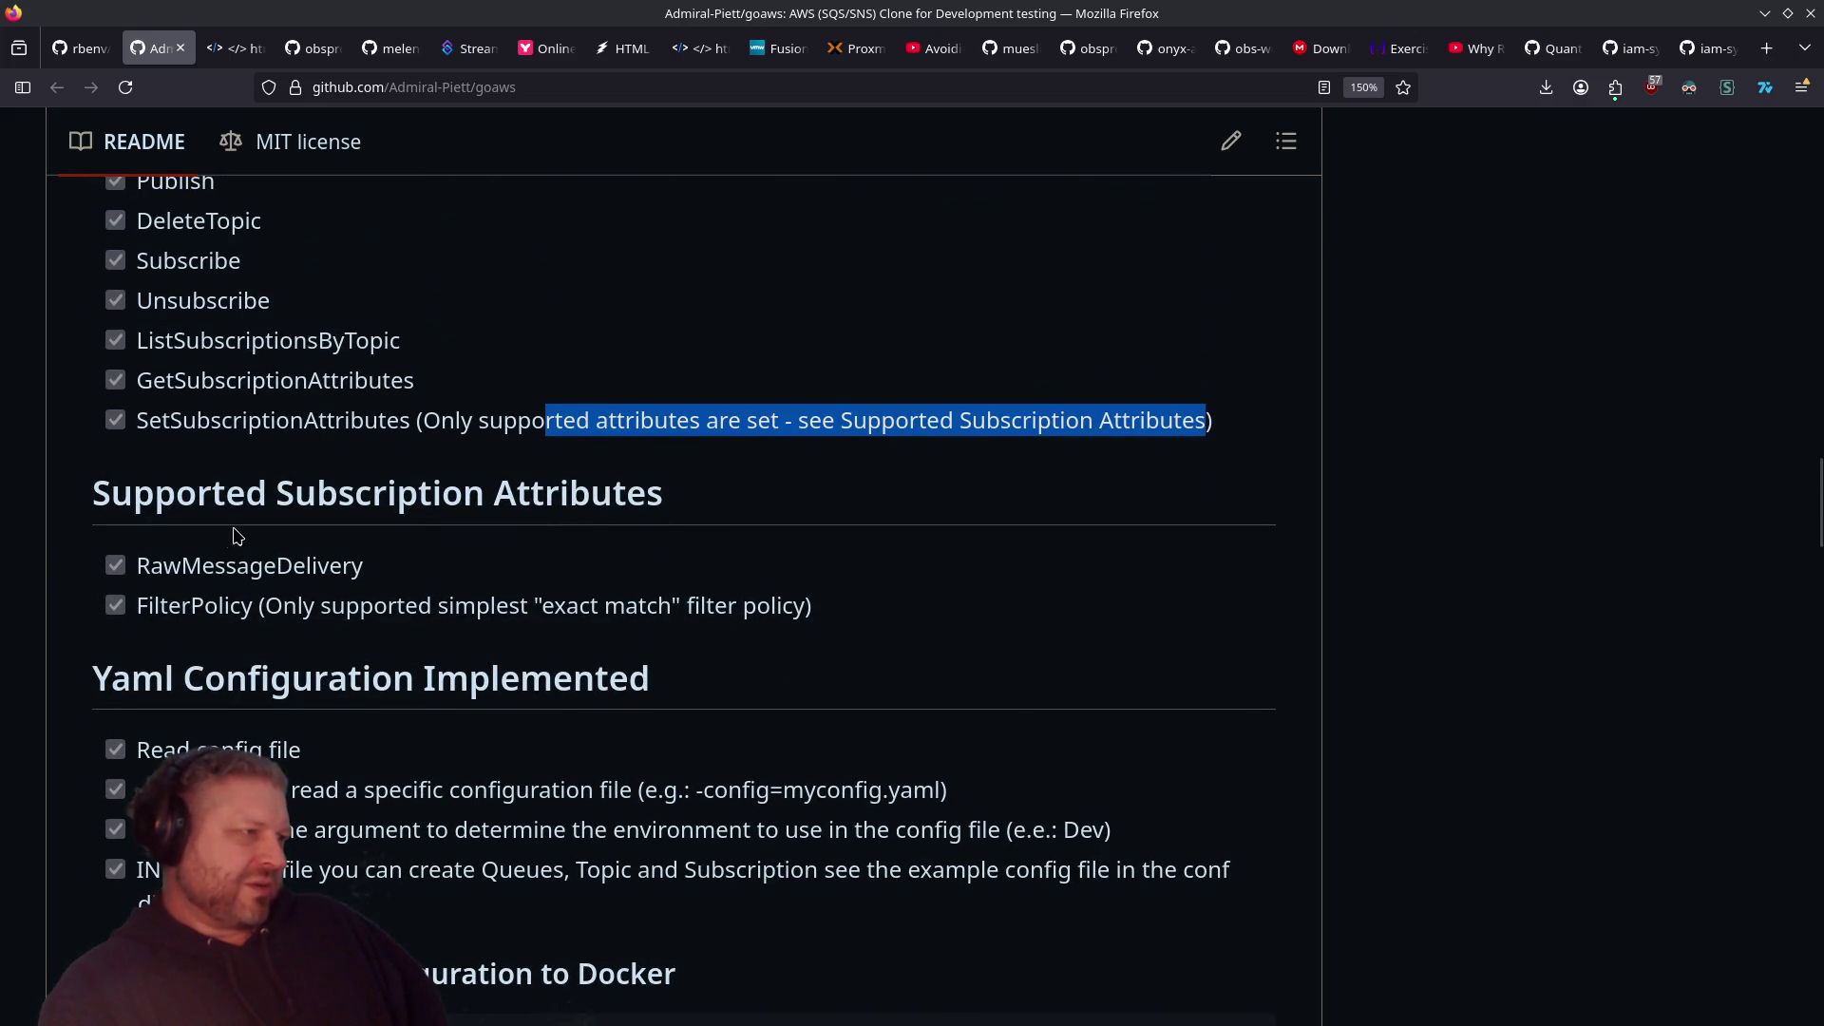
double_click(185, 600)
triple_click(303, 608)
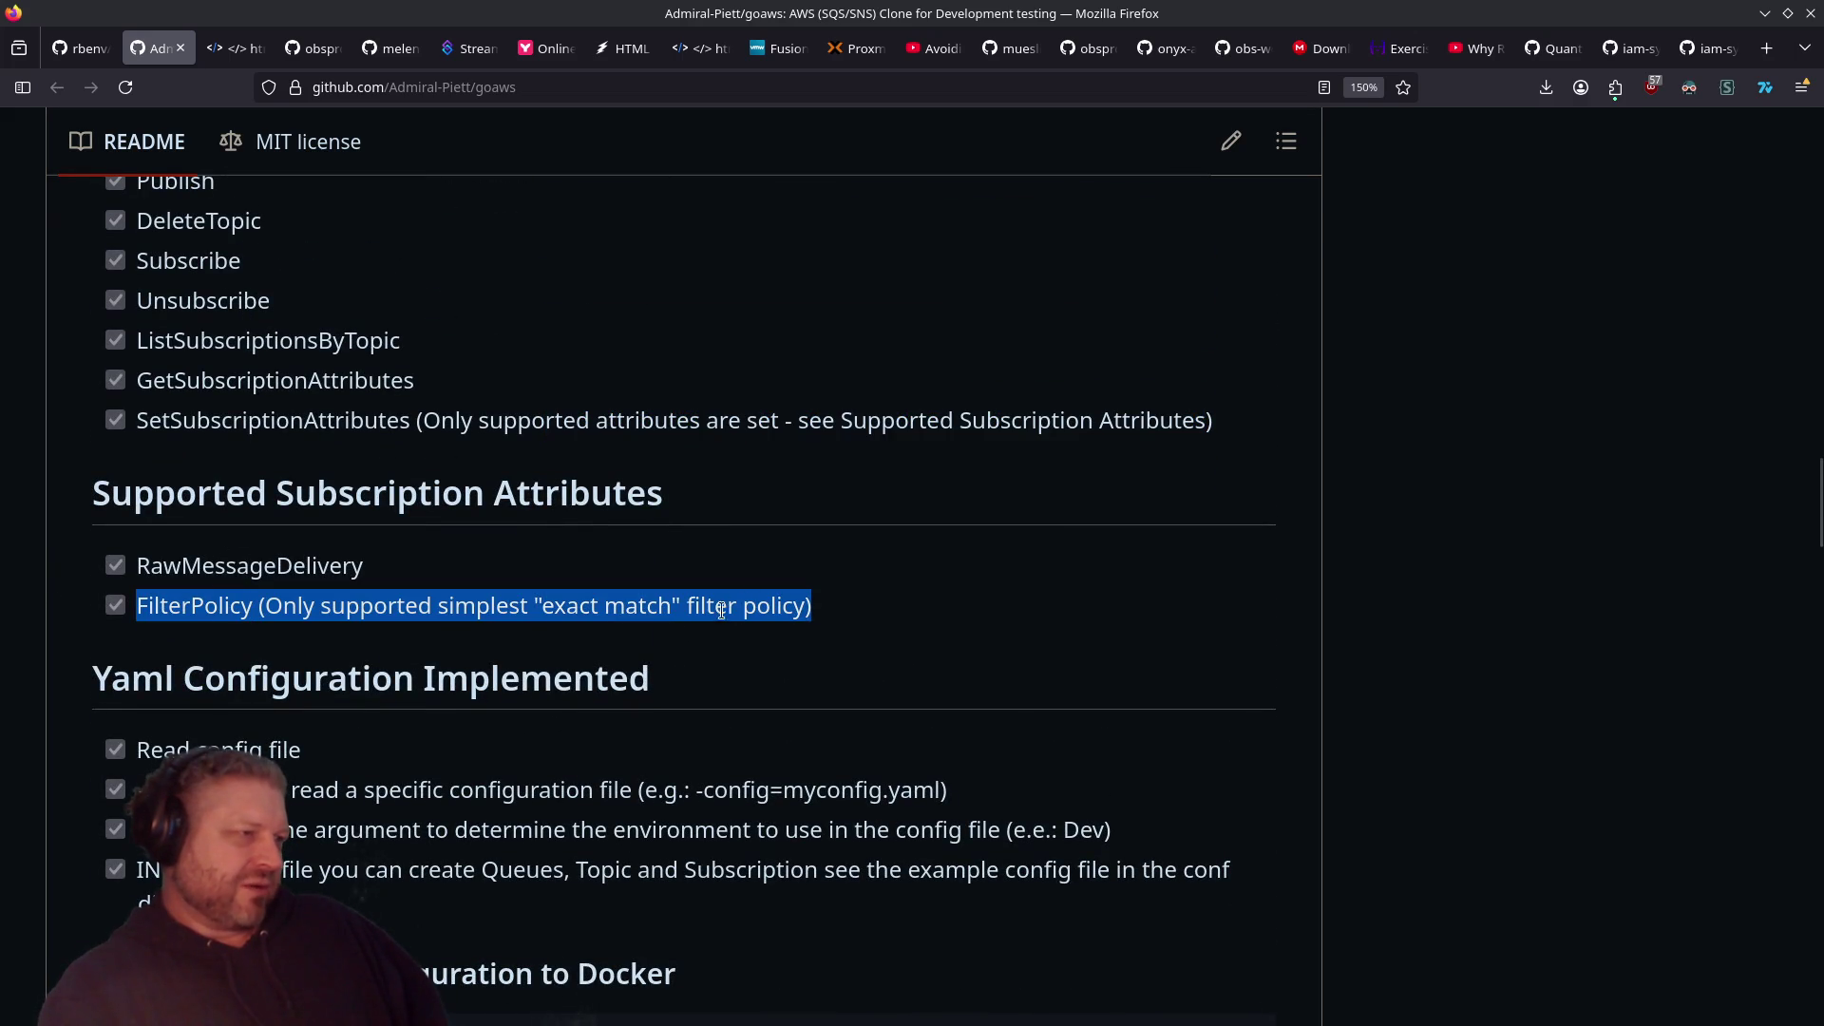
scroll(138, 490, "down", 2)
left_click(138, 489)
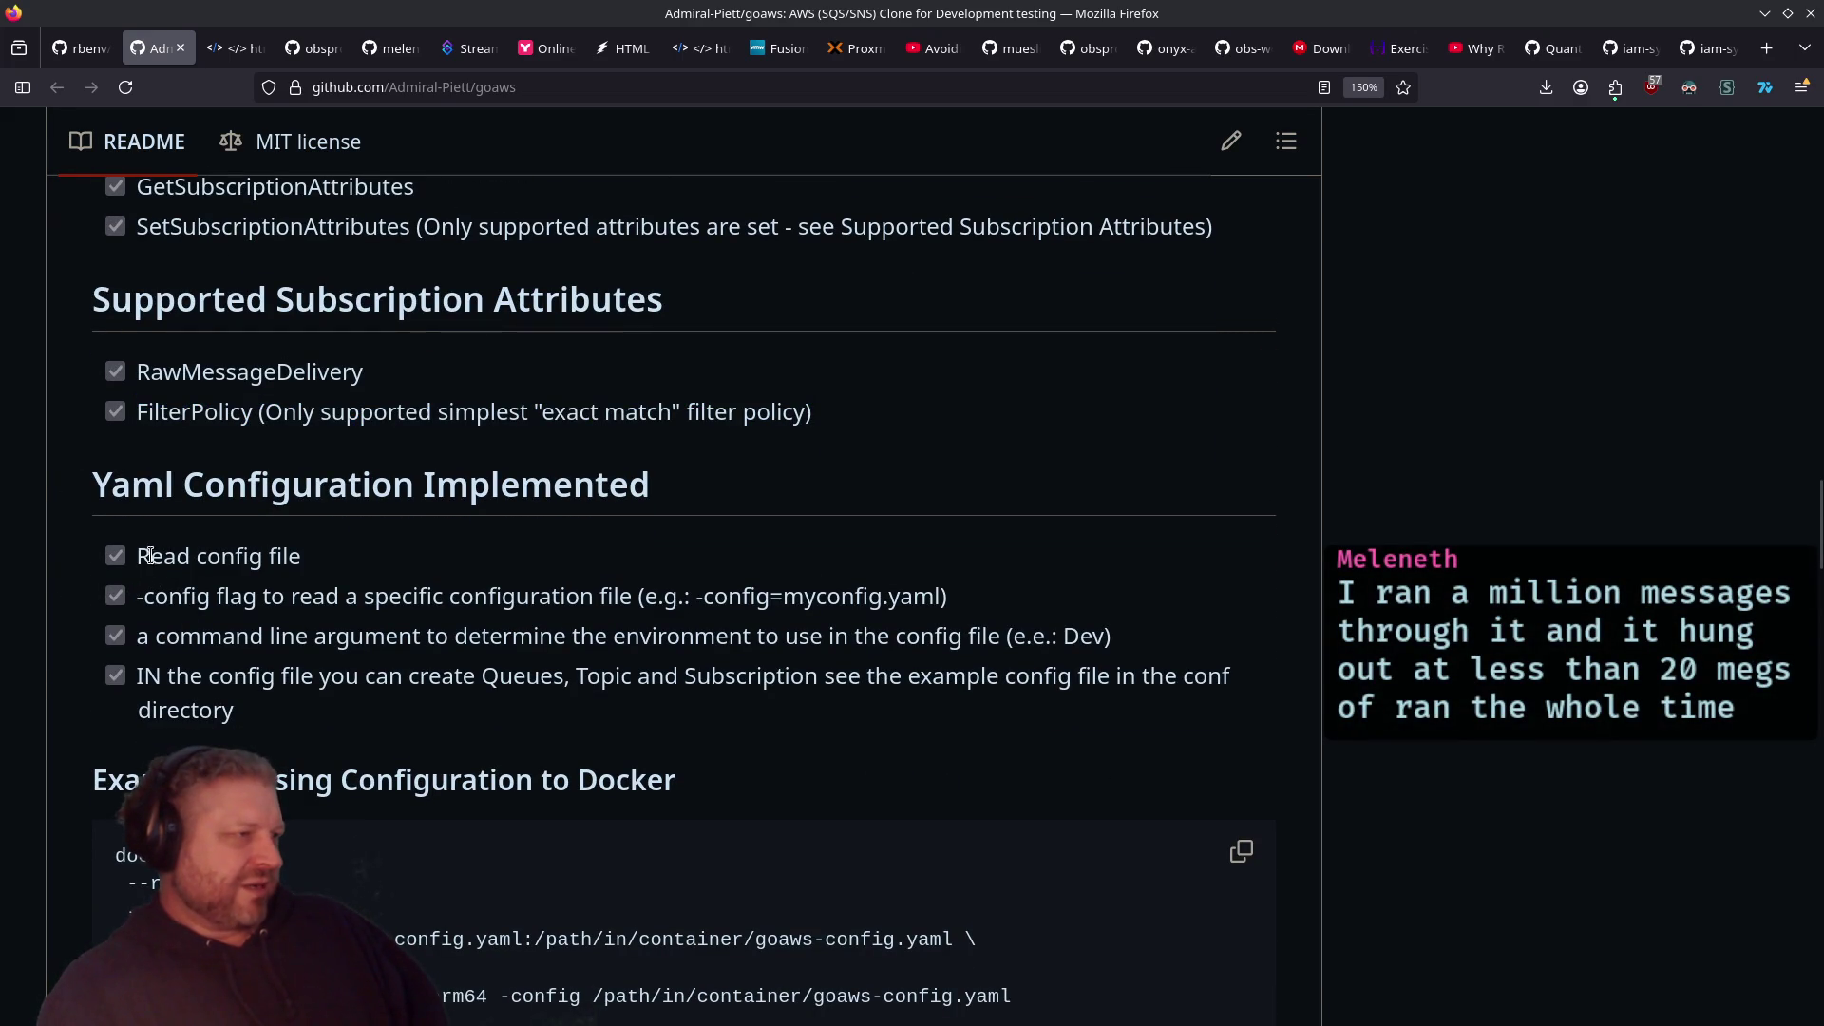
Step: Scroll further through the README, then jump back to the repository overview
scroll(337, 634, "down", 10)
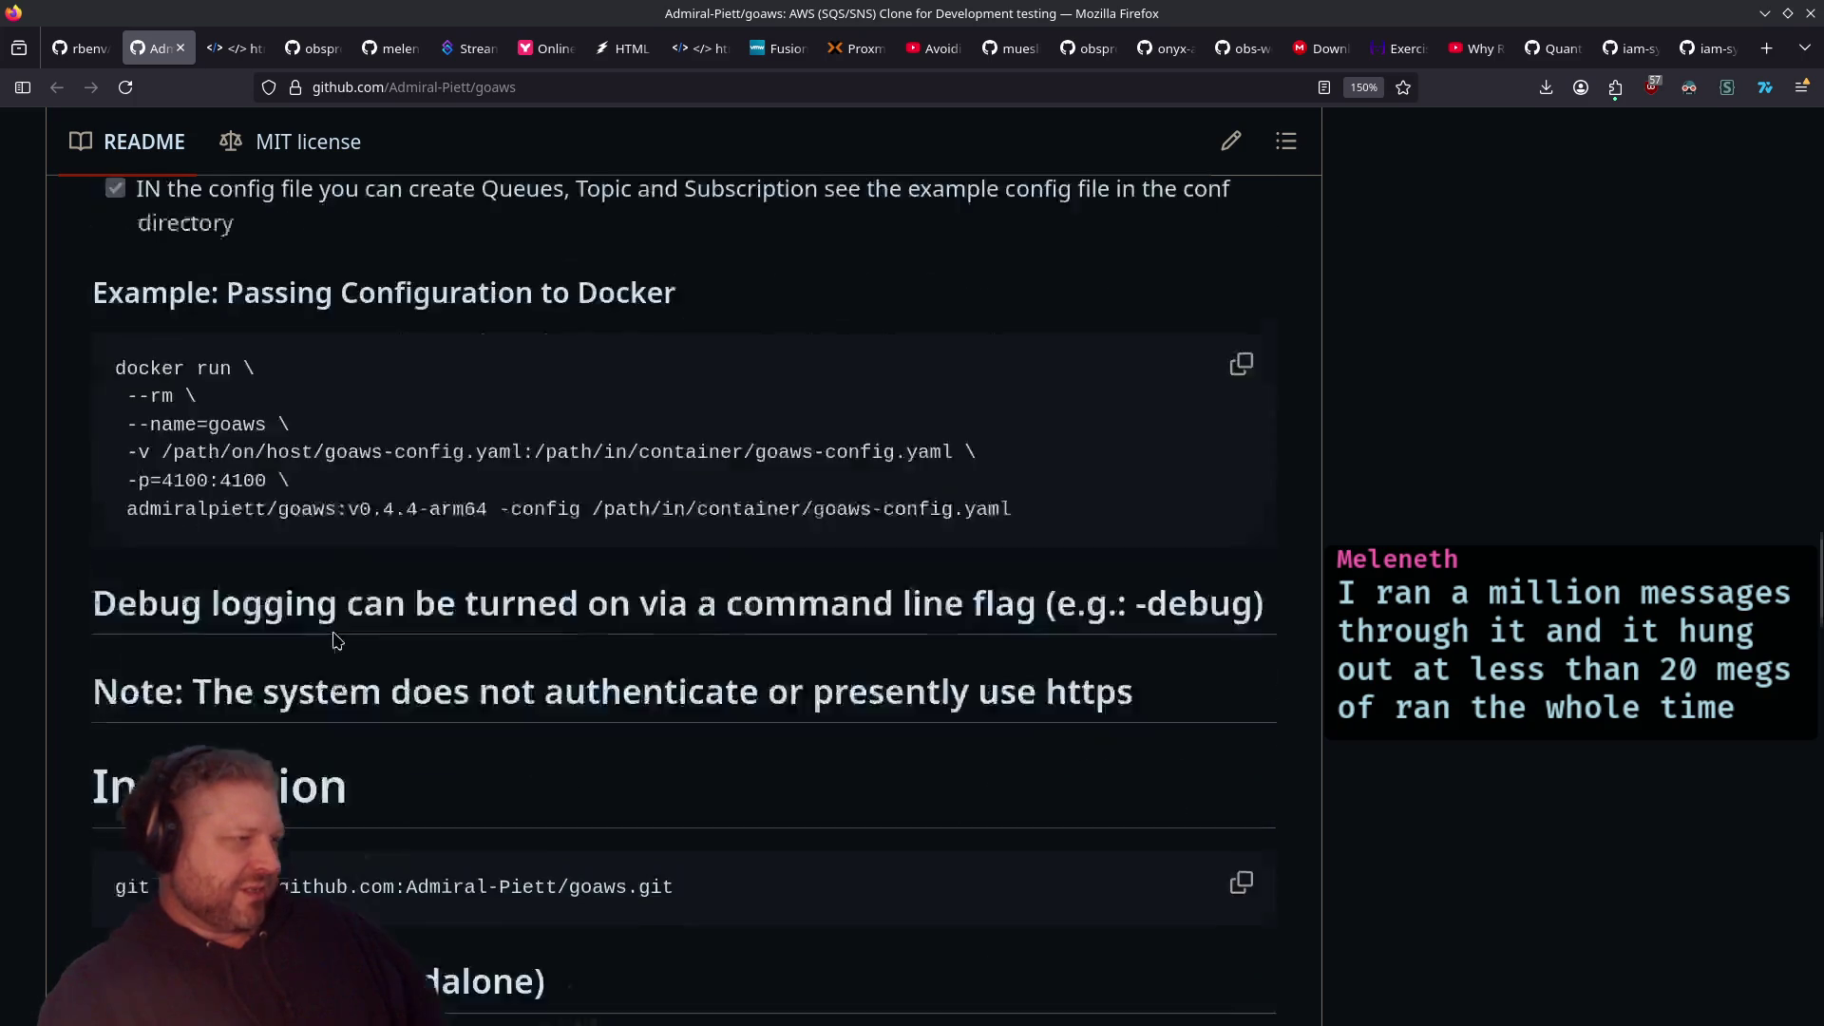
scroll(332, 639, "down", 4)
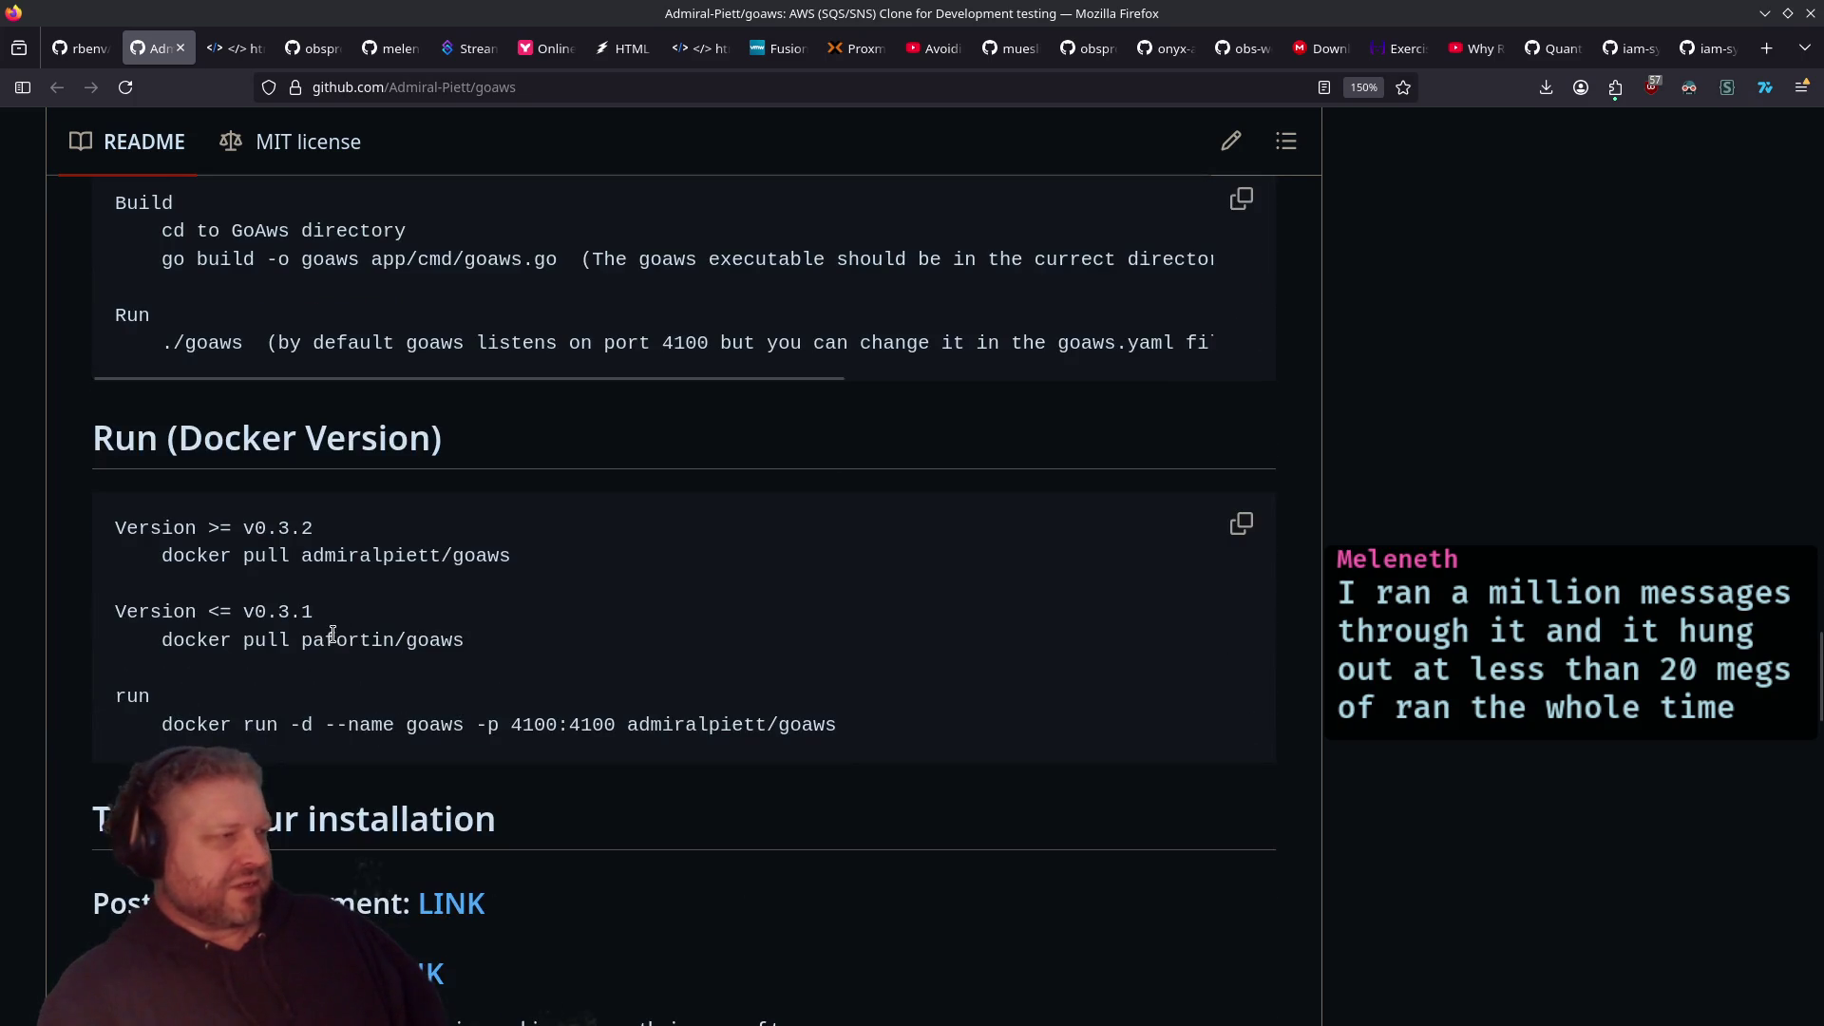
scroll(333, 639, "down", 6)
key("Home")
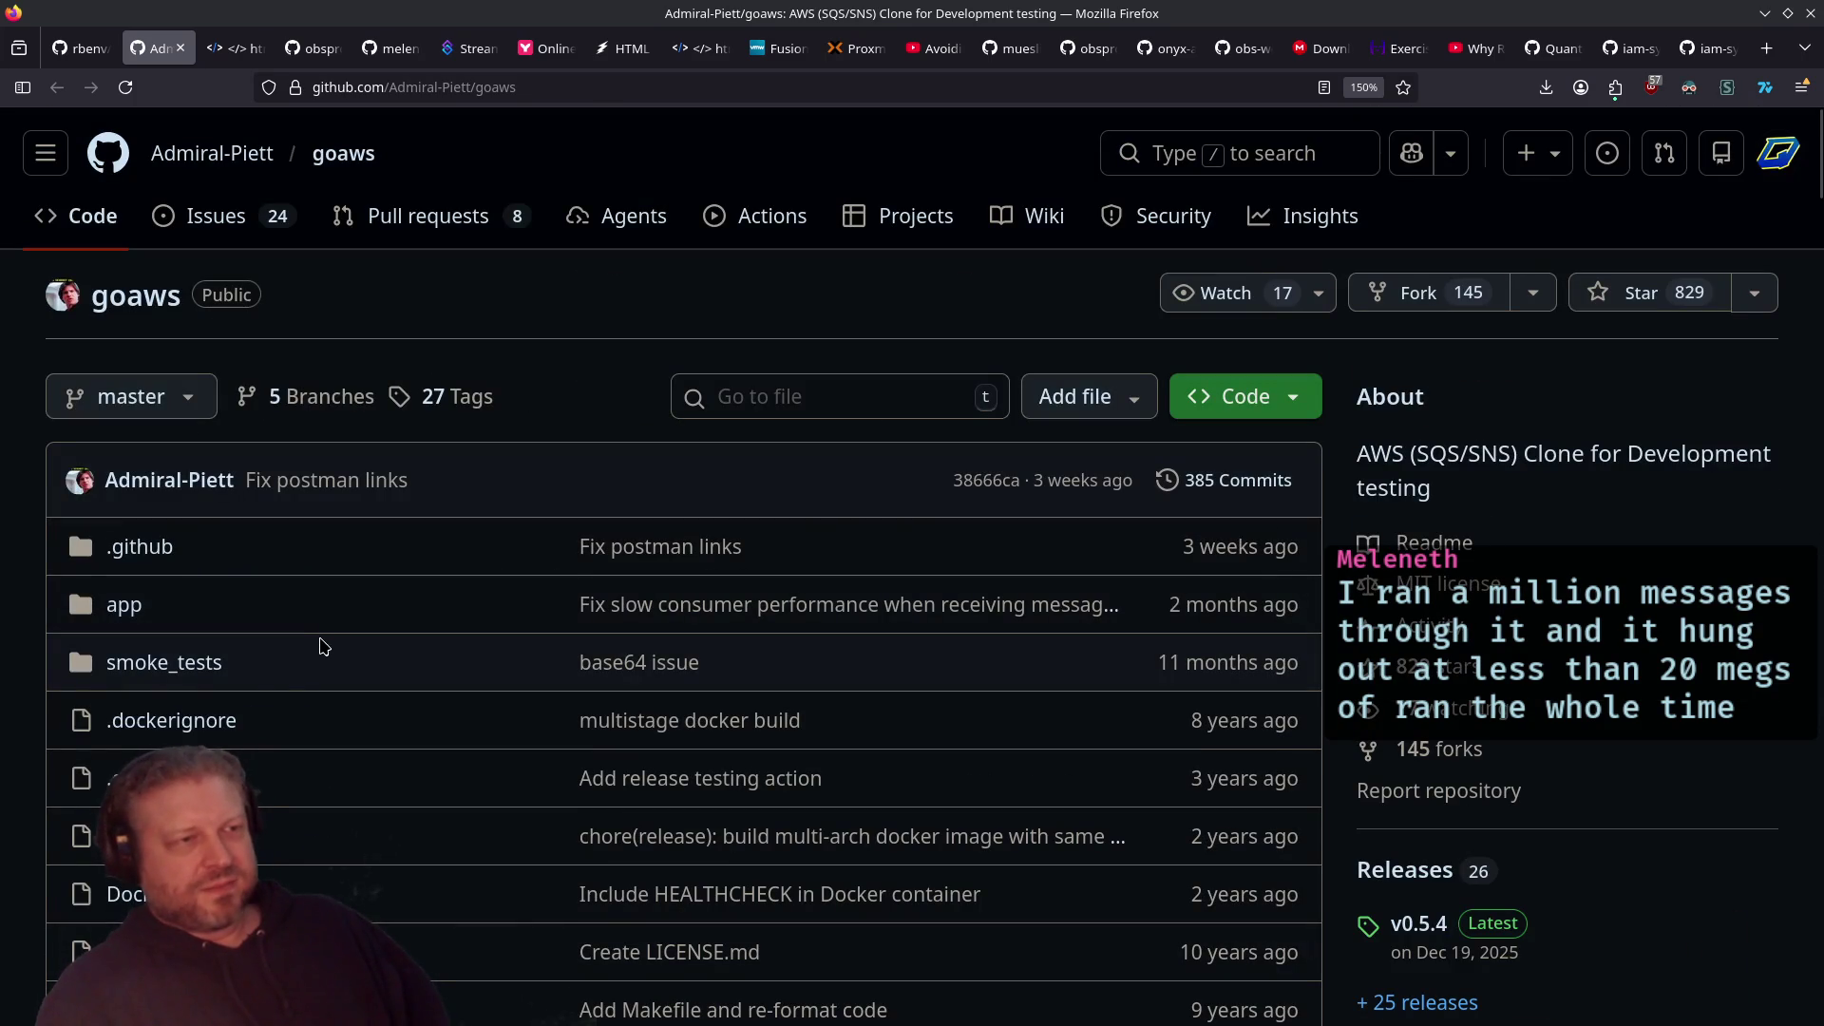
Step: Browse the repository's app and app/cmd folders, then return to app
scroll(128, 535, "down", 6)
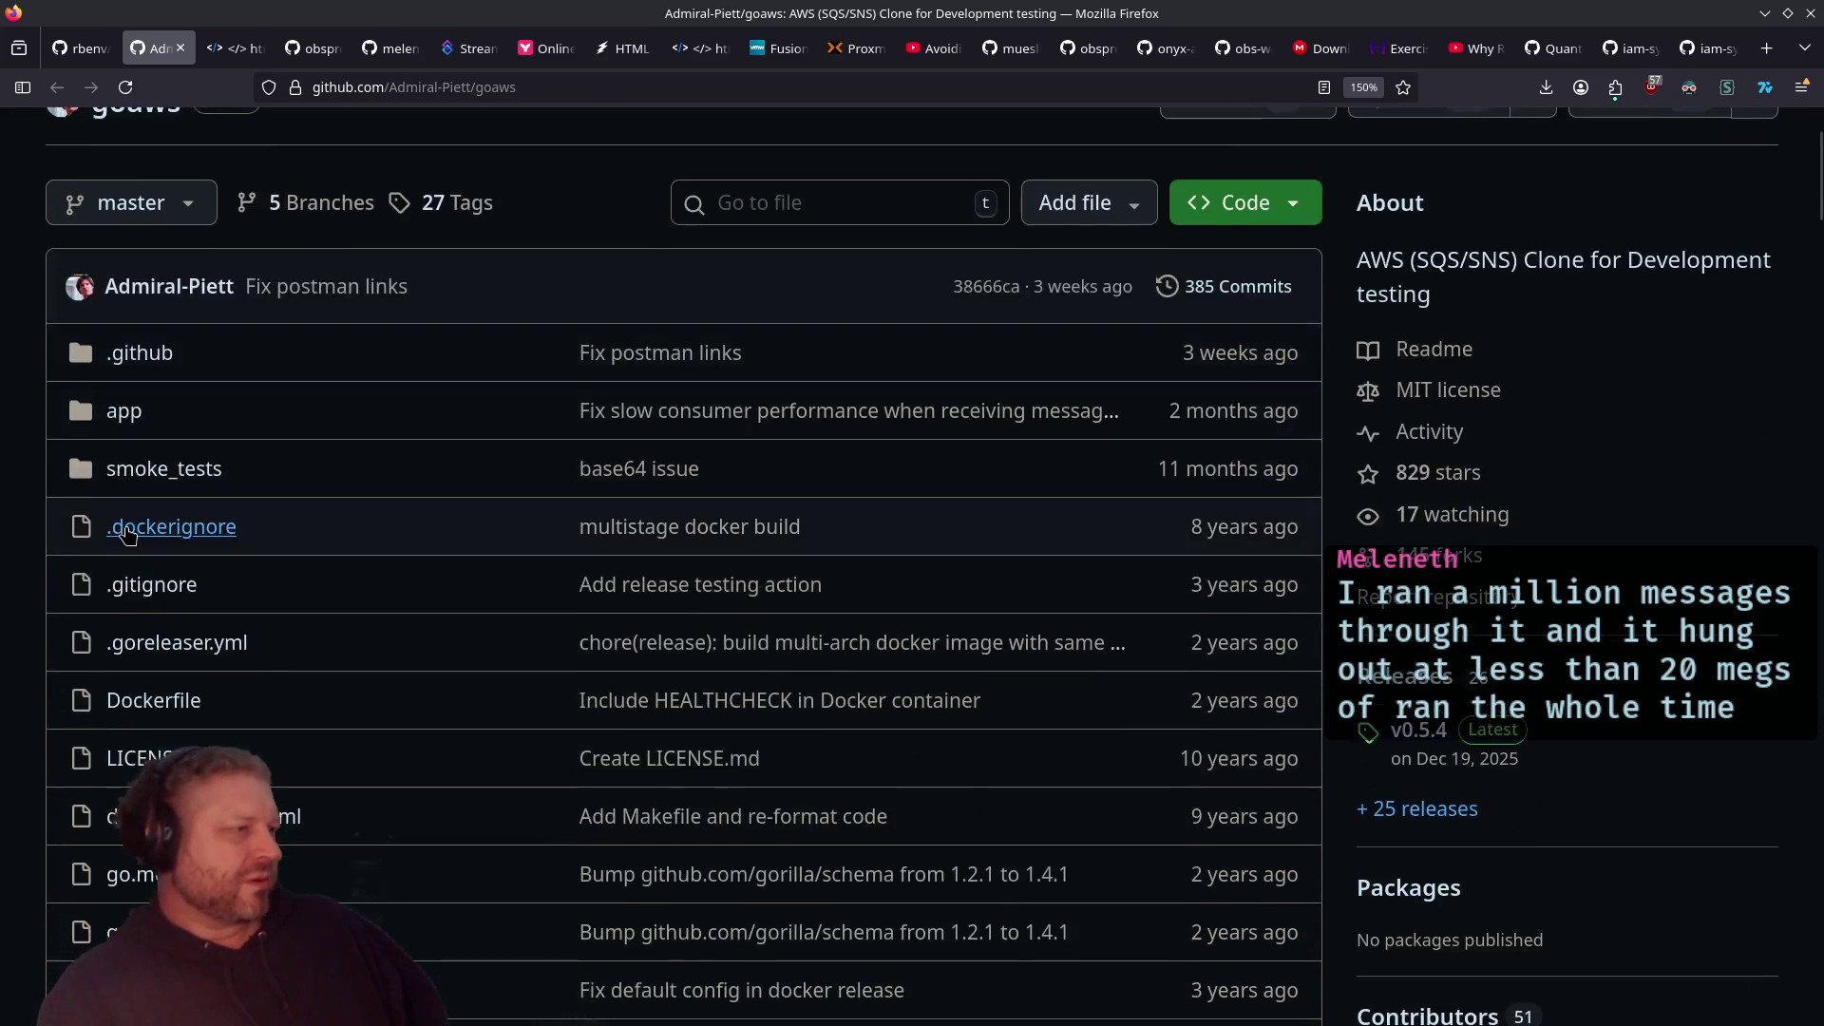
scroll(114, 570, "up", 6)
left_click(122, 605)
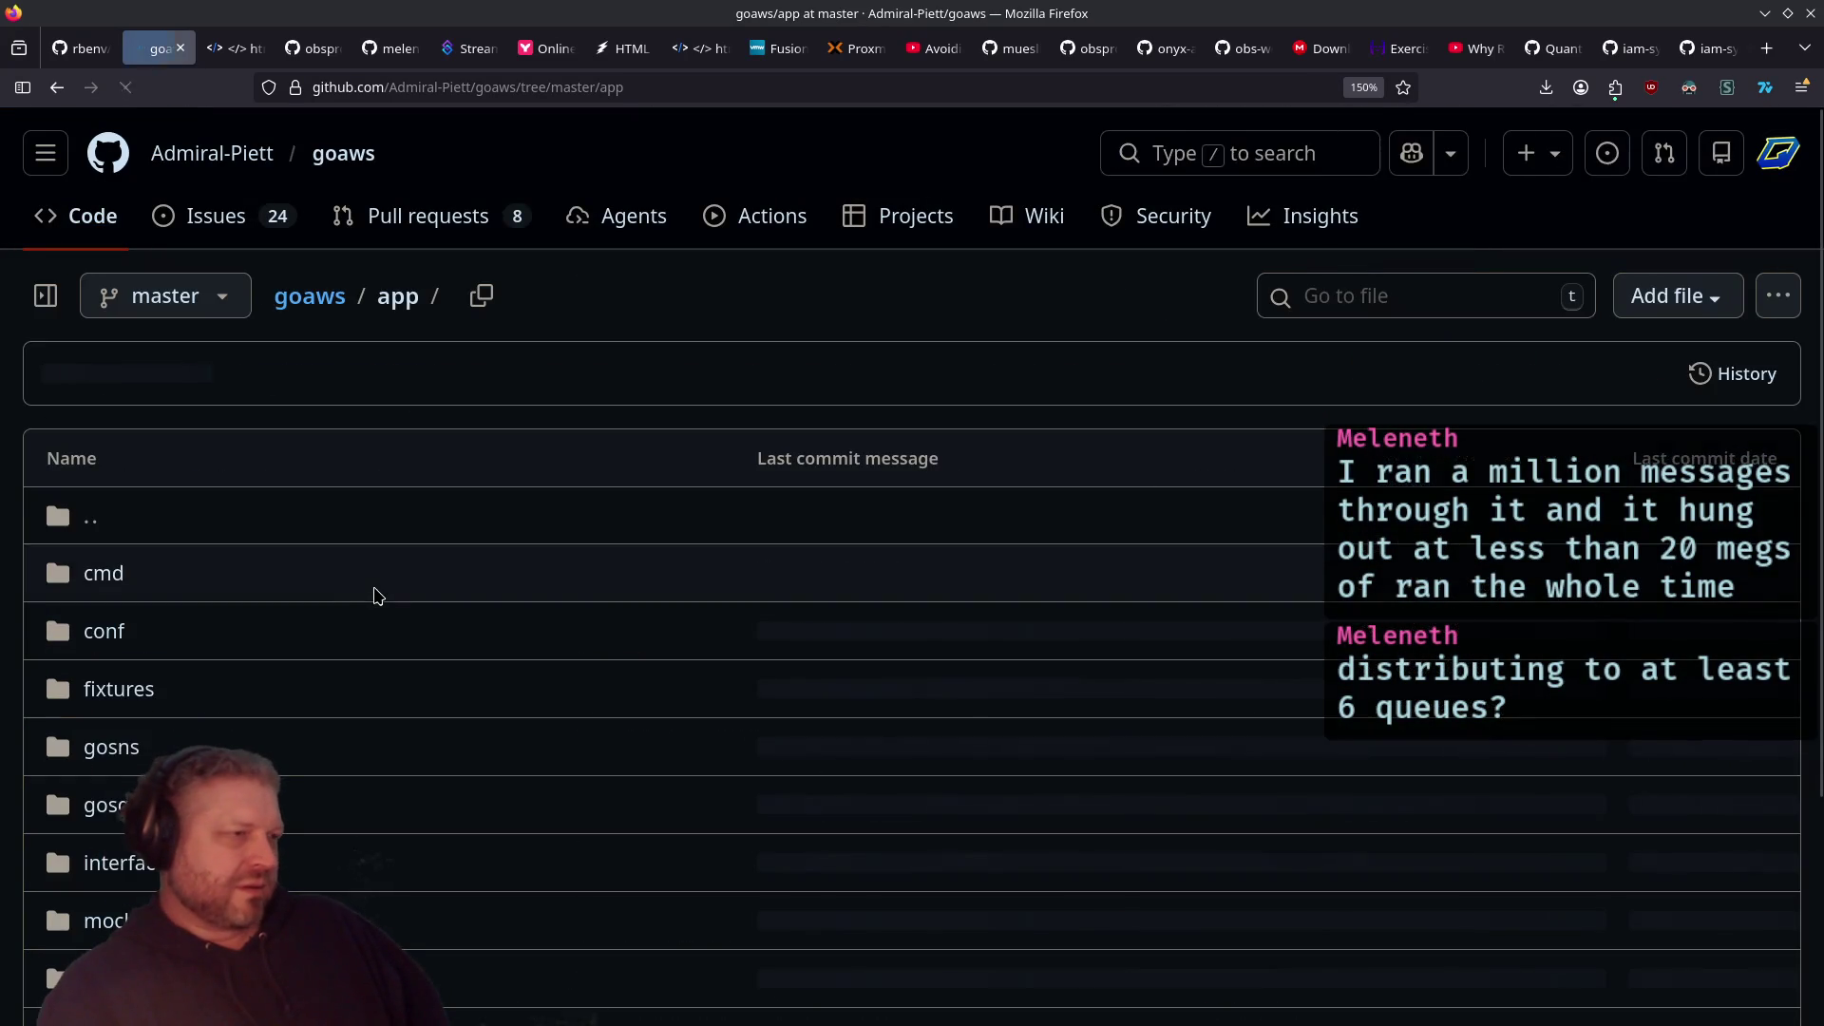
scroll(375, 599, "down", 3)
scroll(366, 604, "up", 3)
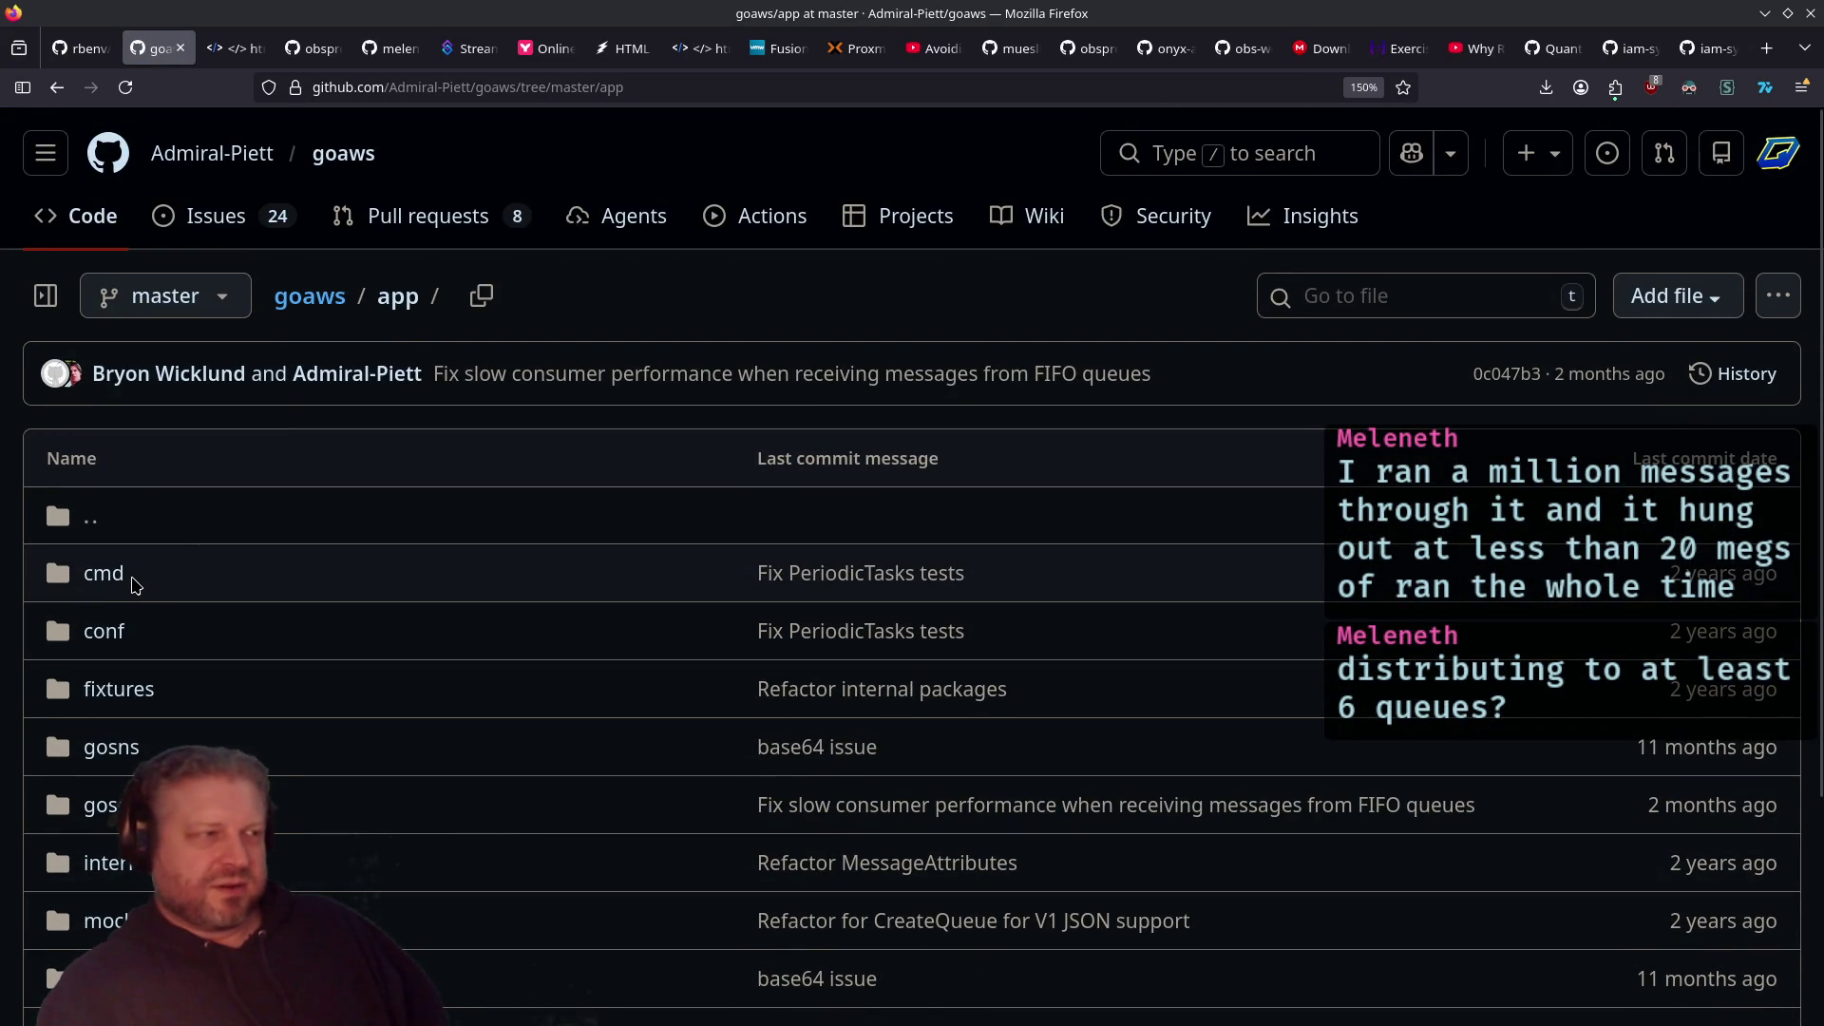
left_click(103, 575)
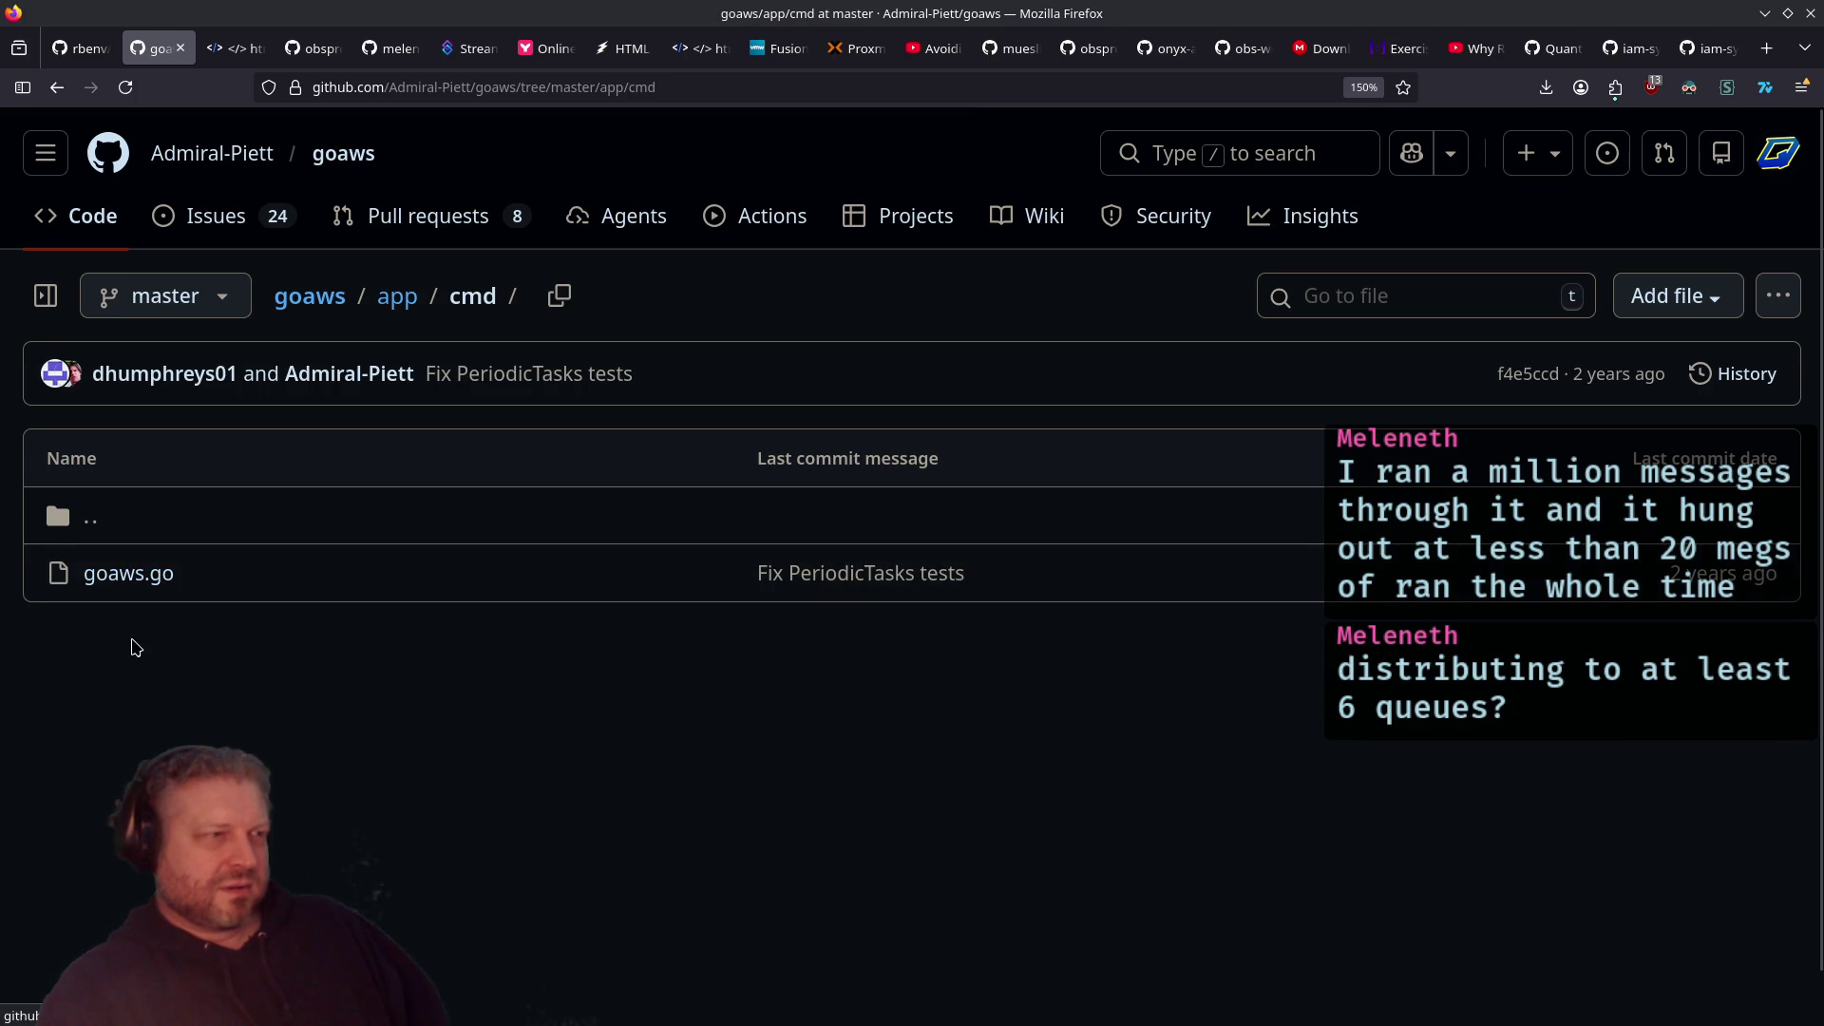
key("alt+Left")
key("alt+Left")
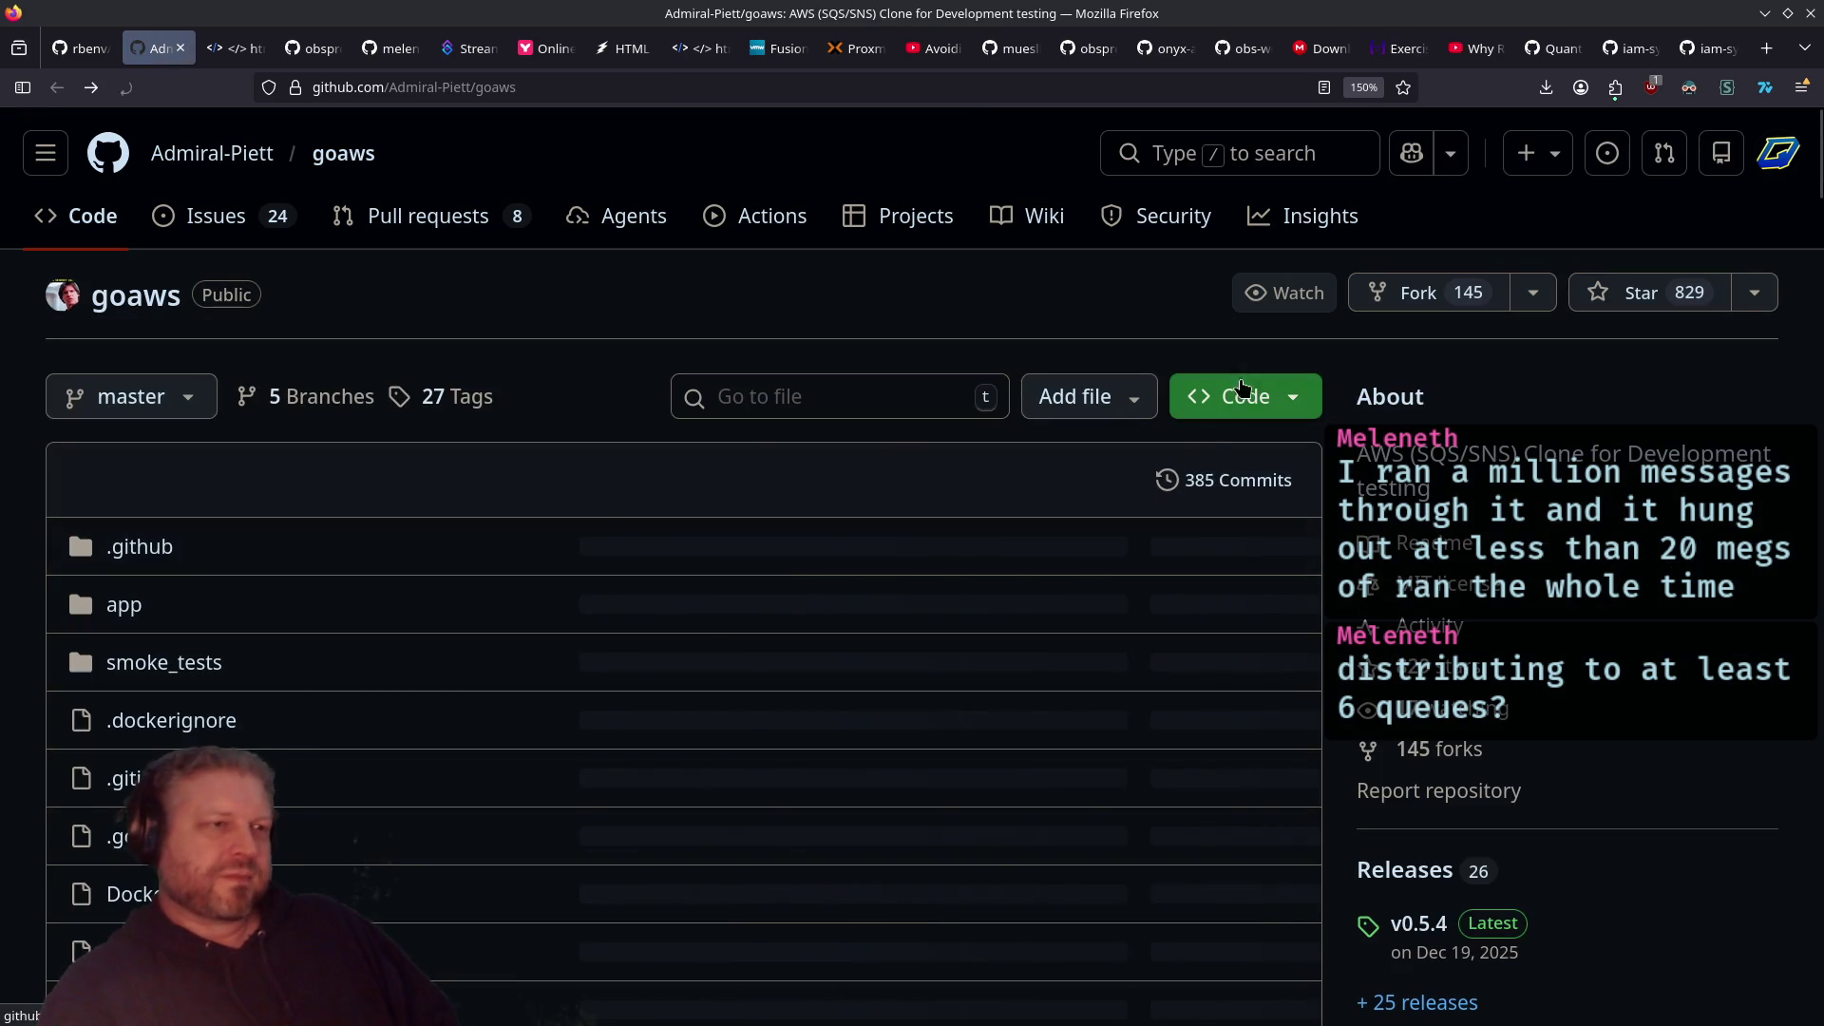
Step: Copy the SSH clone address from the Code menu and switch to the terminal
left_click(1235, 397)
left_click(1276, 647)
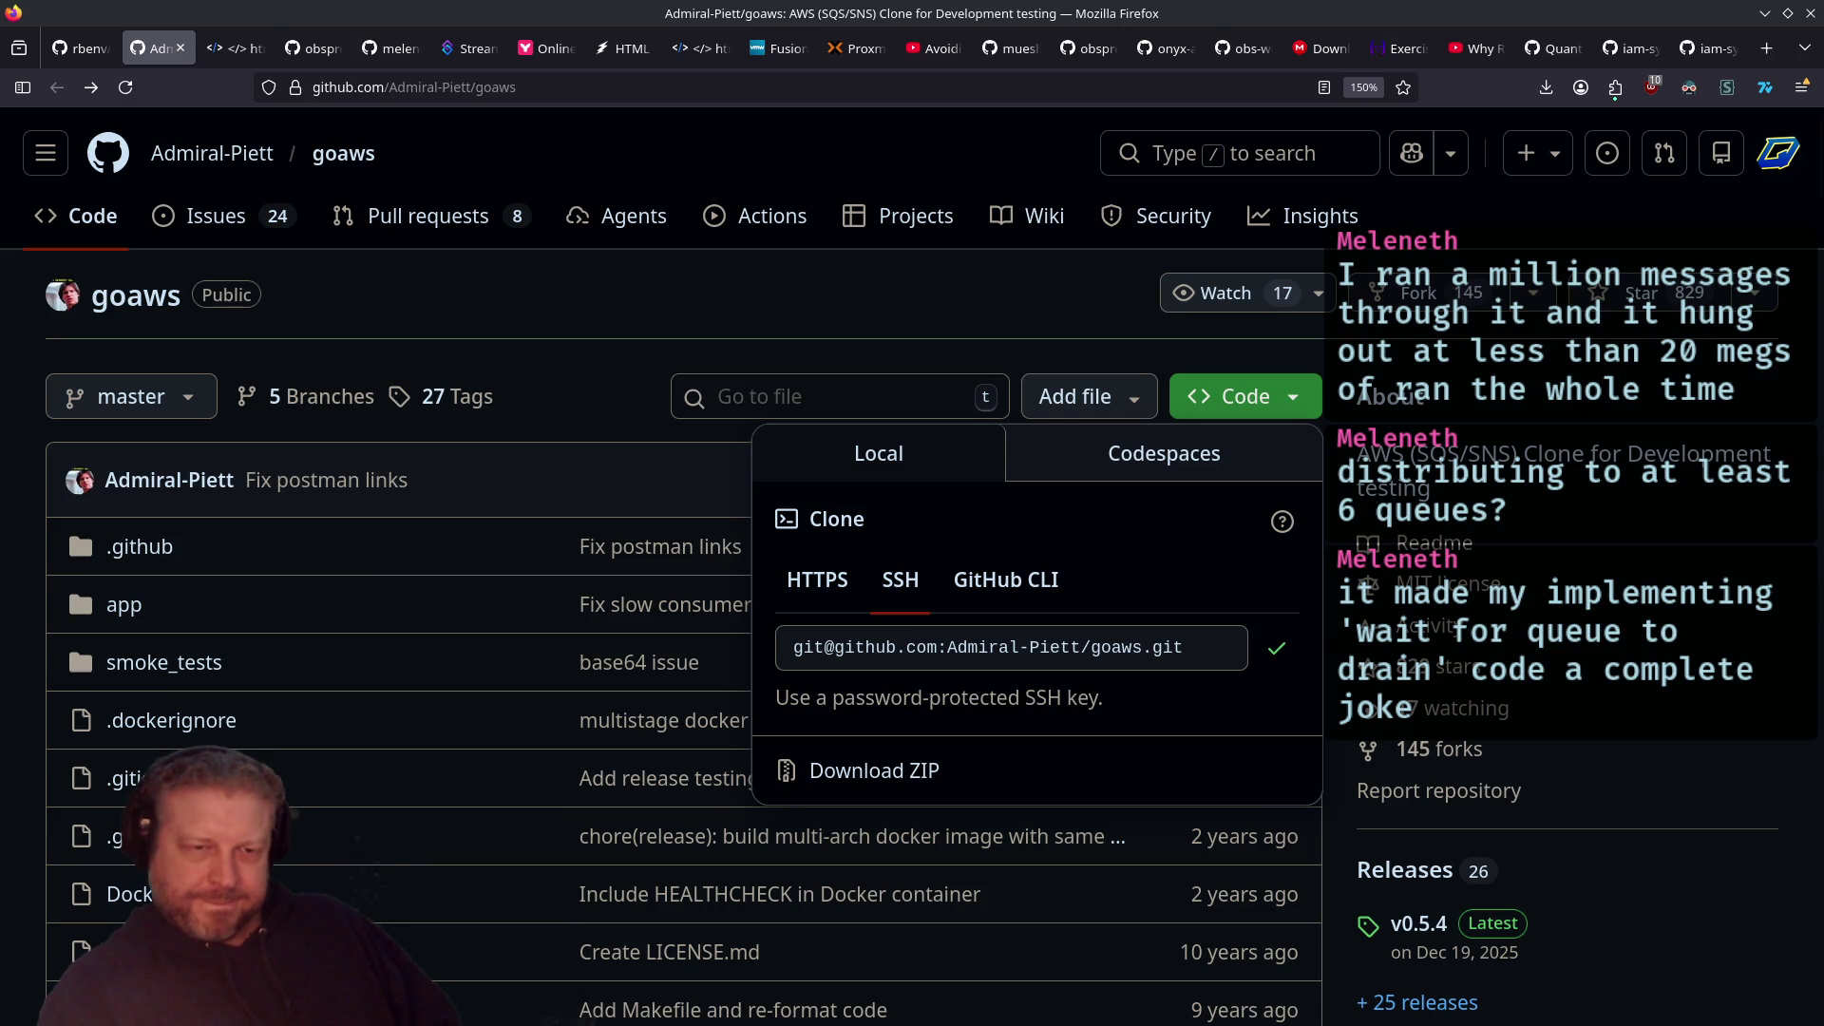
key("super+e")
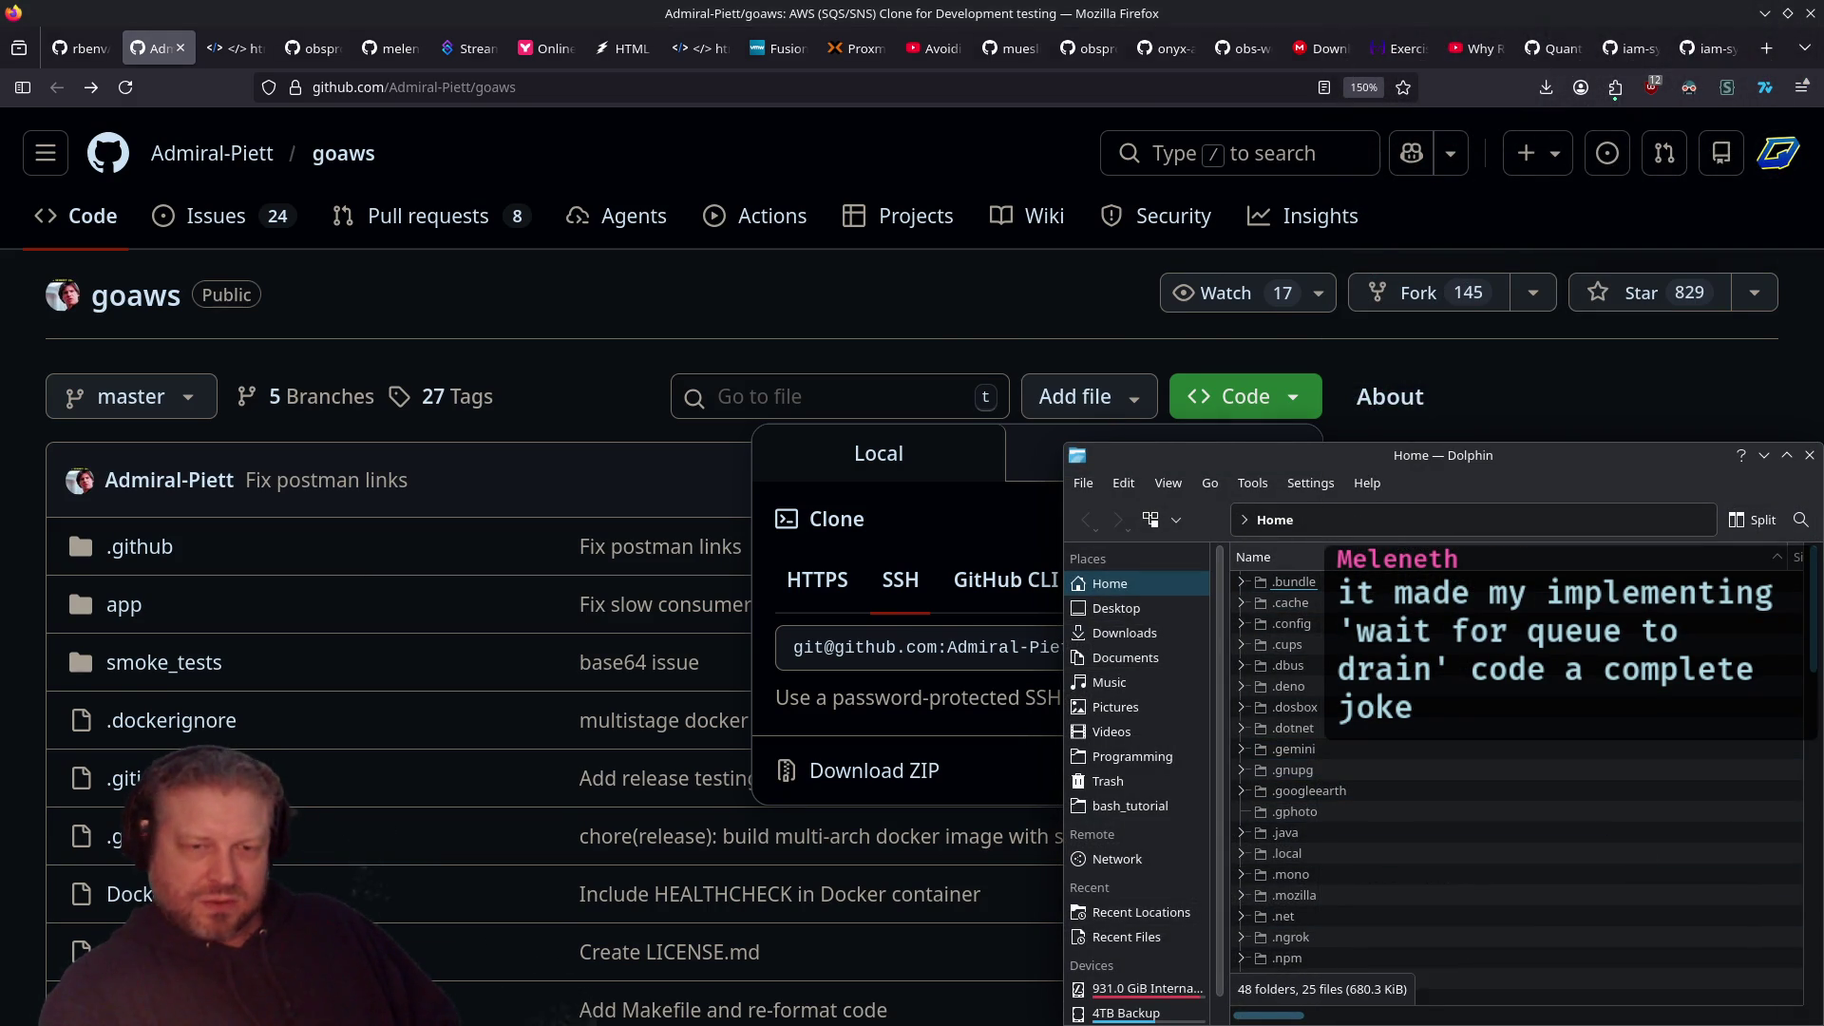
key("alt+Tab")
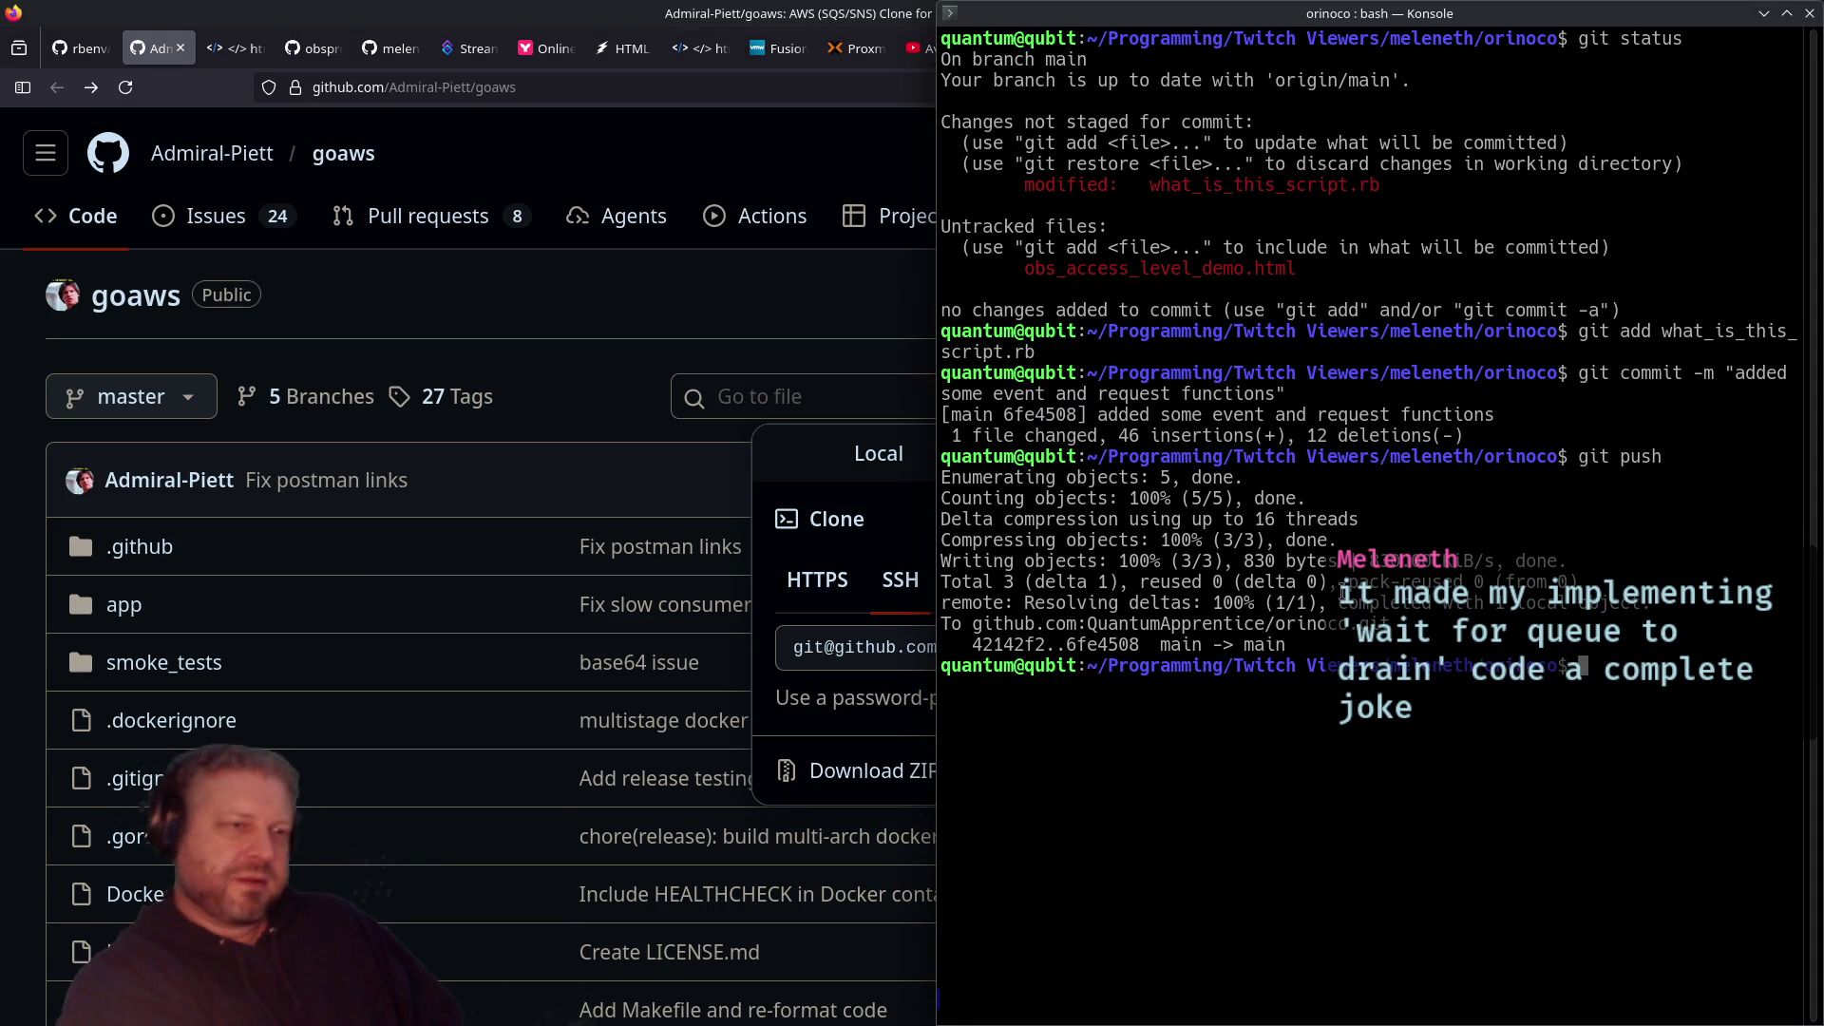
Step: Move up one directory with cd .., list its folders and clear the terminal
type("cd ..")
key("Return")
type("ls")
key("Return")
type("clear")
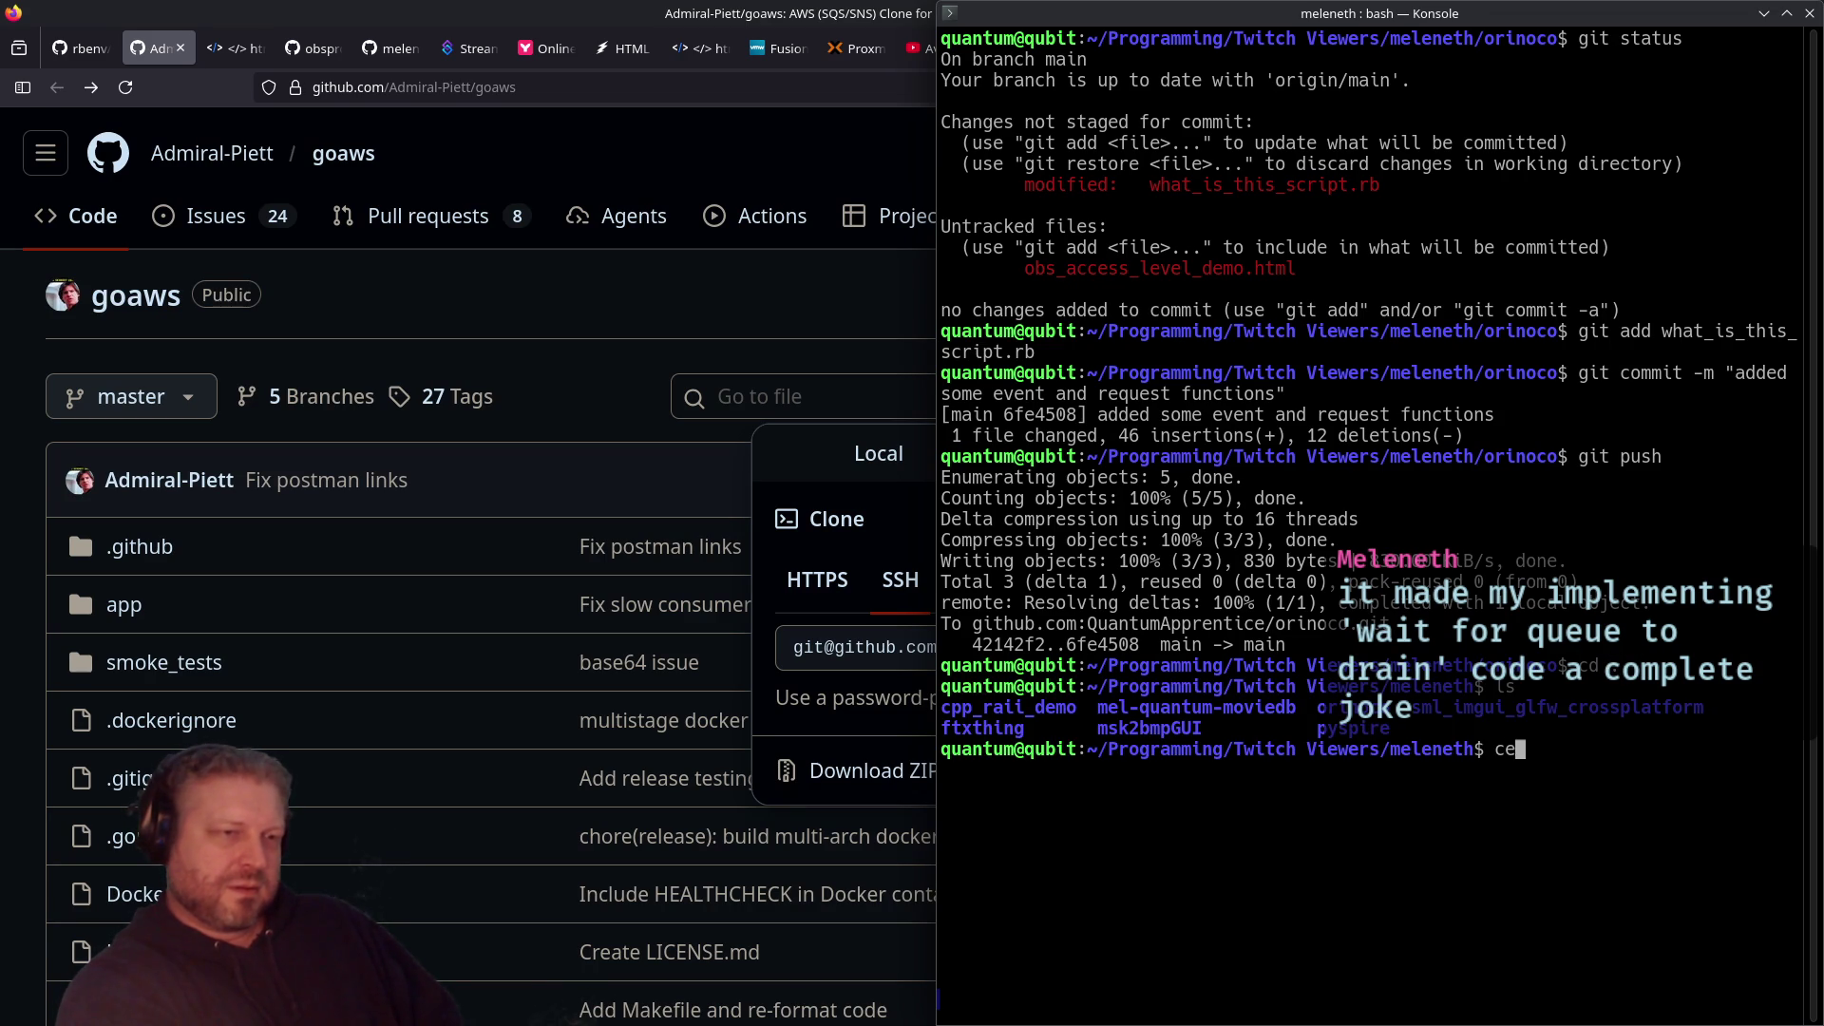
key("Return")
Step: Run git clone with the pasted goaws SSH address, then launch the file manager
type("git clone")
key("ctrl+shift+v")
key("Return")
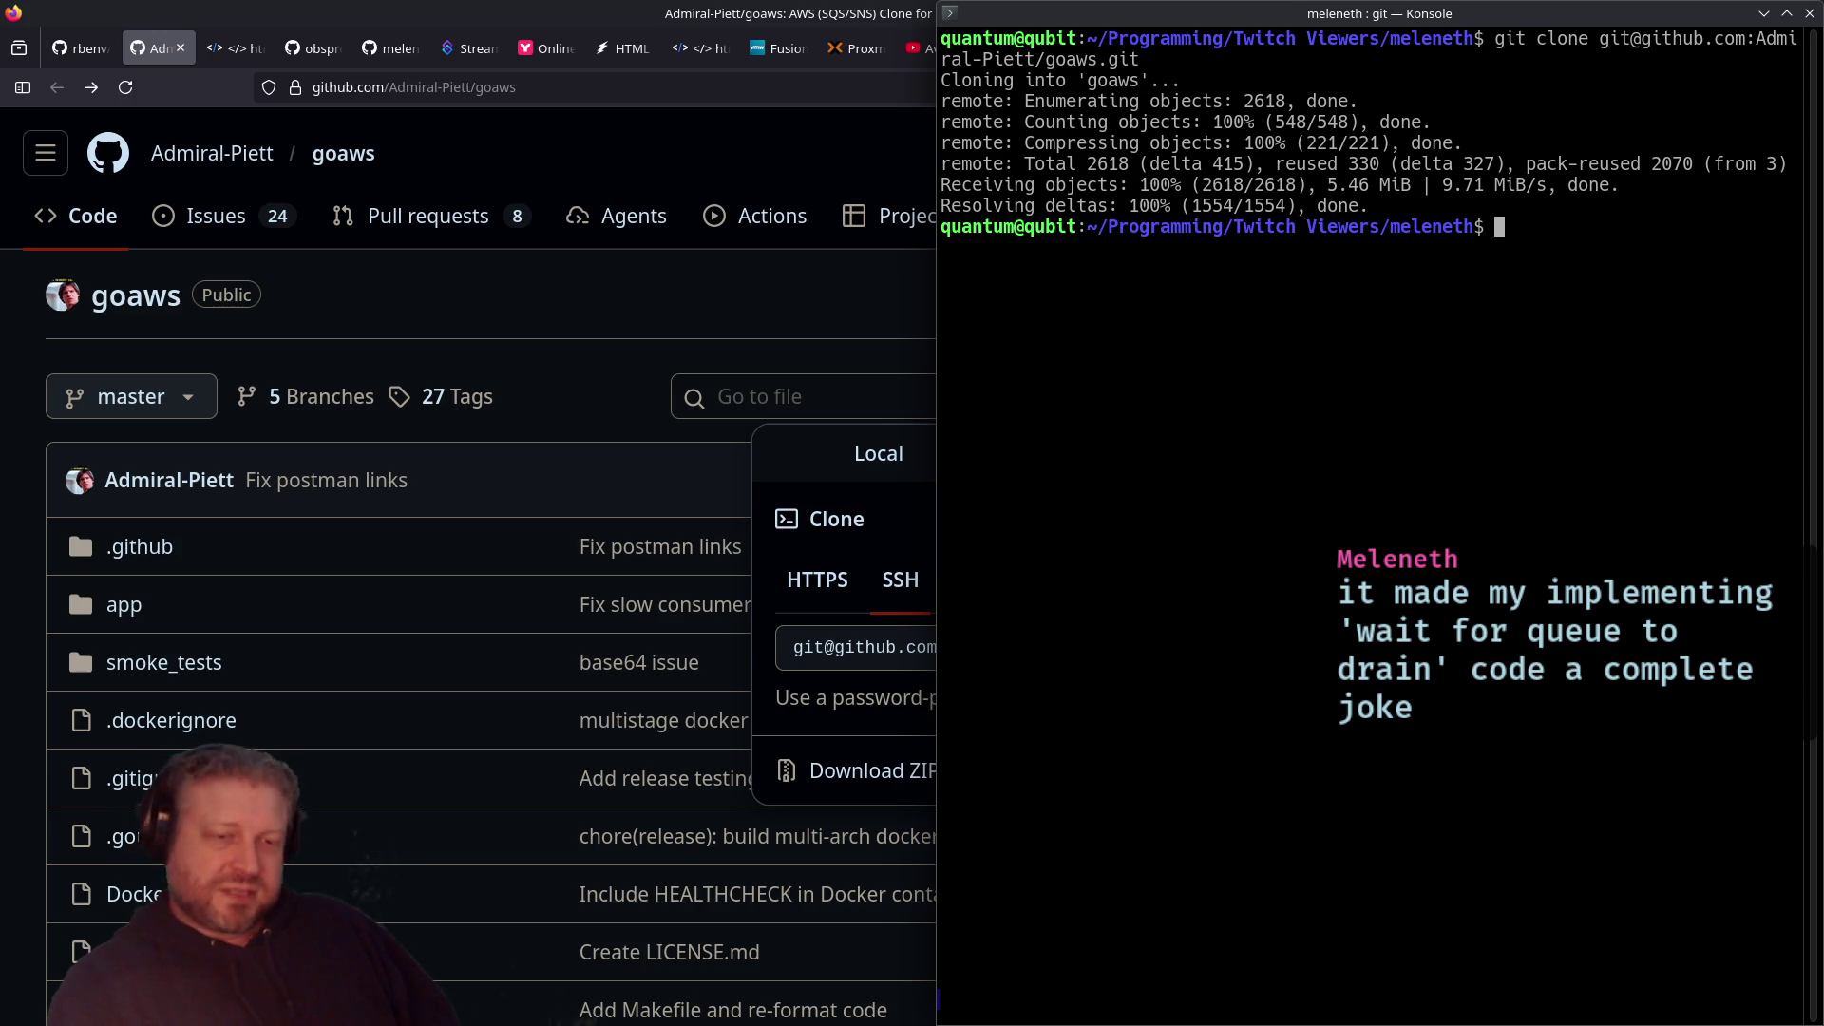
key("super+e")
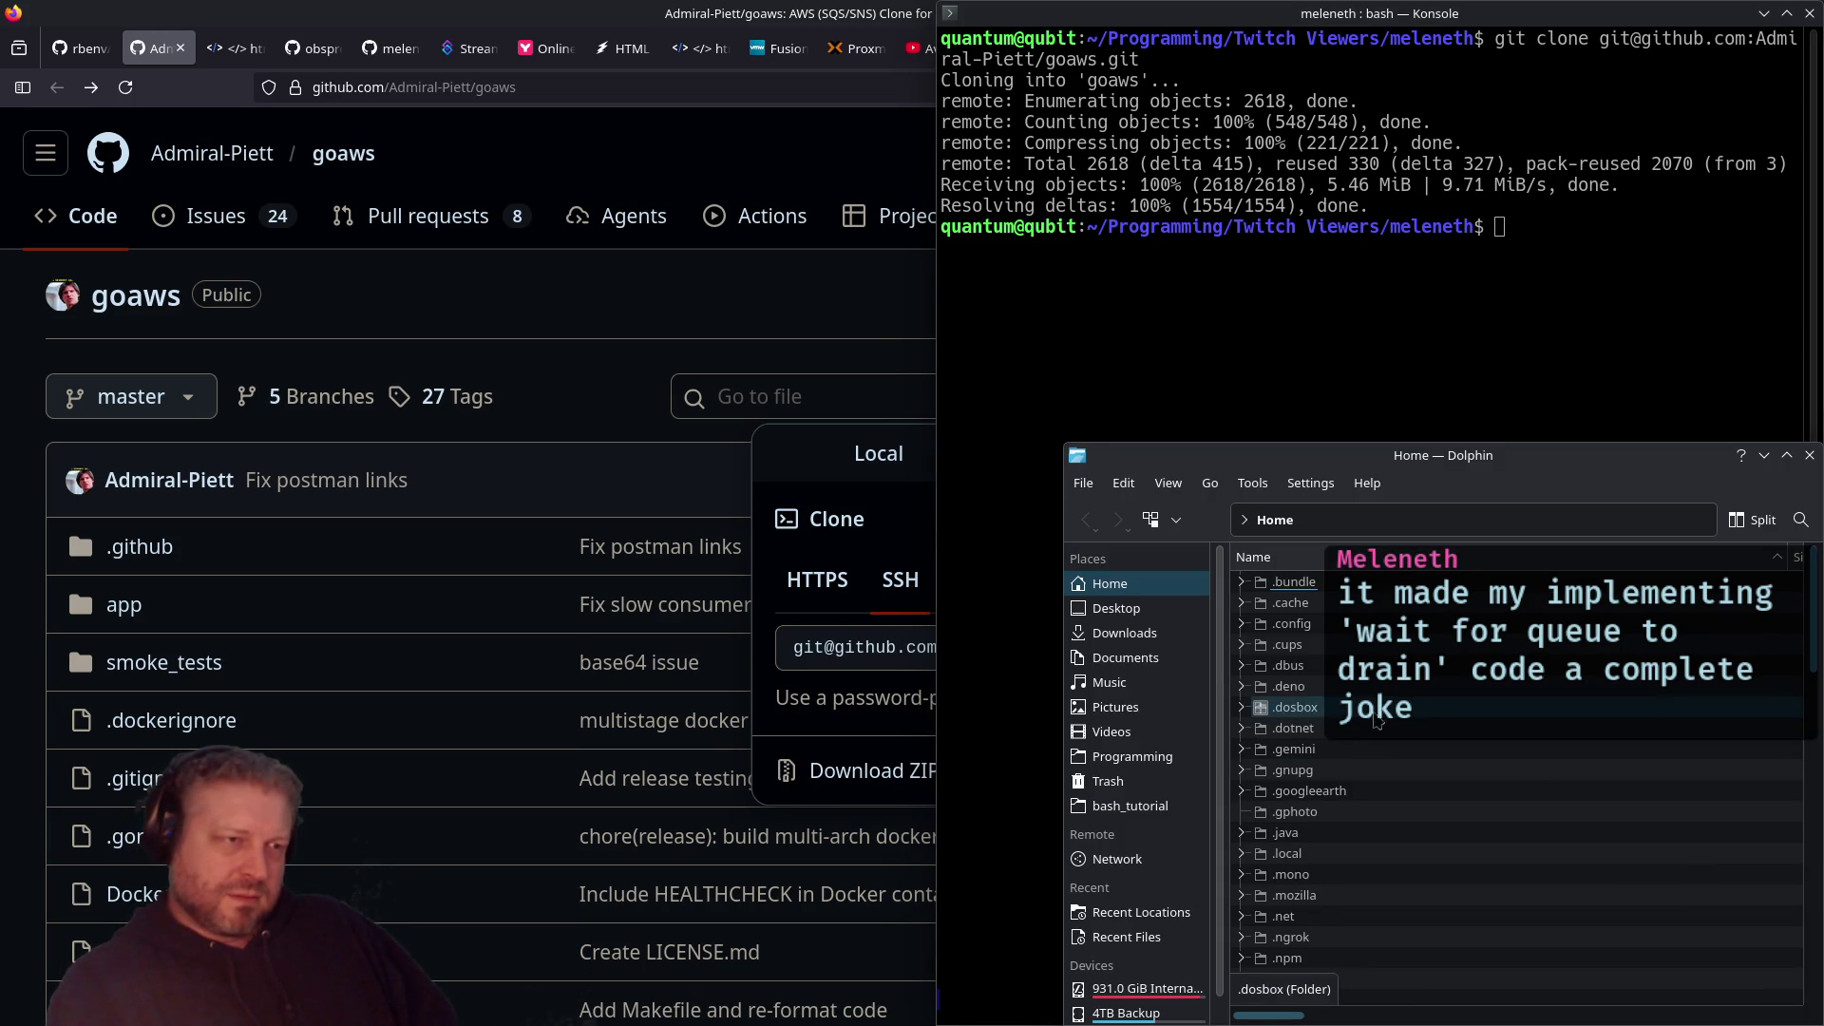
left_click(1133, 757)
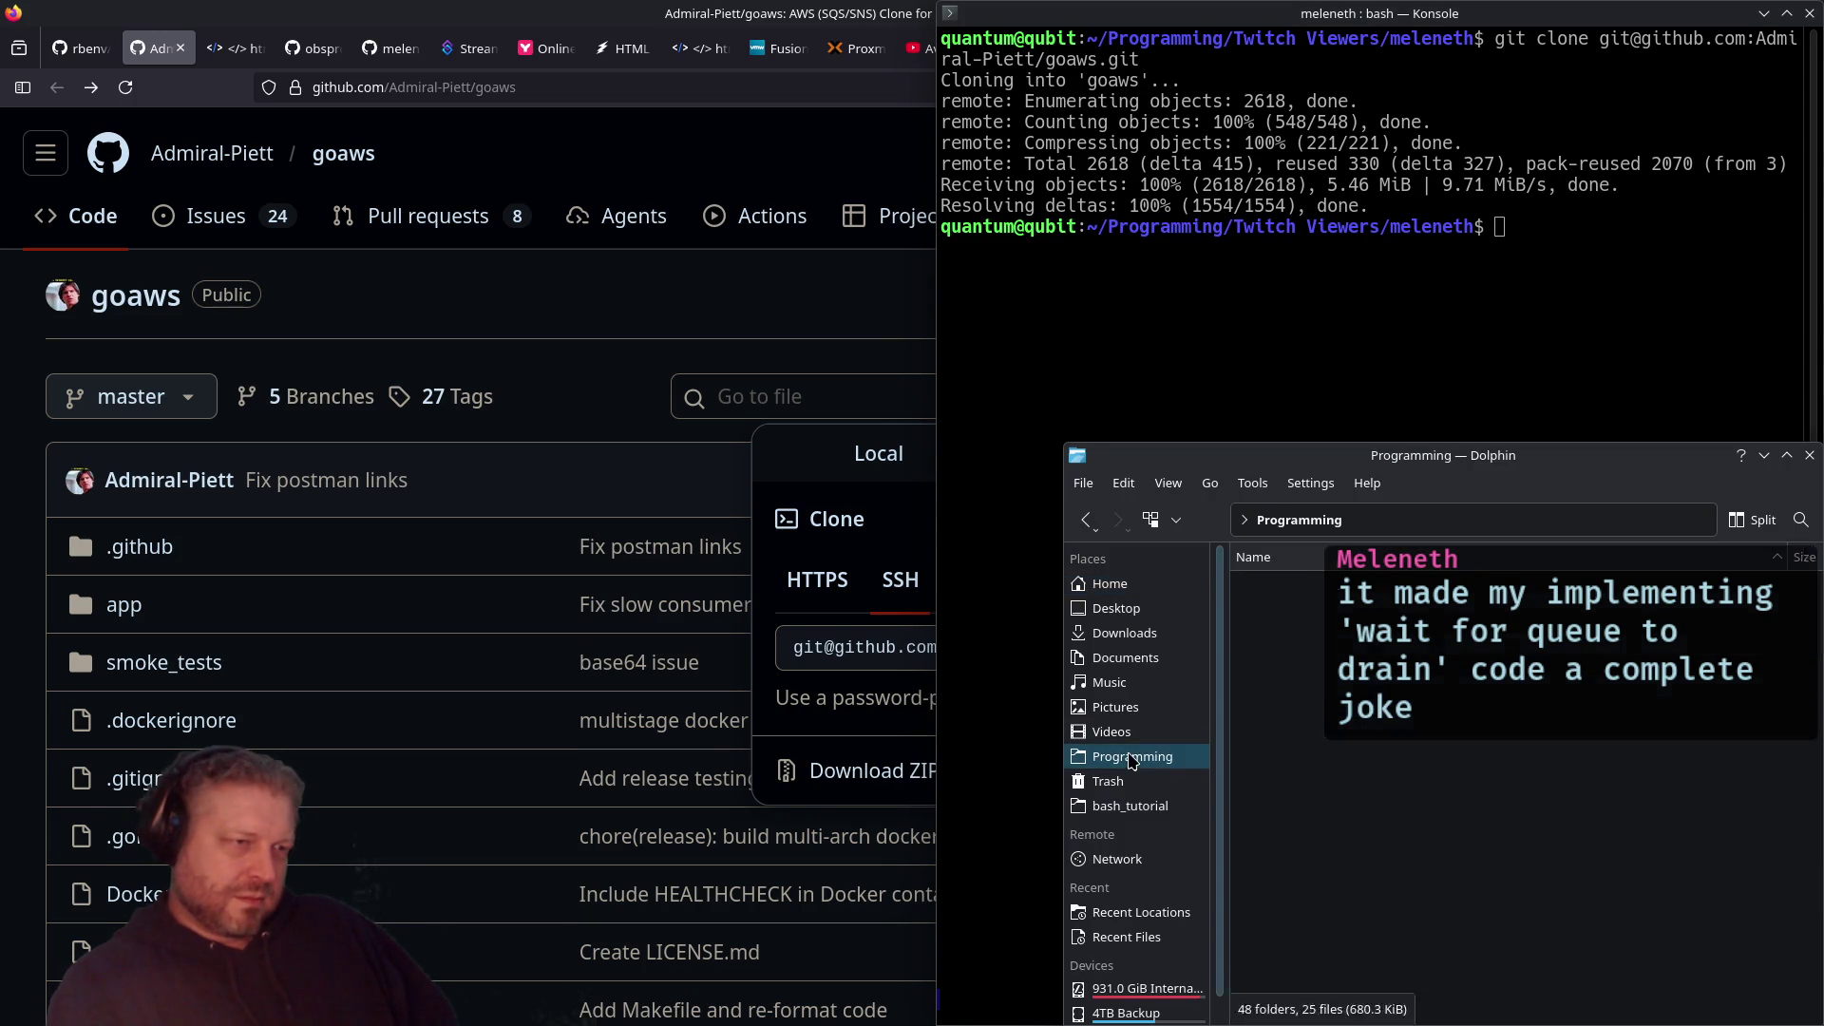
scroll(1349, 836, "down", 5)
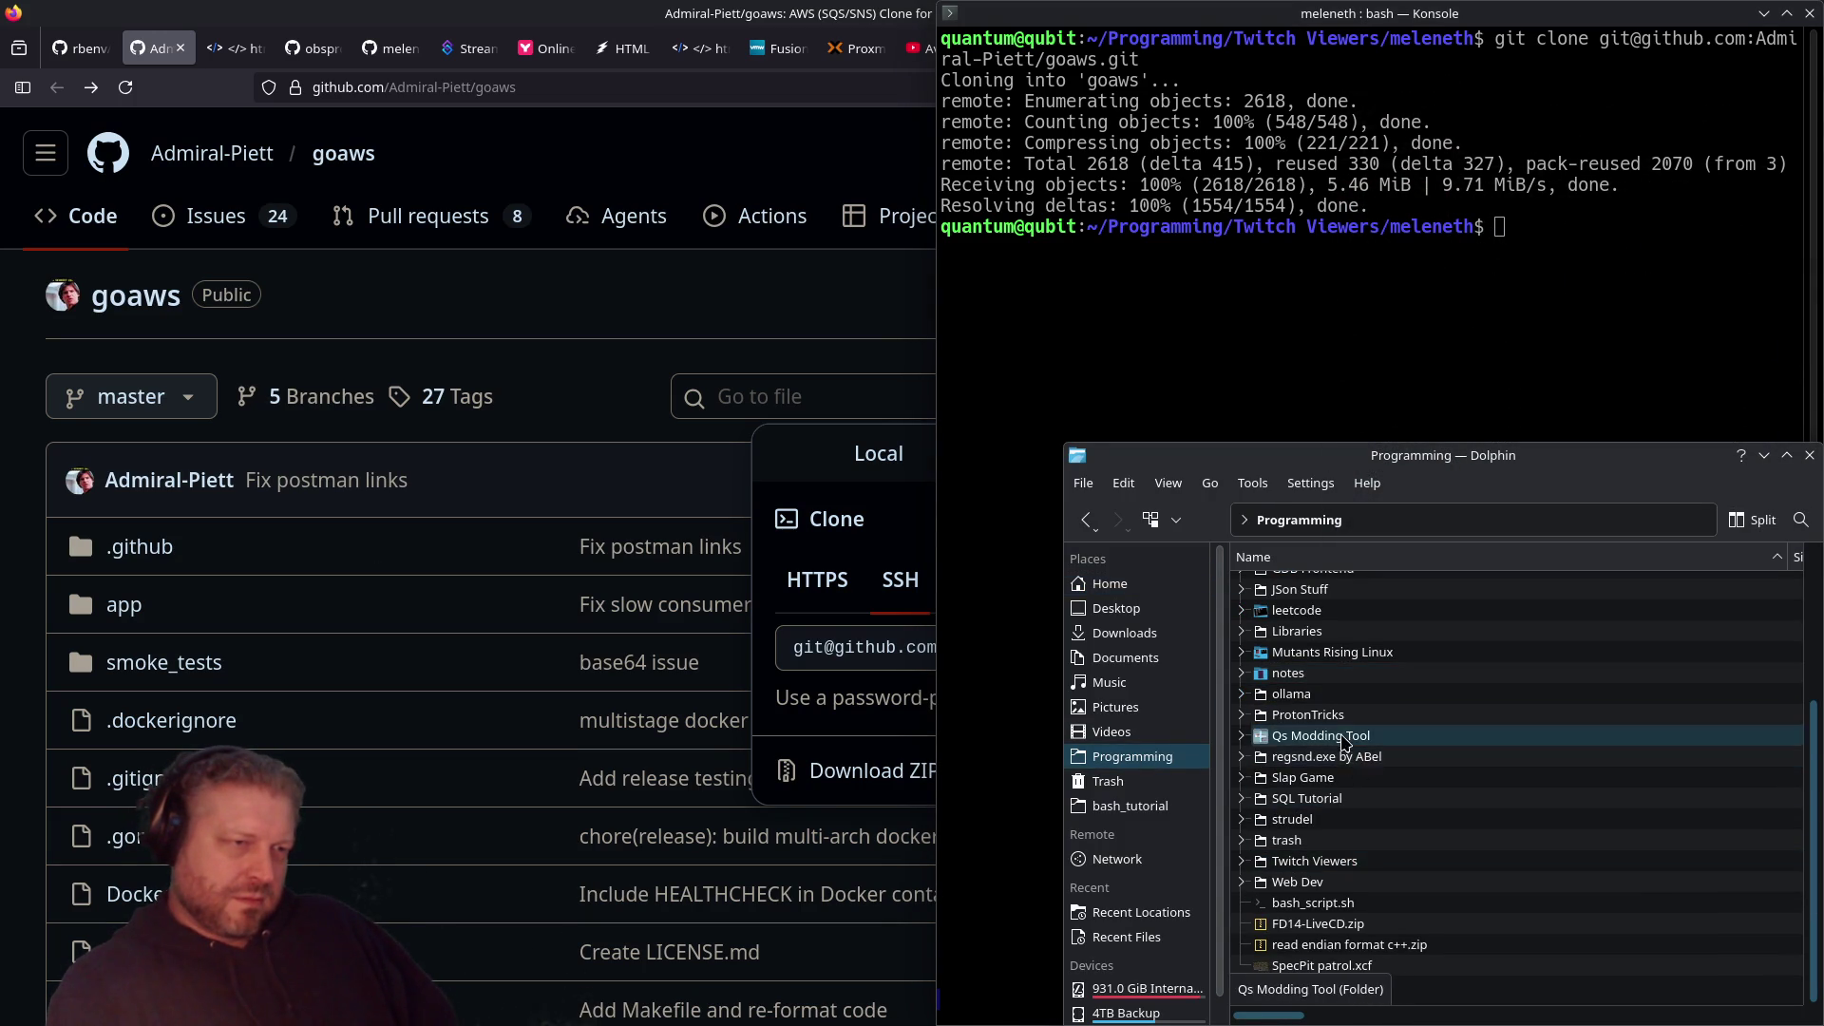
double_click(1344, 863)
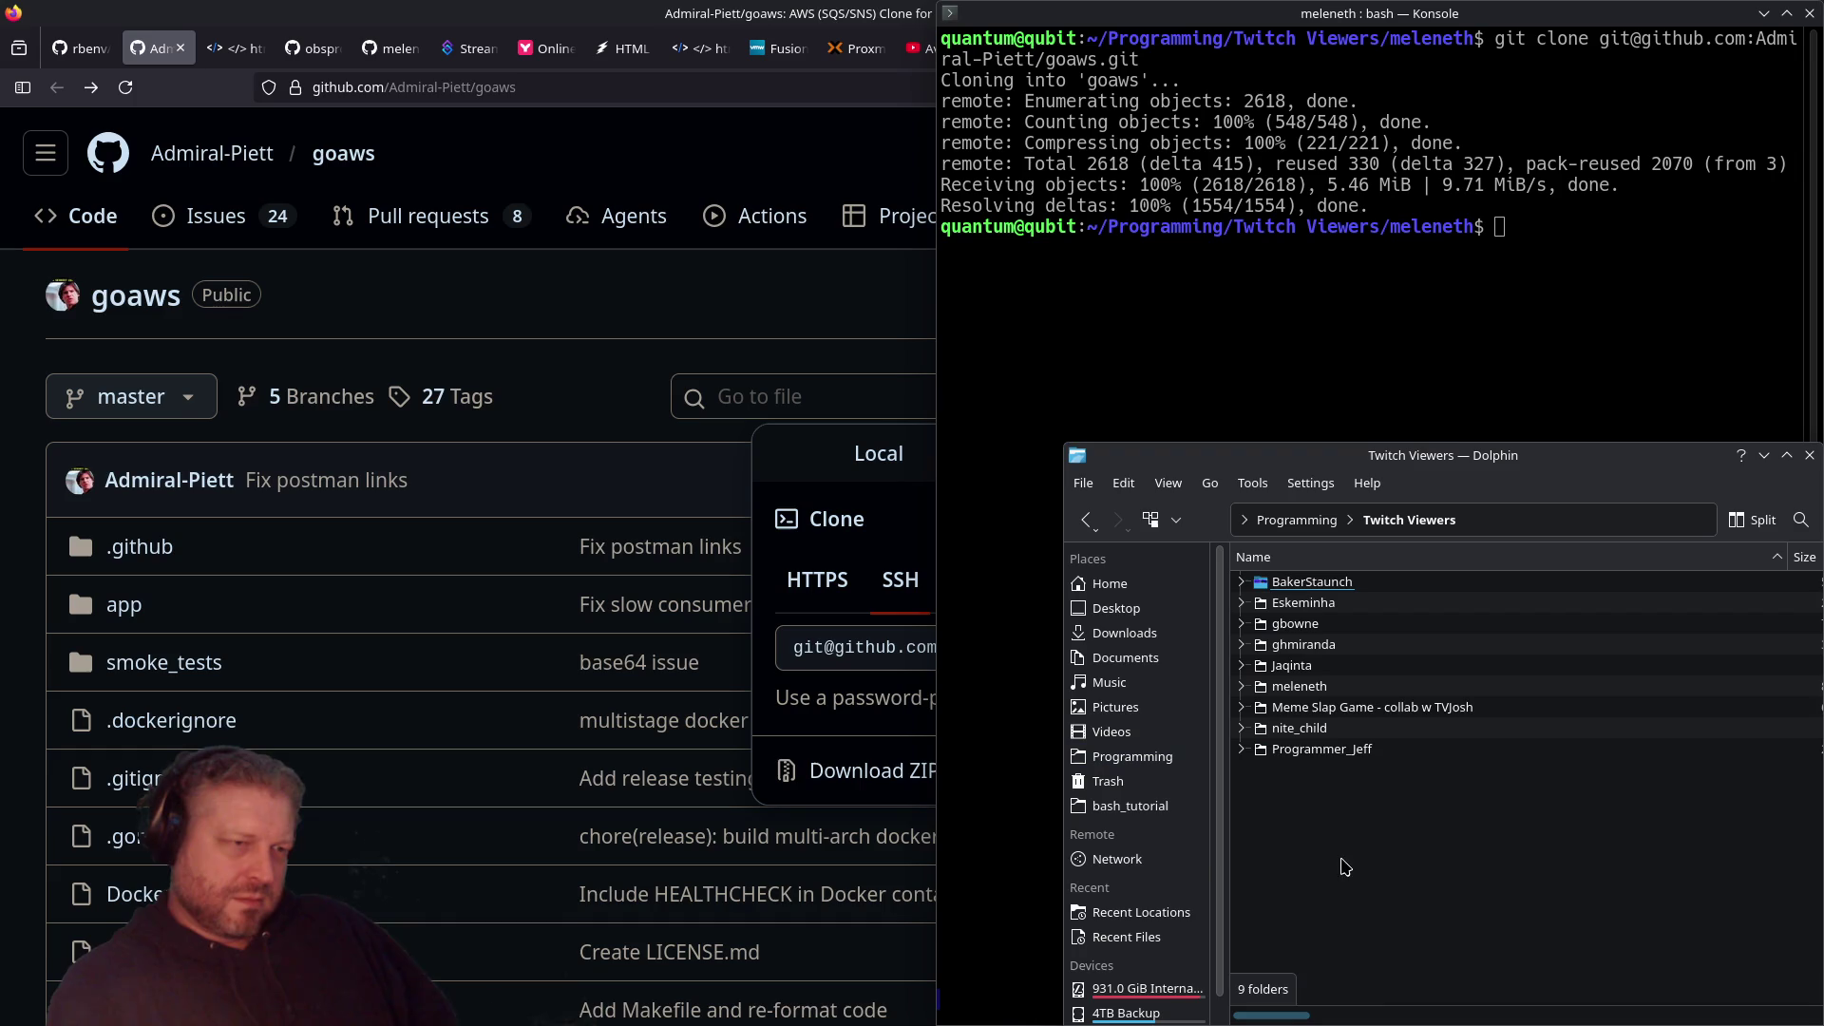
double_click(1335, 691)
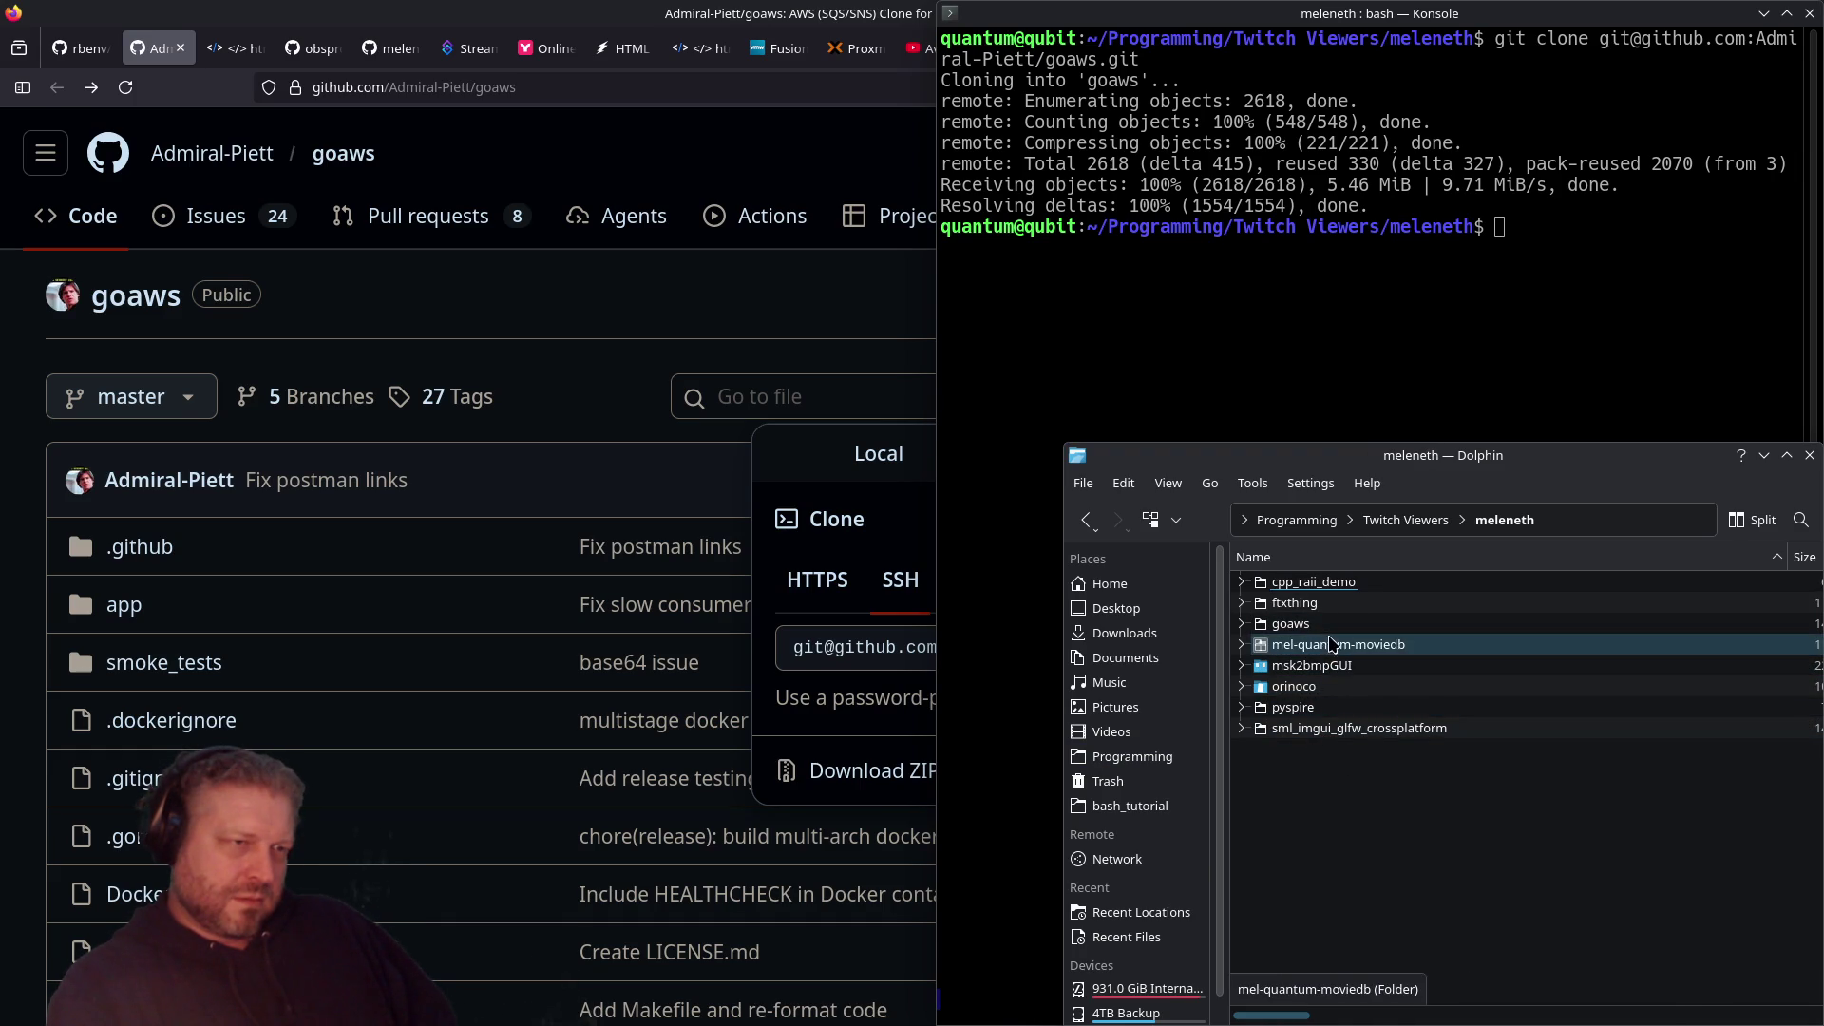
double_click(1329, 626)
key("alt+Left")
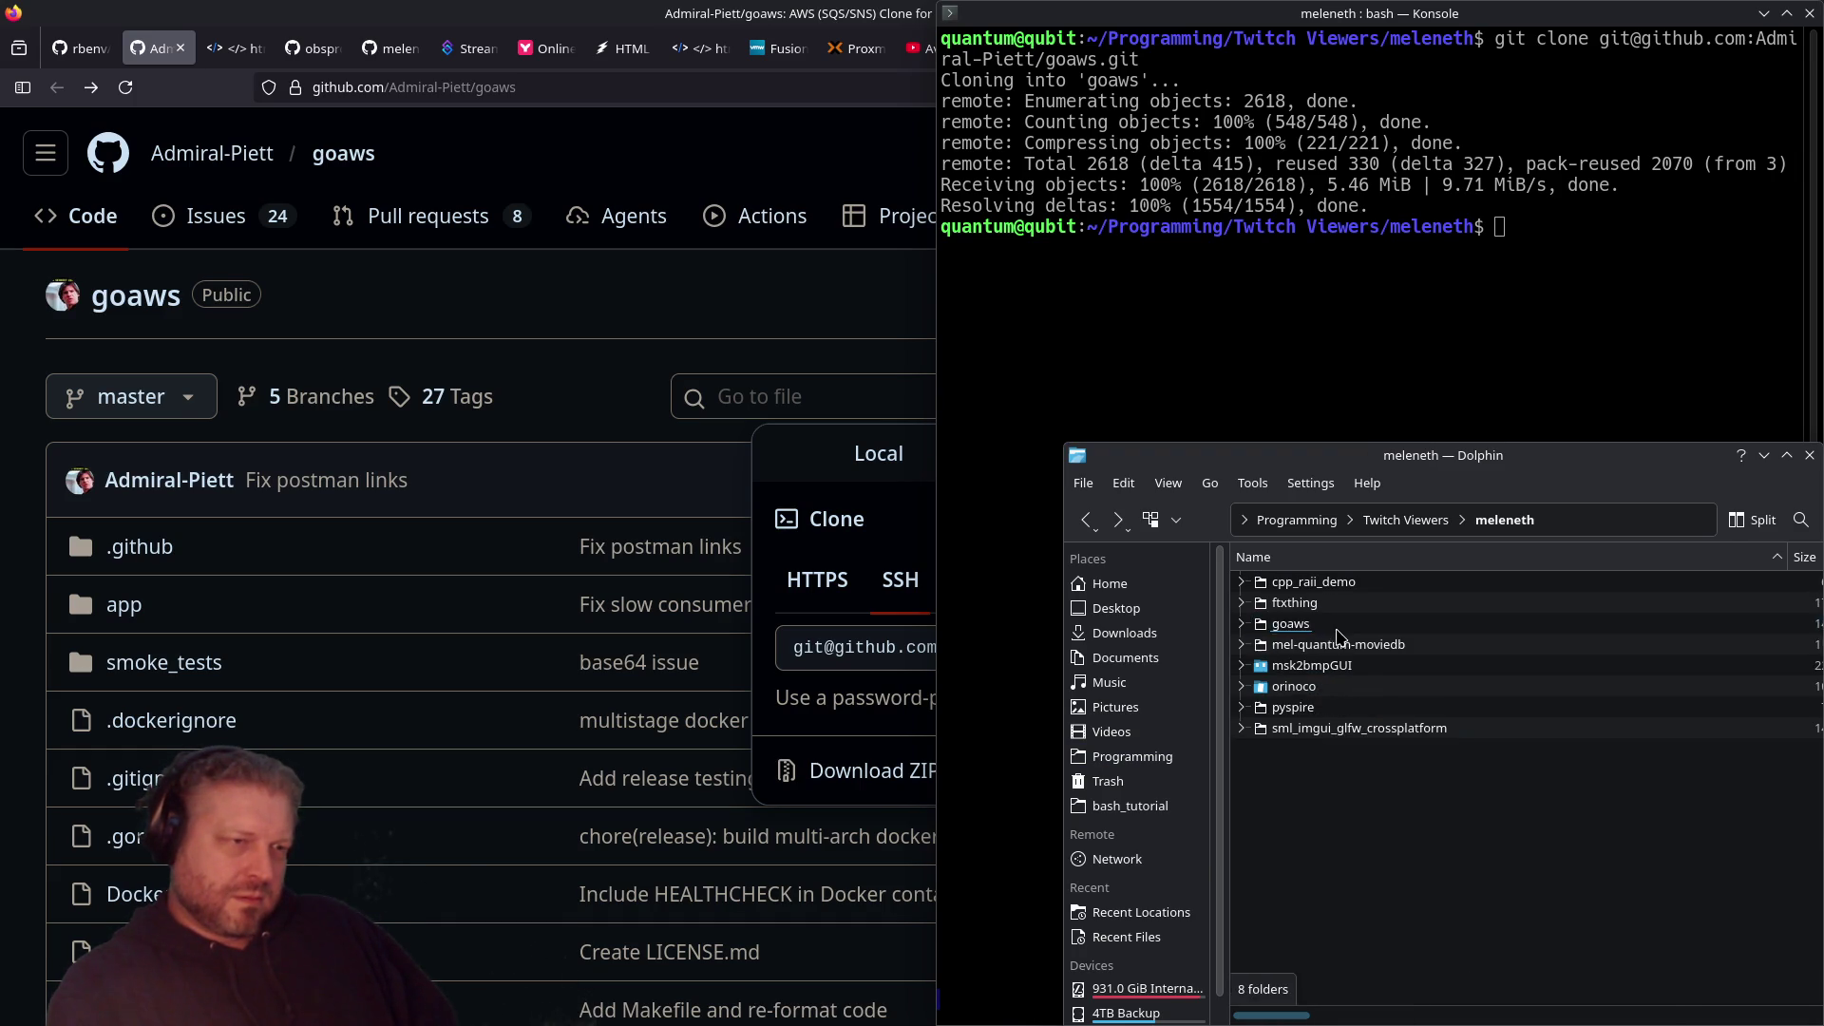
Step: Check the goaws folder's Properties, cancel, and open the folder
right_click(1330, 634)
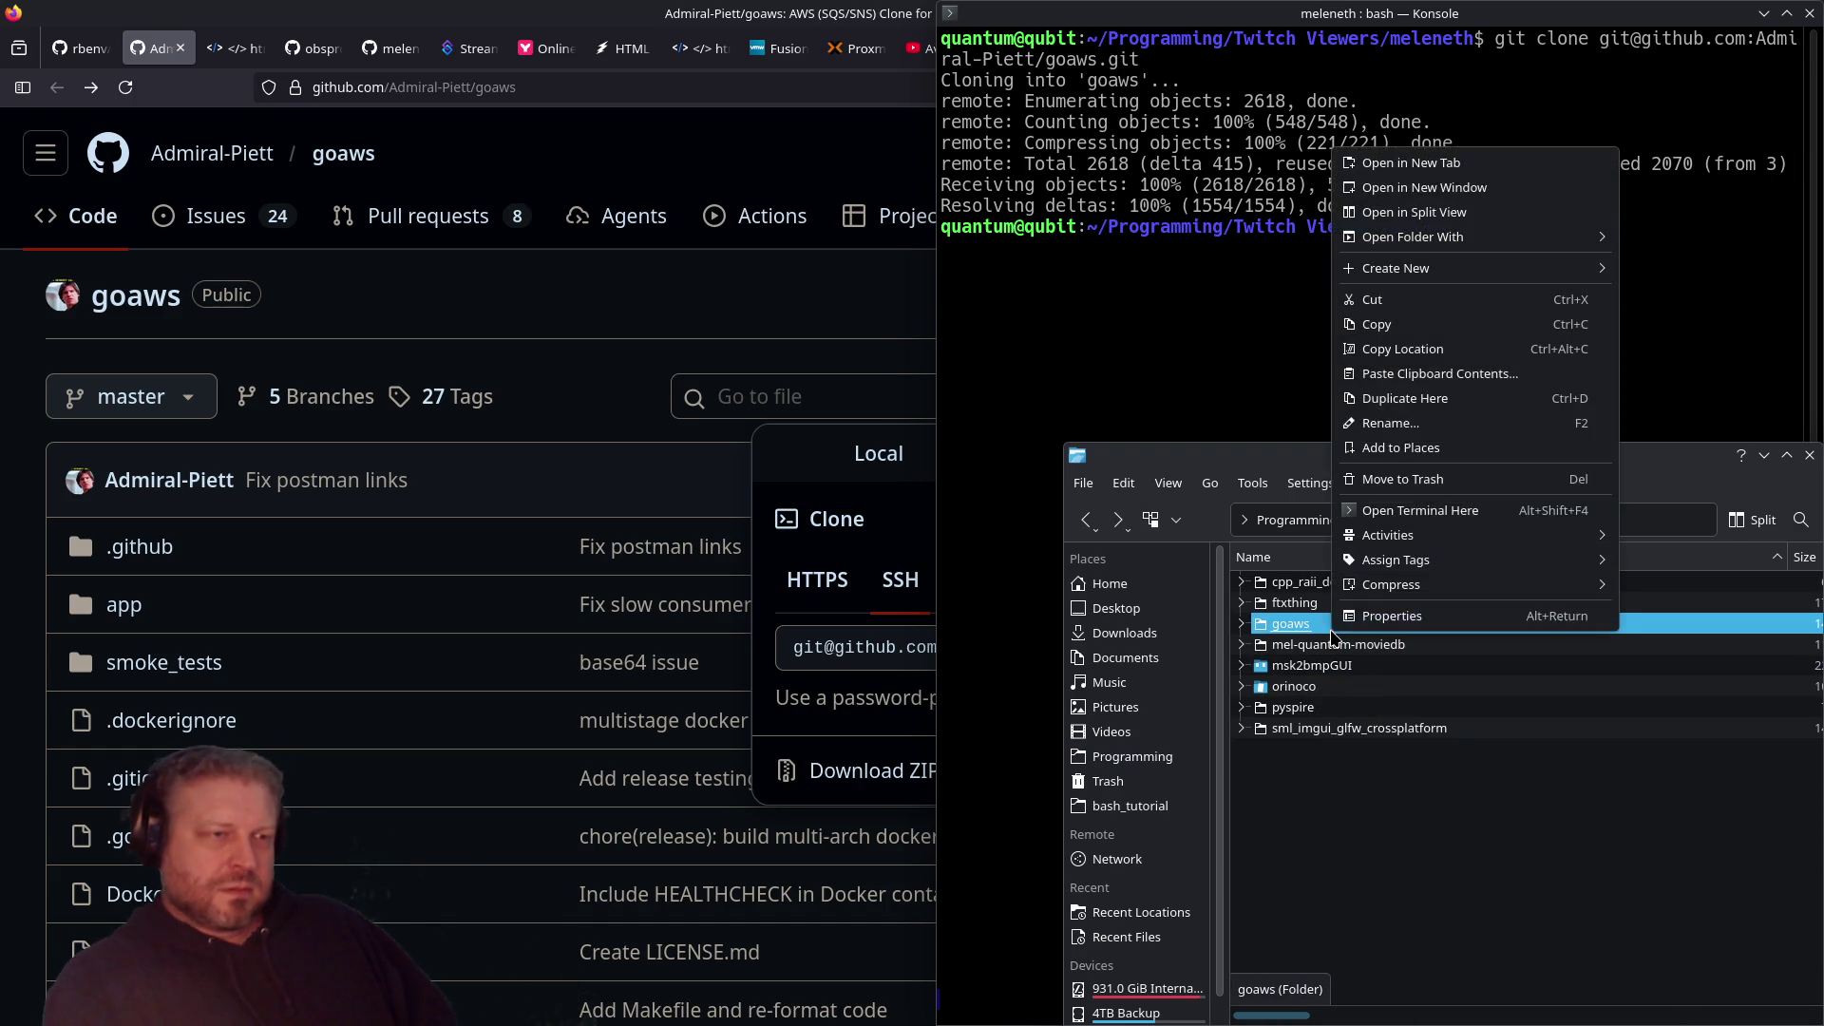
left_click(1354, 619)
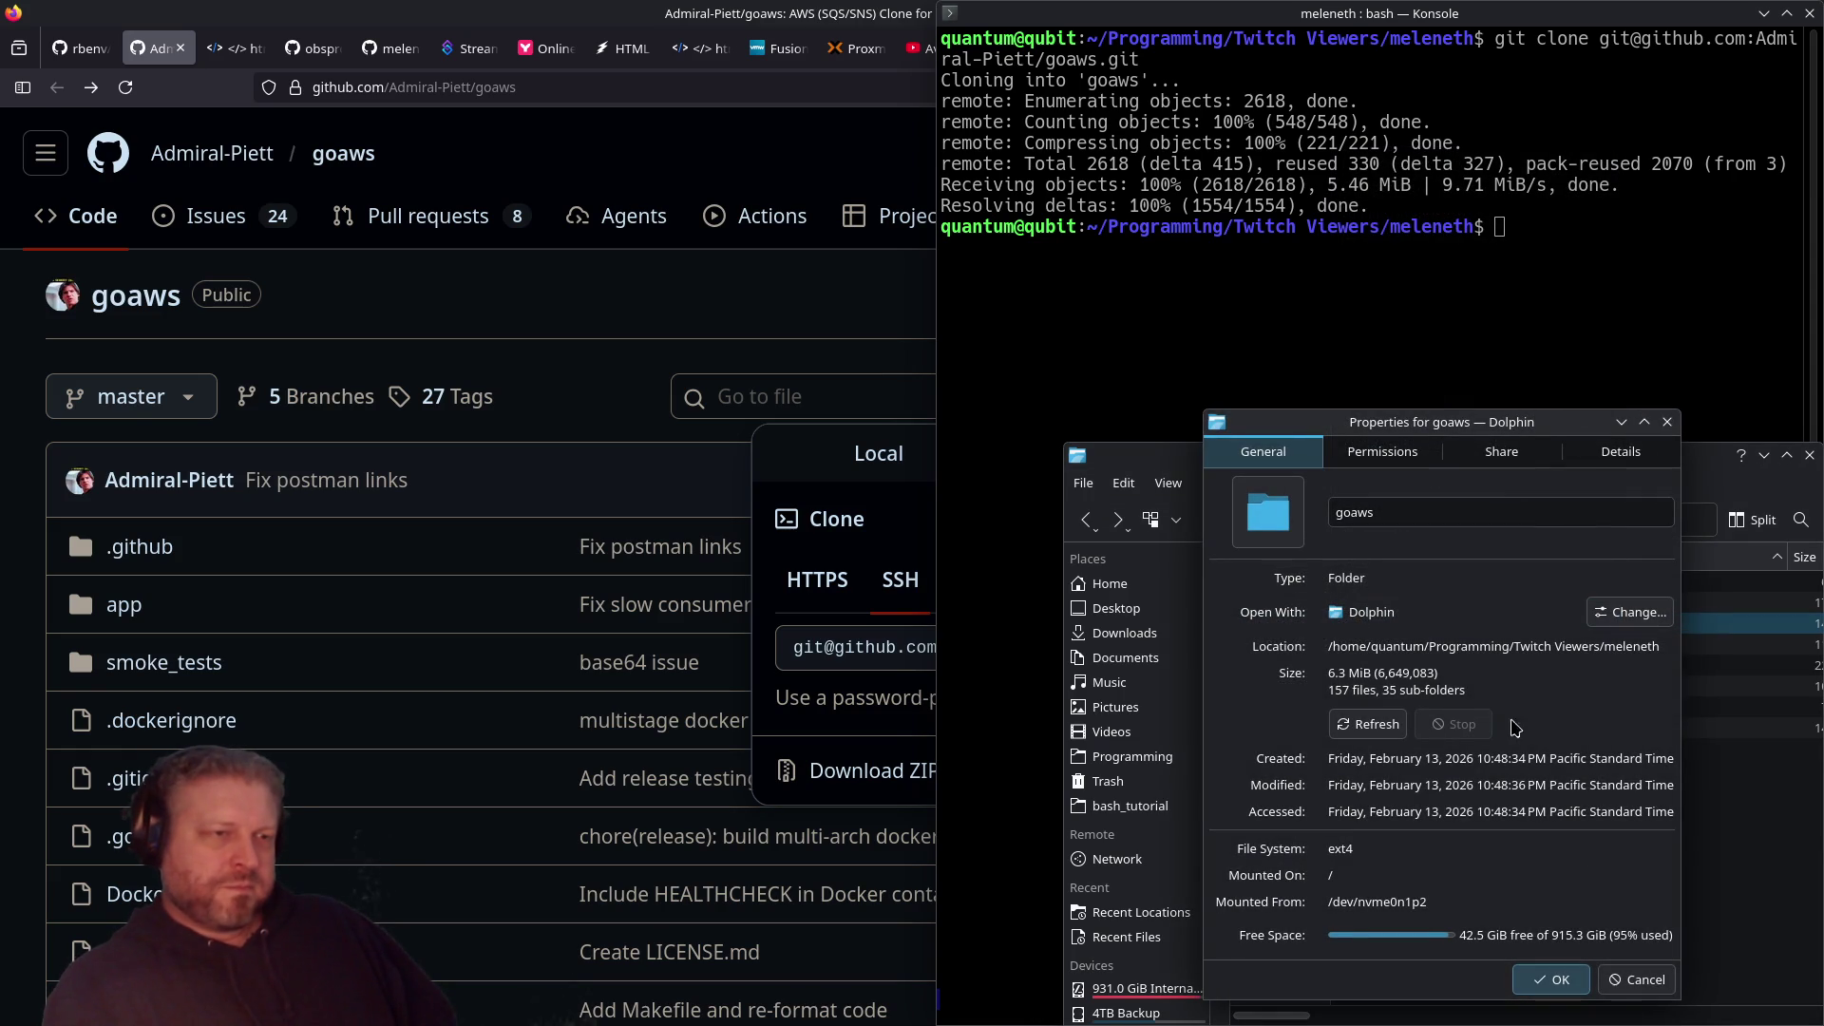
left_click(1634, 982)
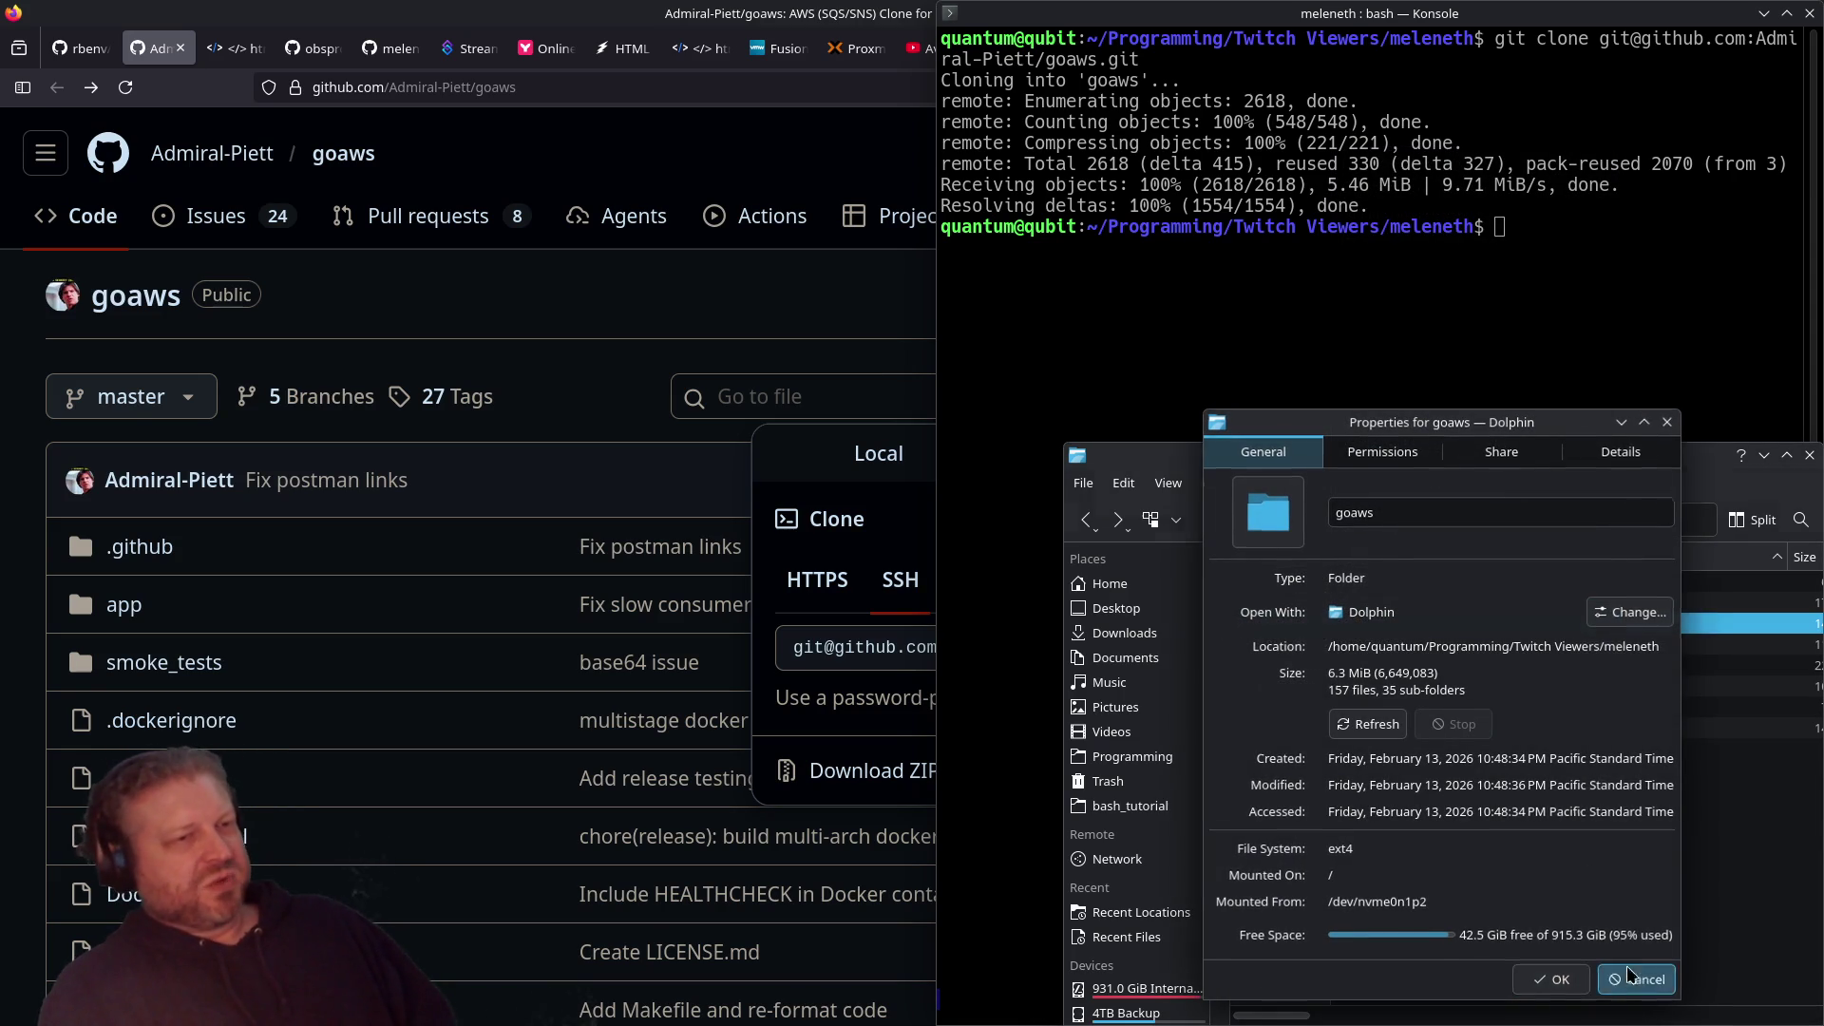
double_click(1351, 629)
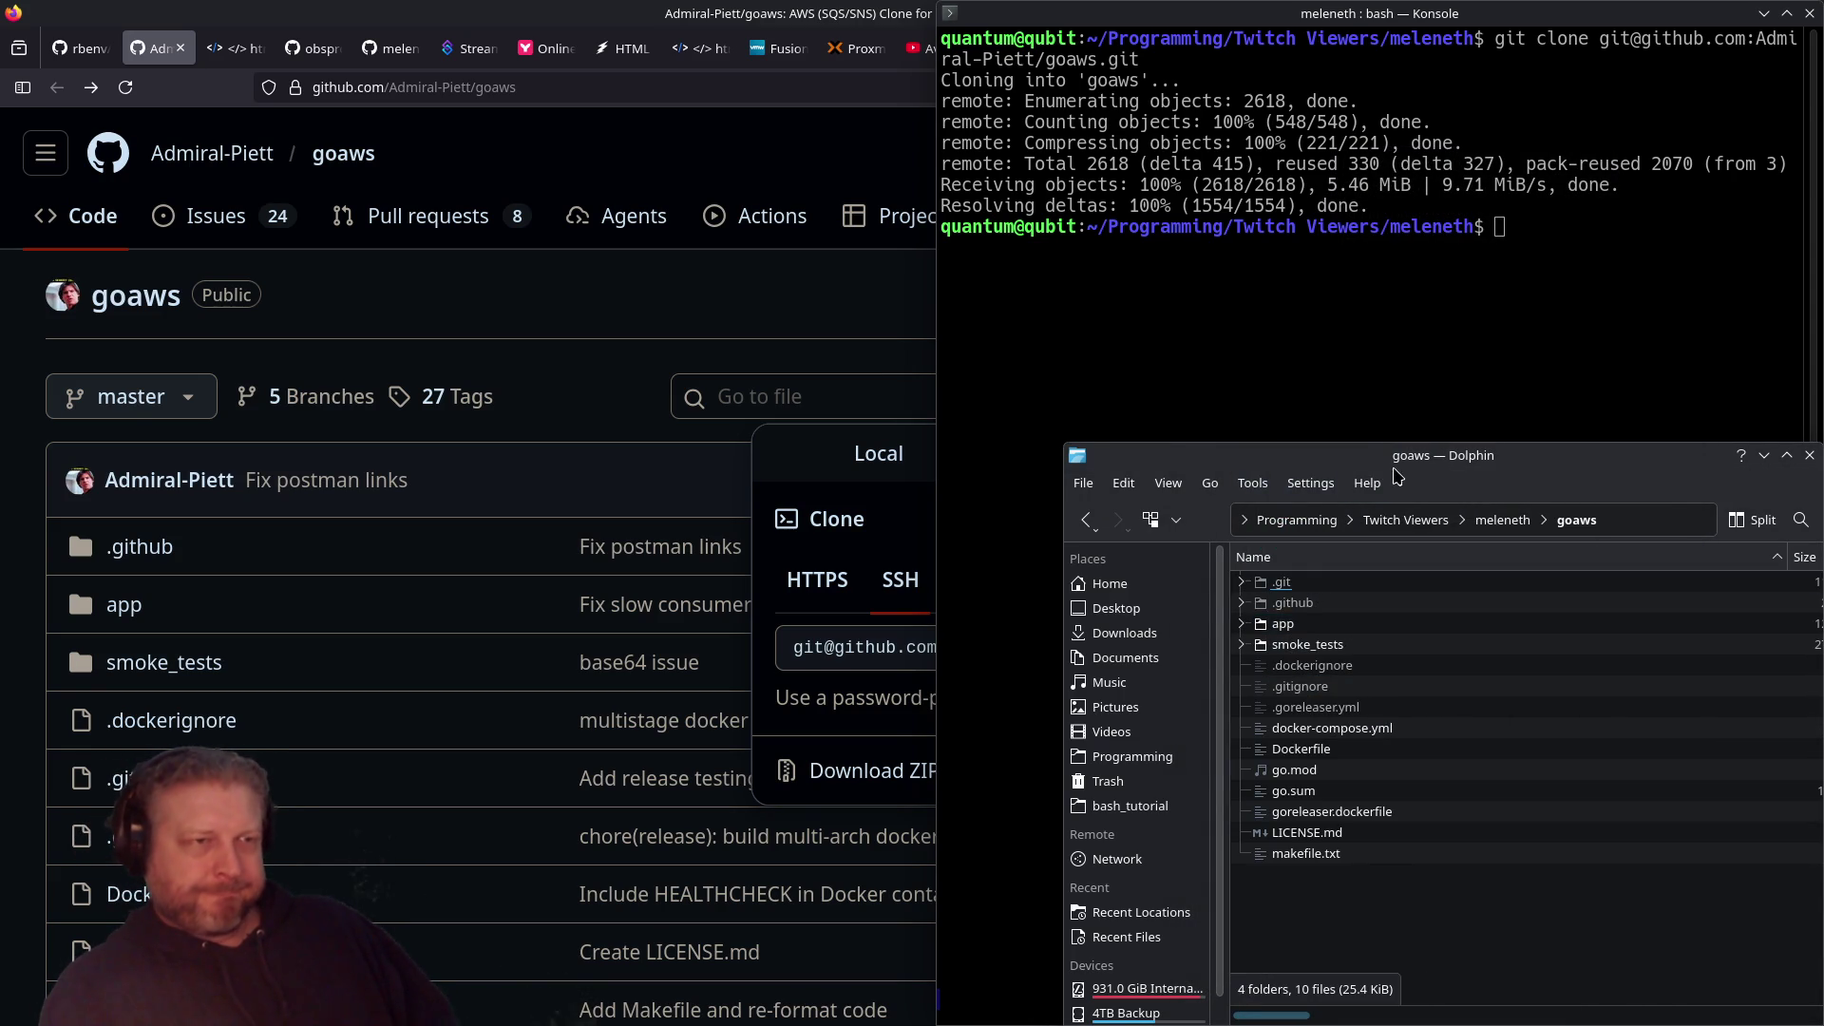
Step: Maximize Dolphin and explore goaws' app, cmd, conf and mock-data folders
double_click(1402, 455)
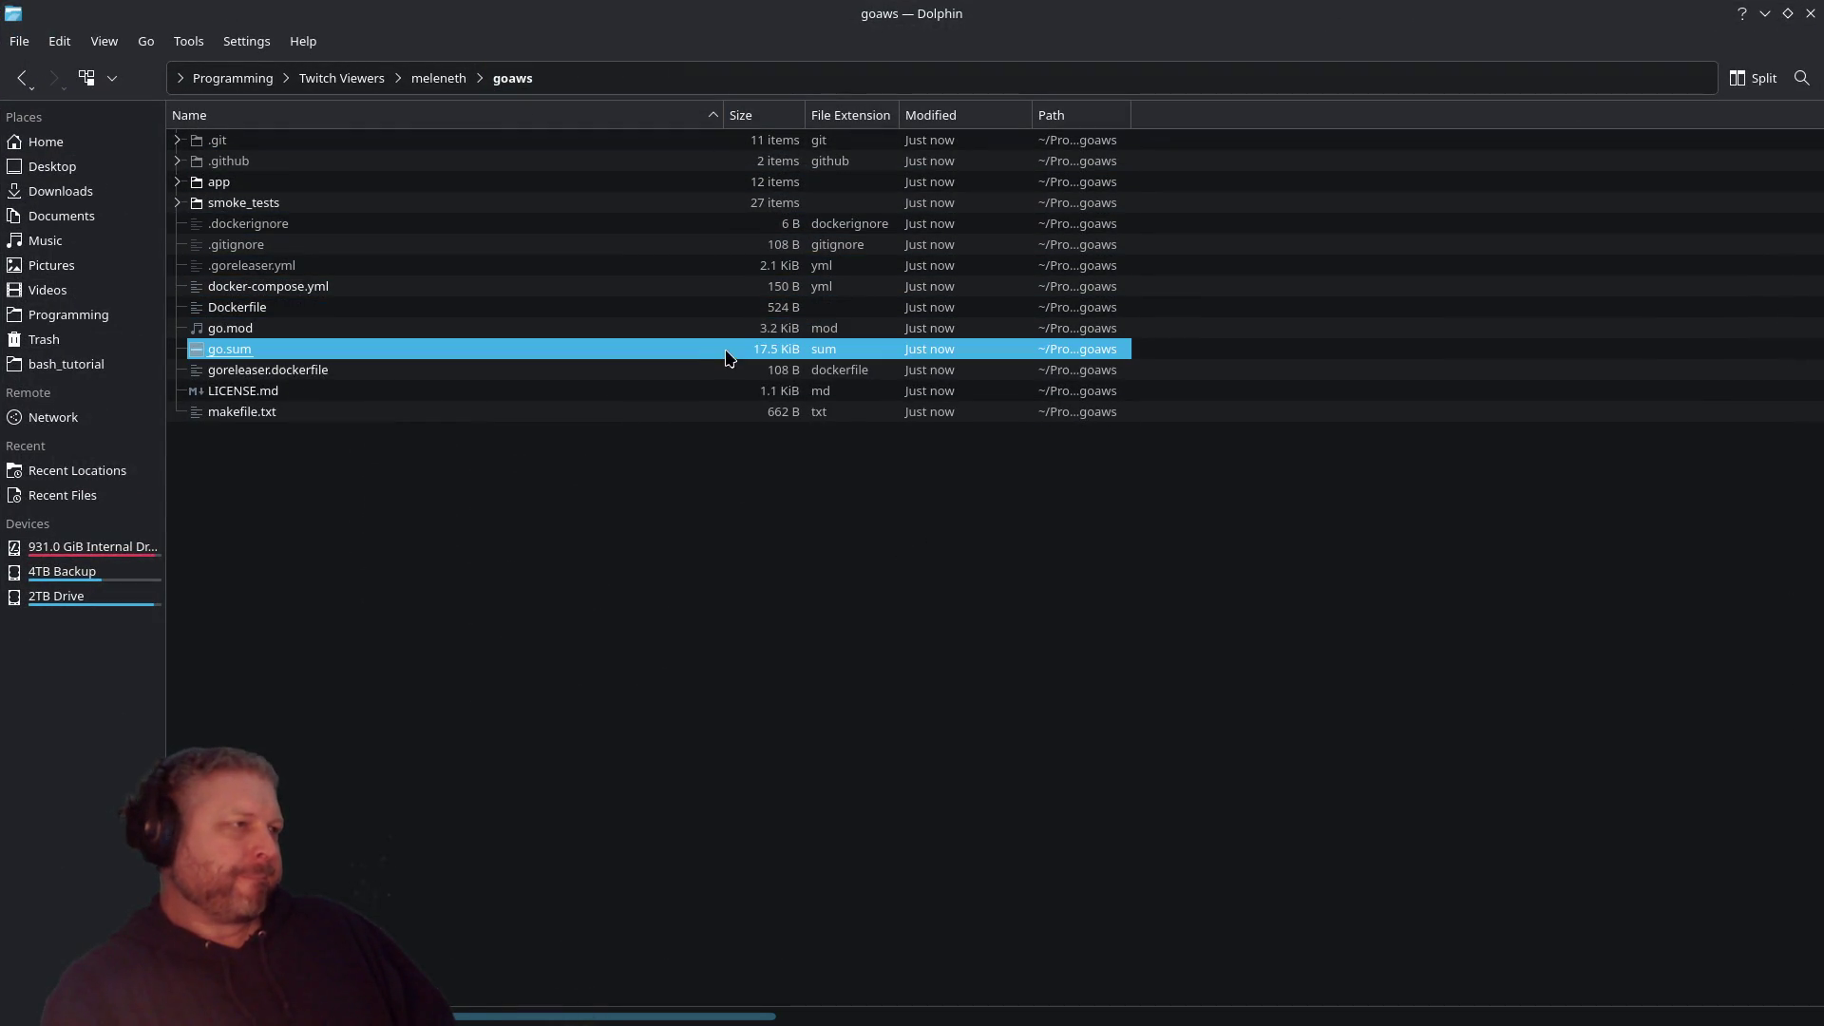
double_click(244, 189)
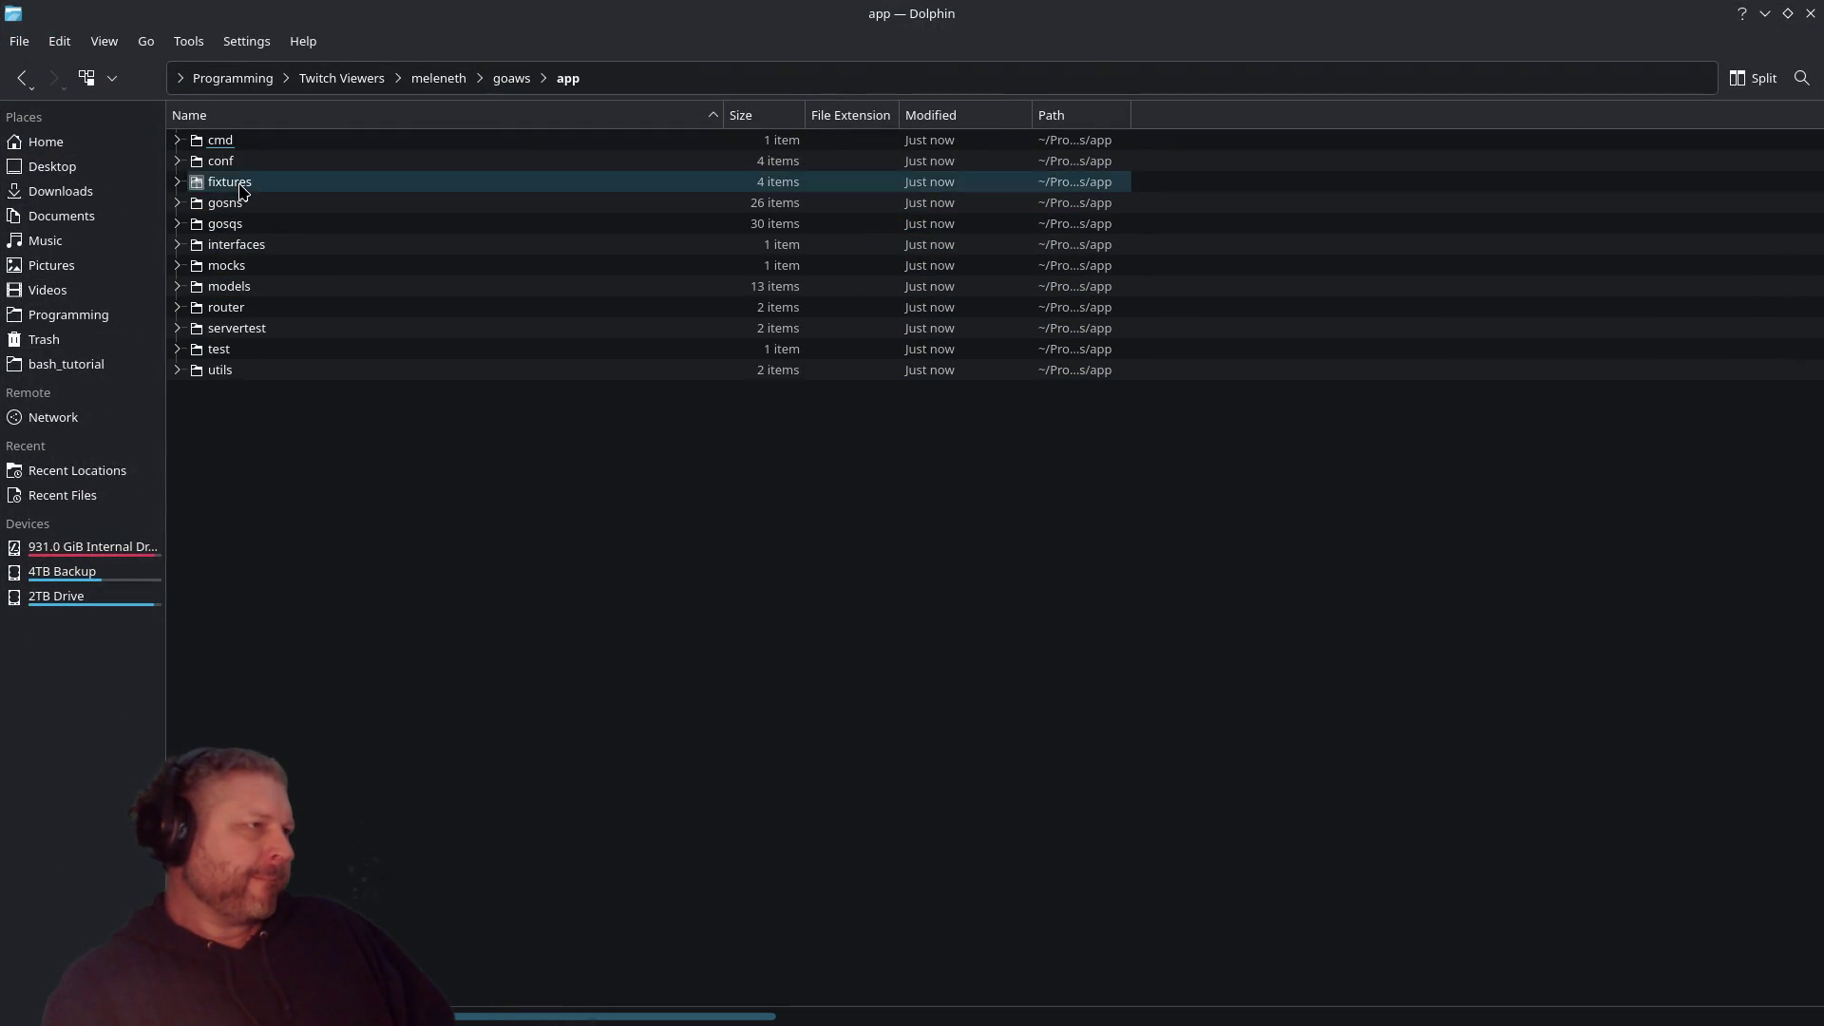
double_click(250, 141)
key("alt+Left")
double_click(273, 161)
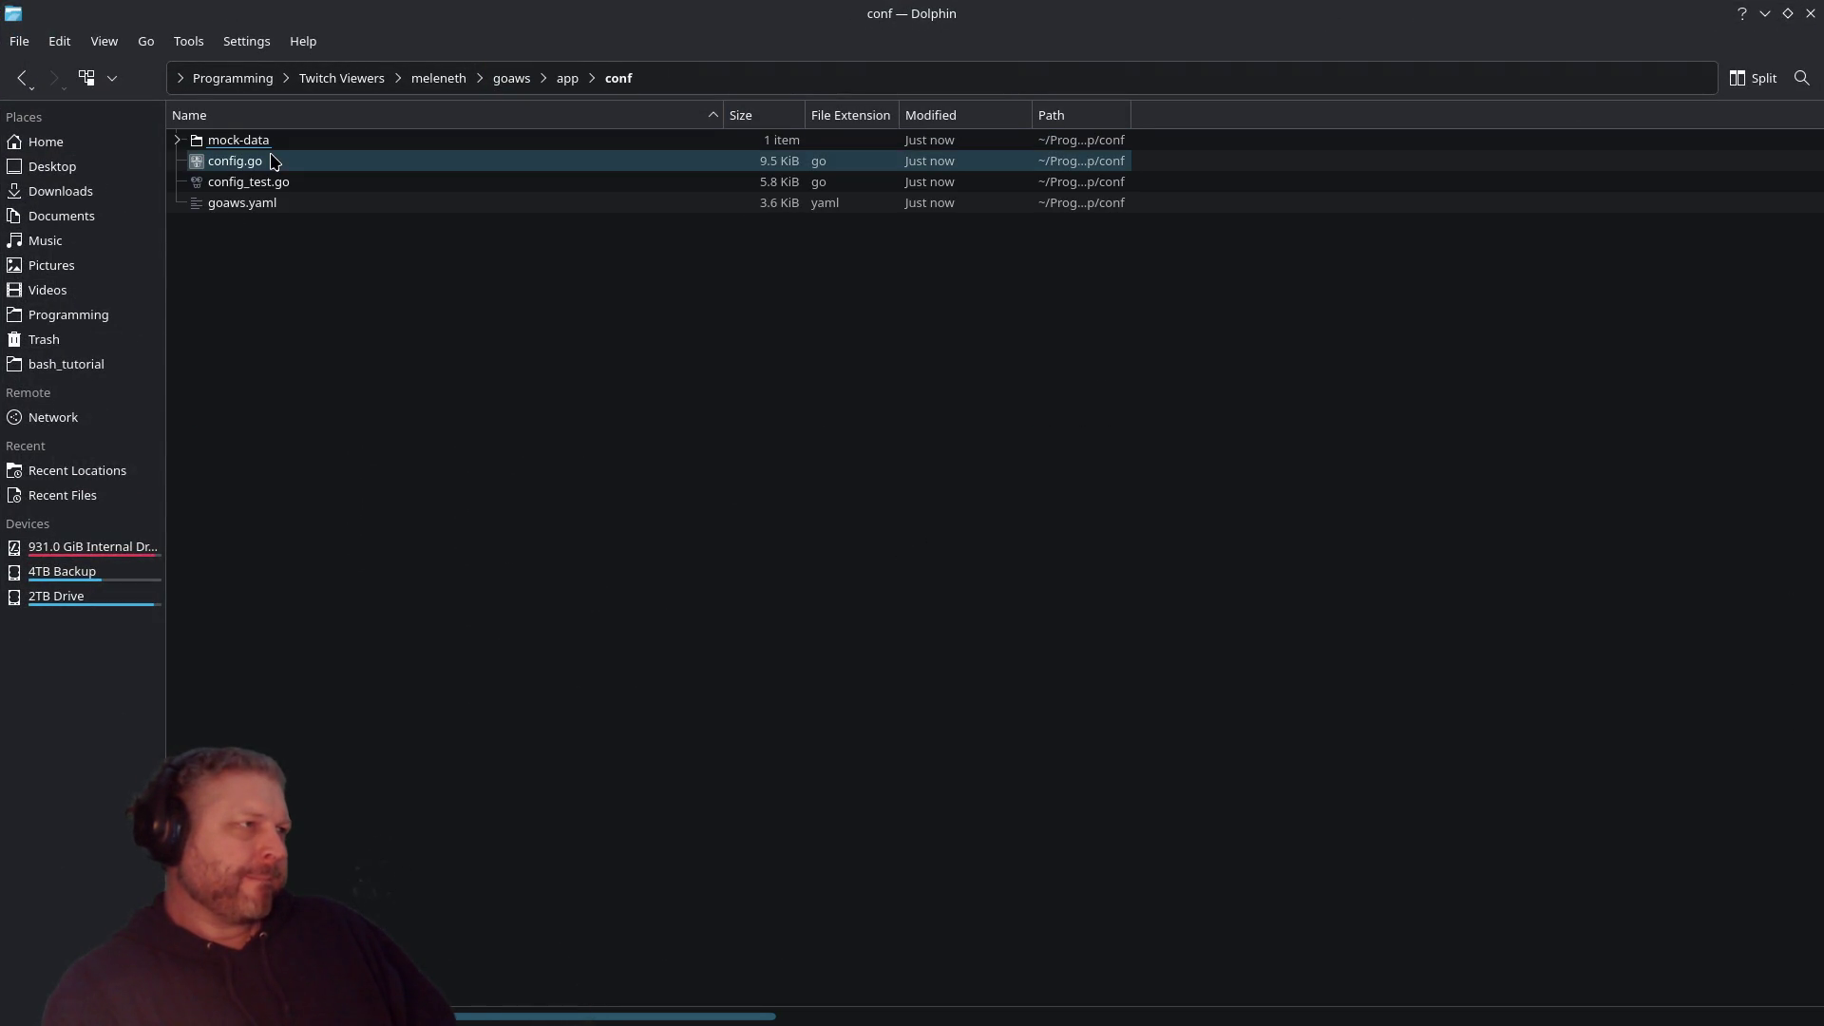
double_click(272, 148)
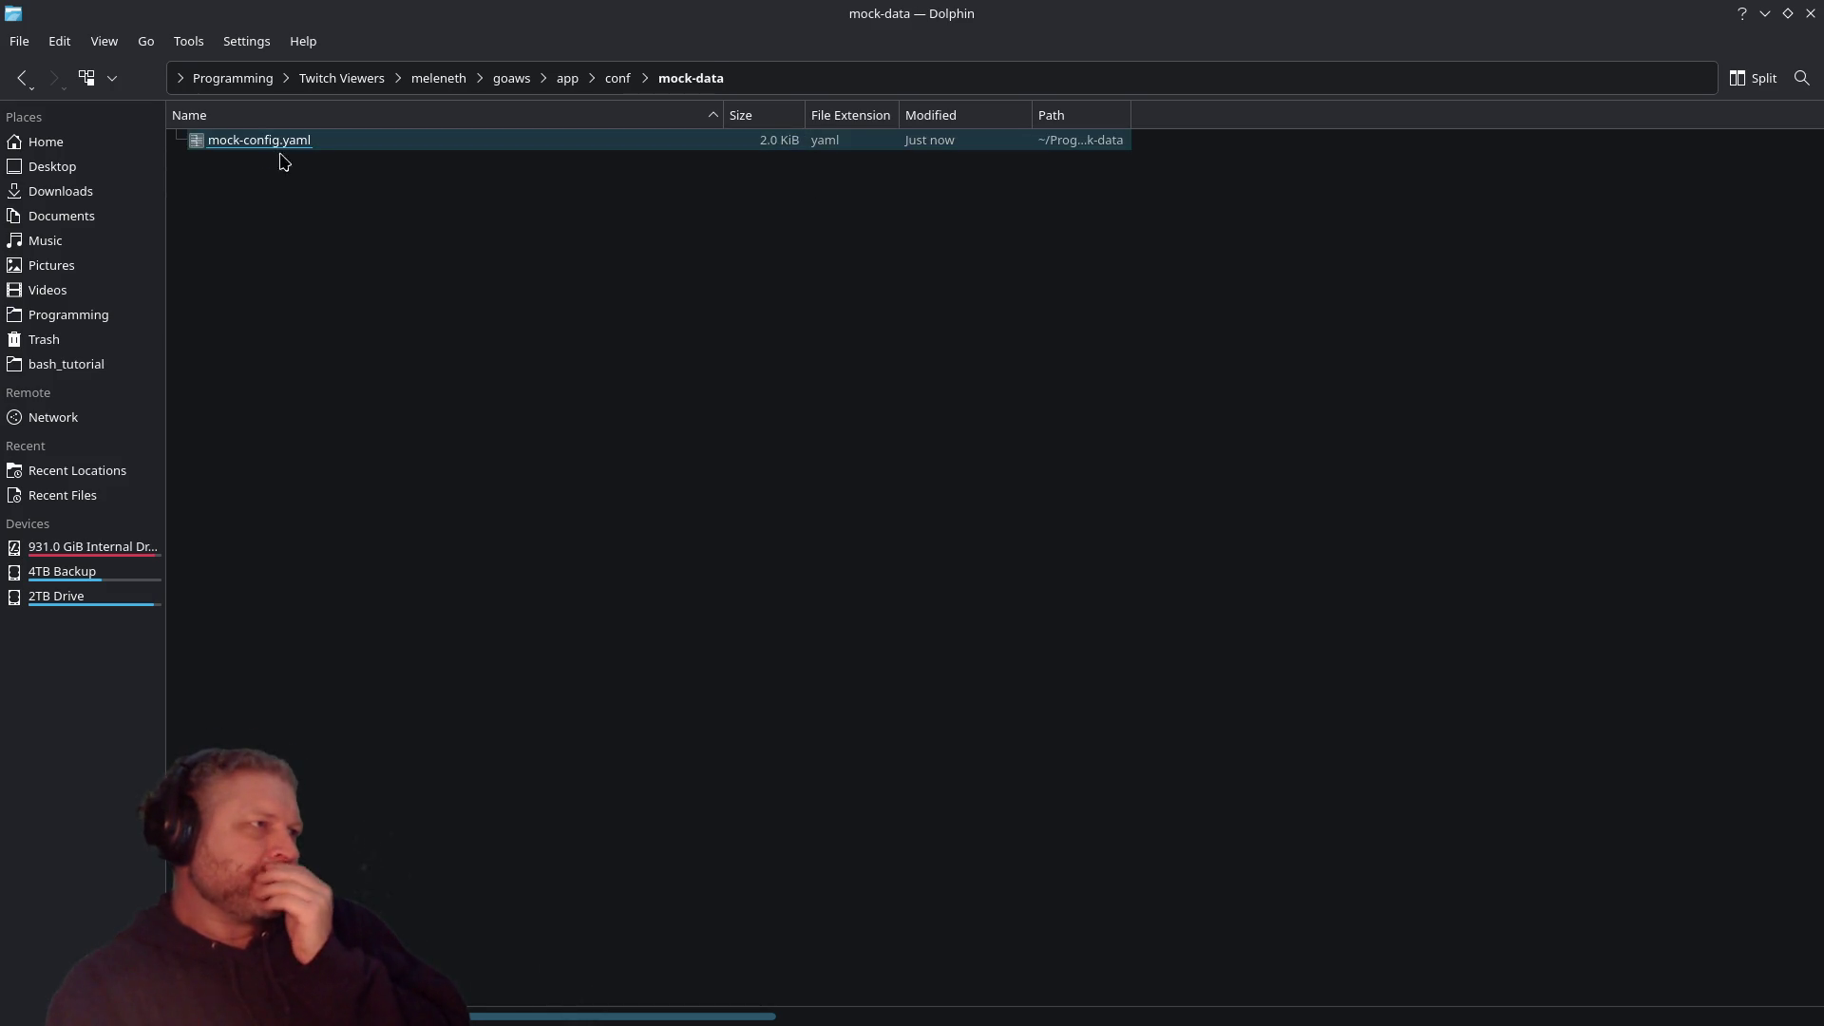
key("alt+Left")
Step: Look in conf/fixtures, then enter app/gosns and open publish_batch.go
key("alt+Left")
double_click(245, 181)
key("alt+Left")
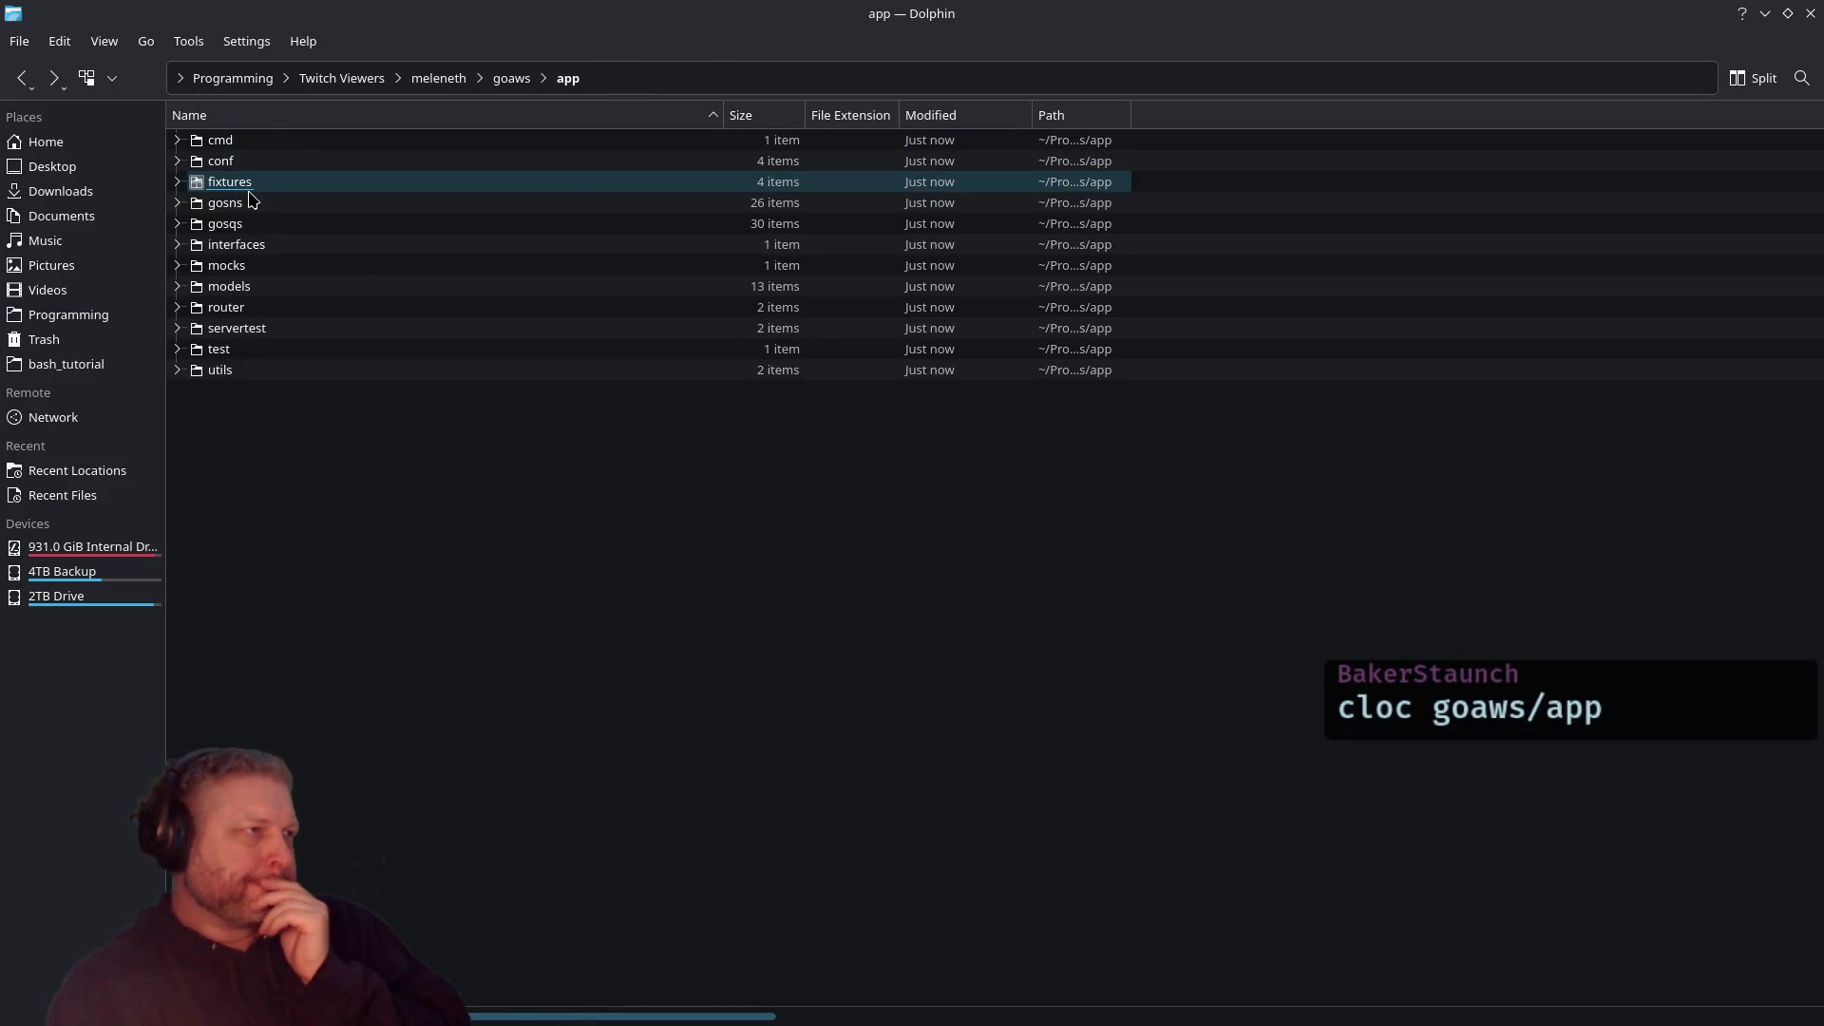
double_click(247, 202)
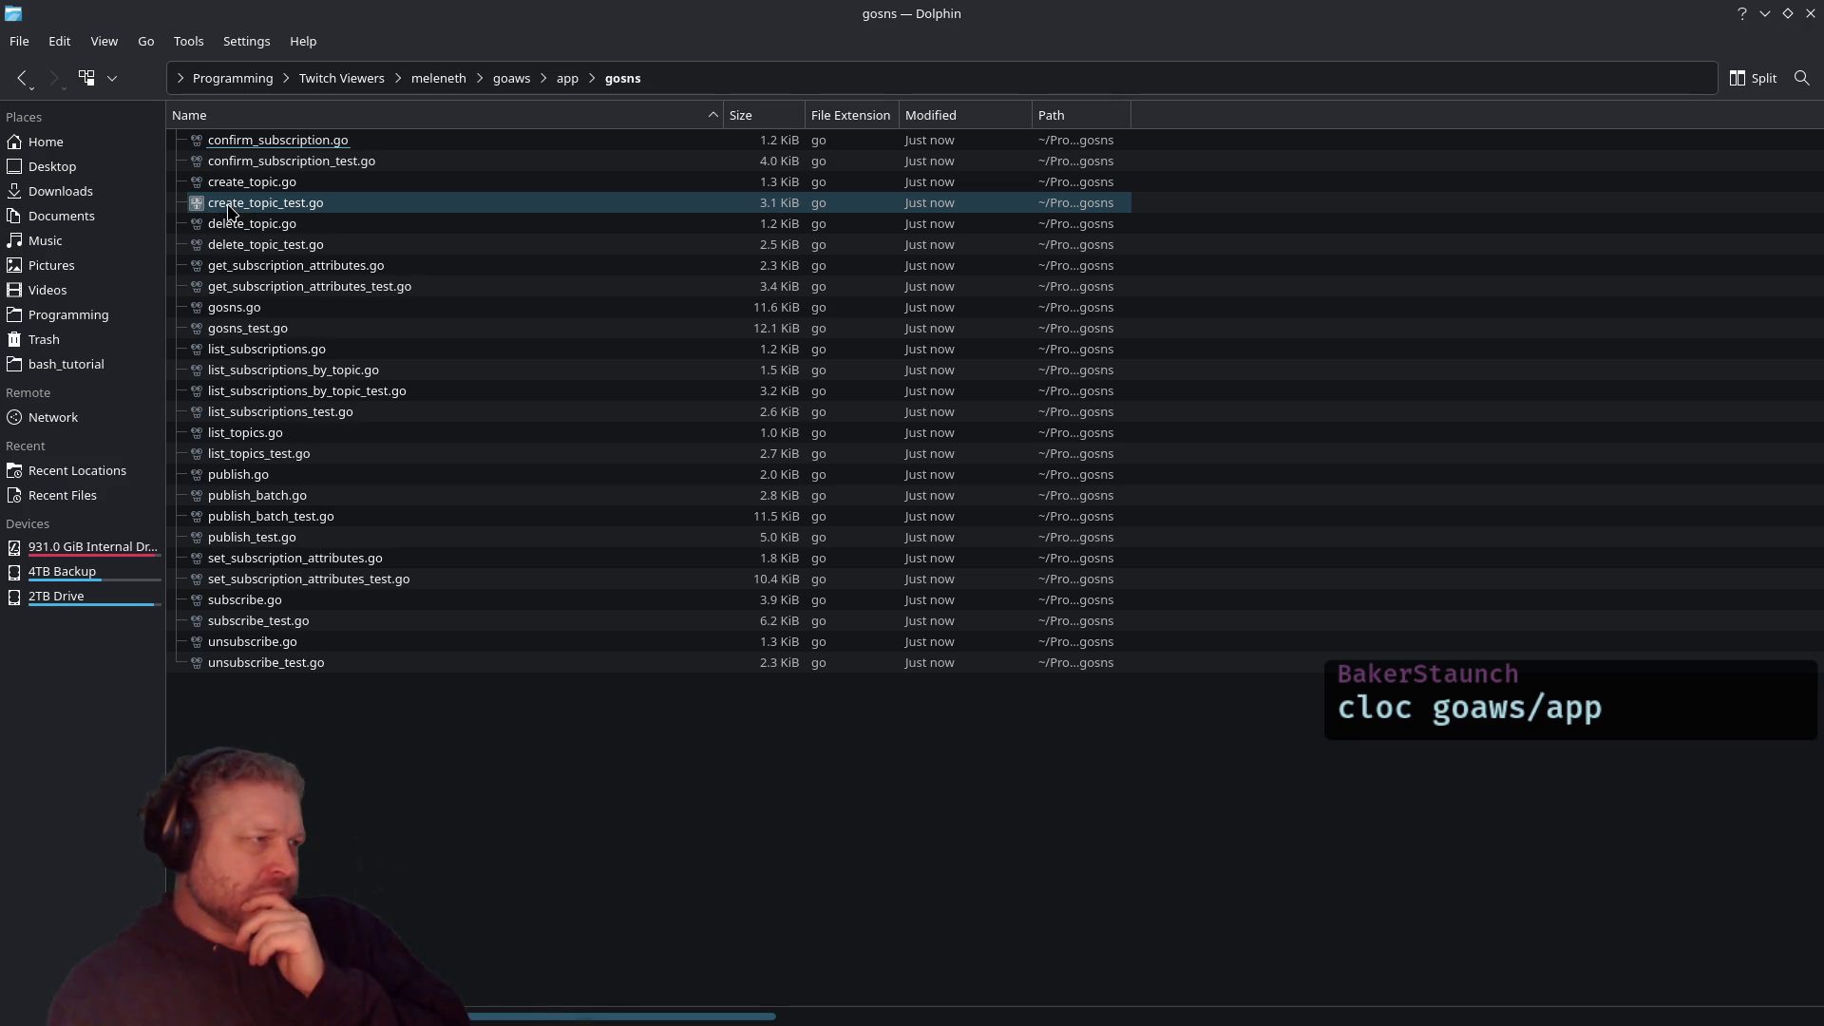
double_click(257, 495)
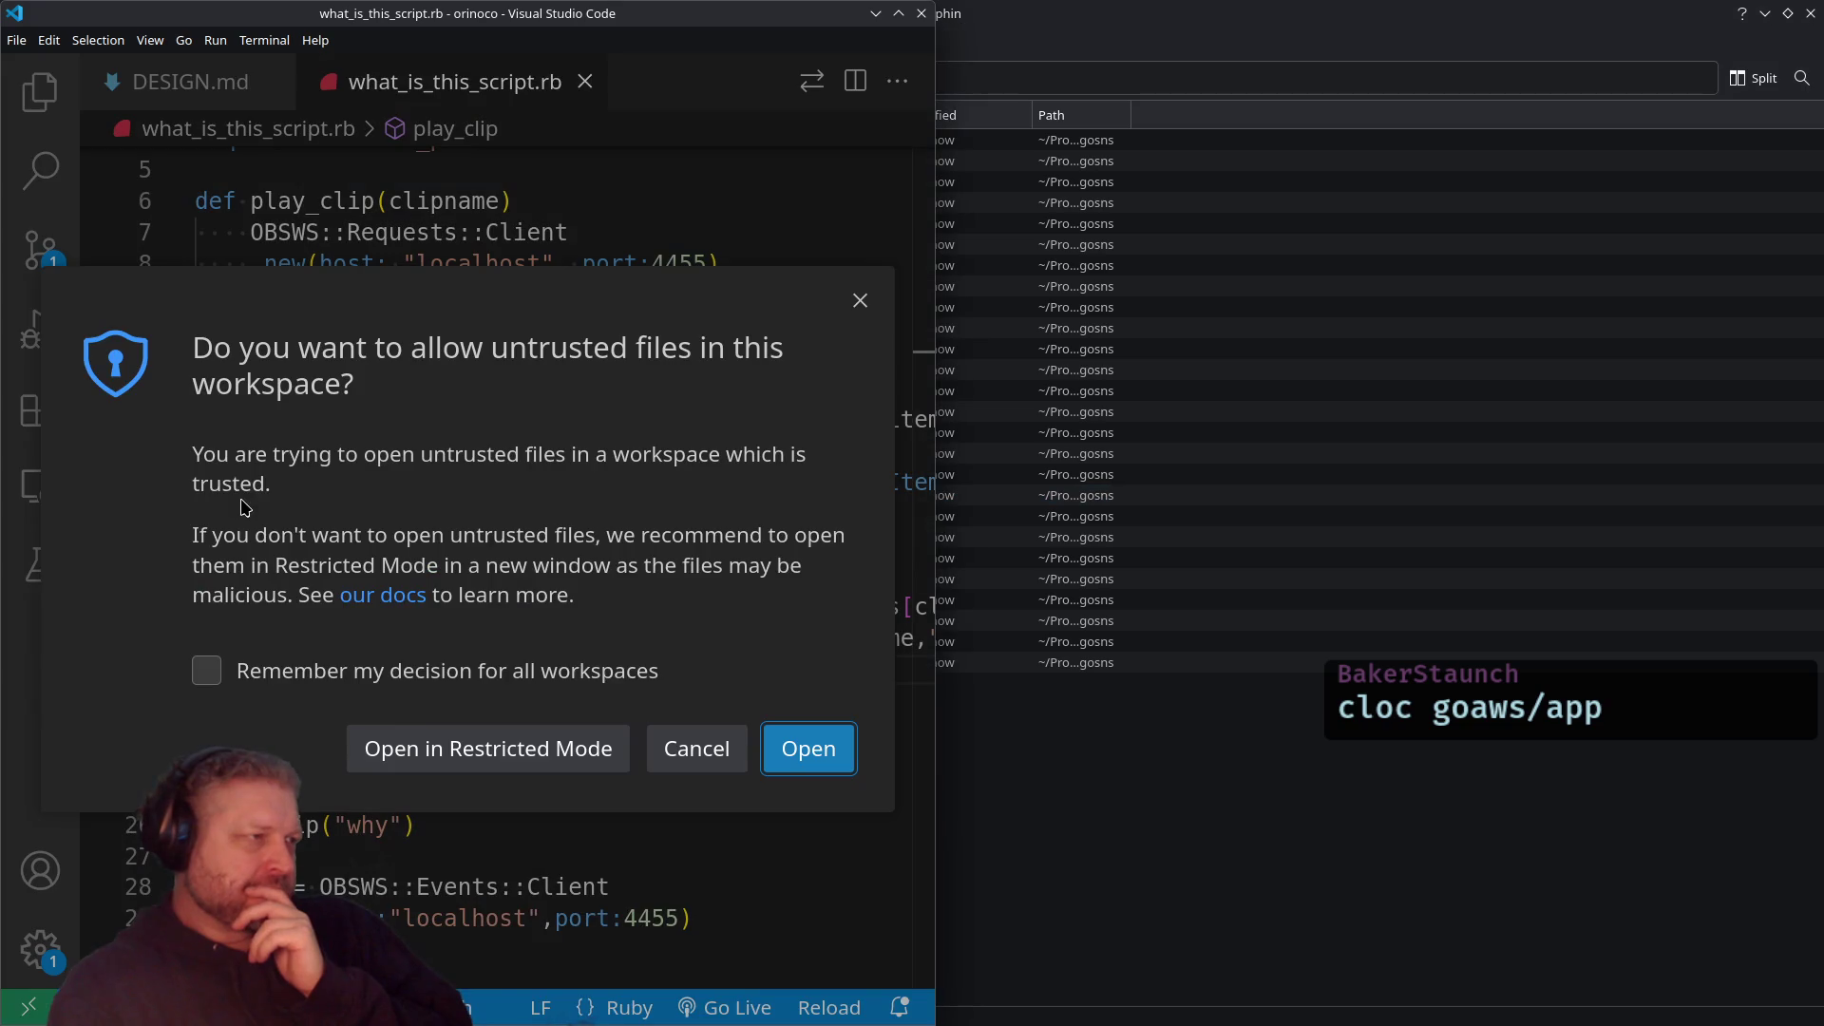
Step: View publish_batch.go maximized in Restricted Mode, close it, and return to Konsole
left_click(593, 748)
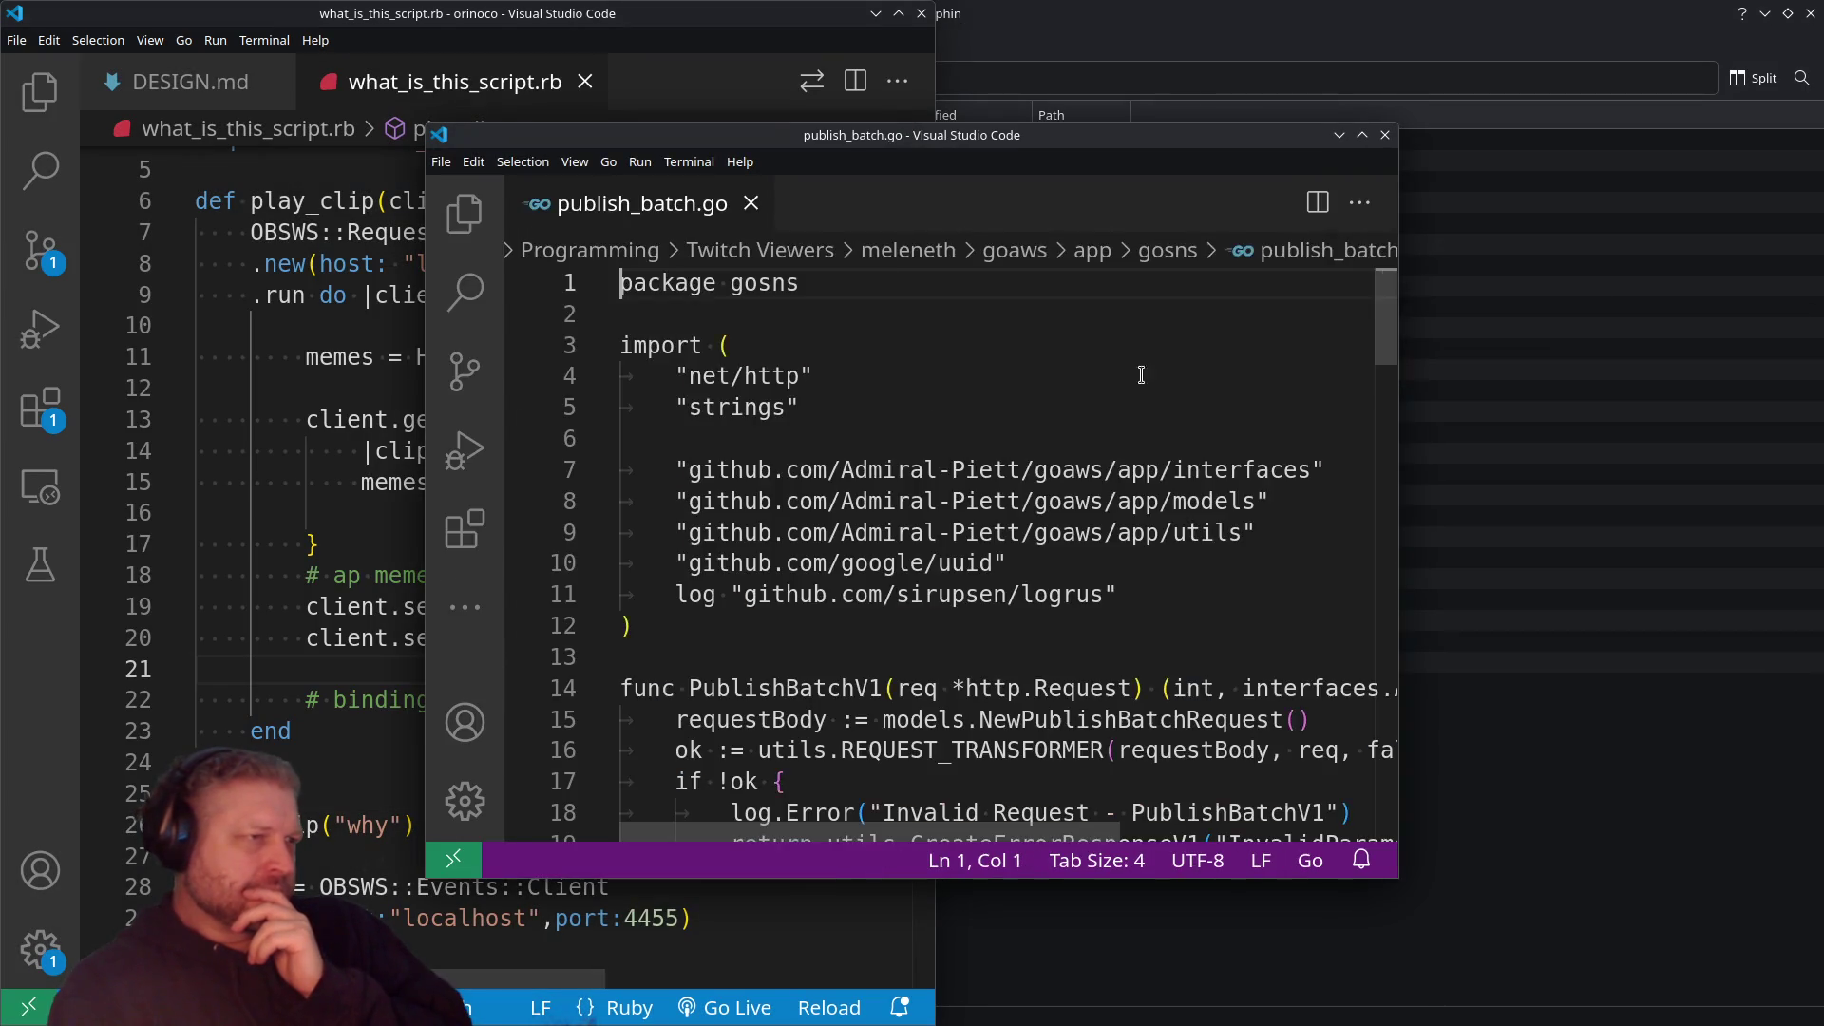
double_click(1174, 144)
scroll(904, 440, "down", 20)
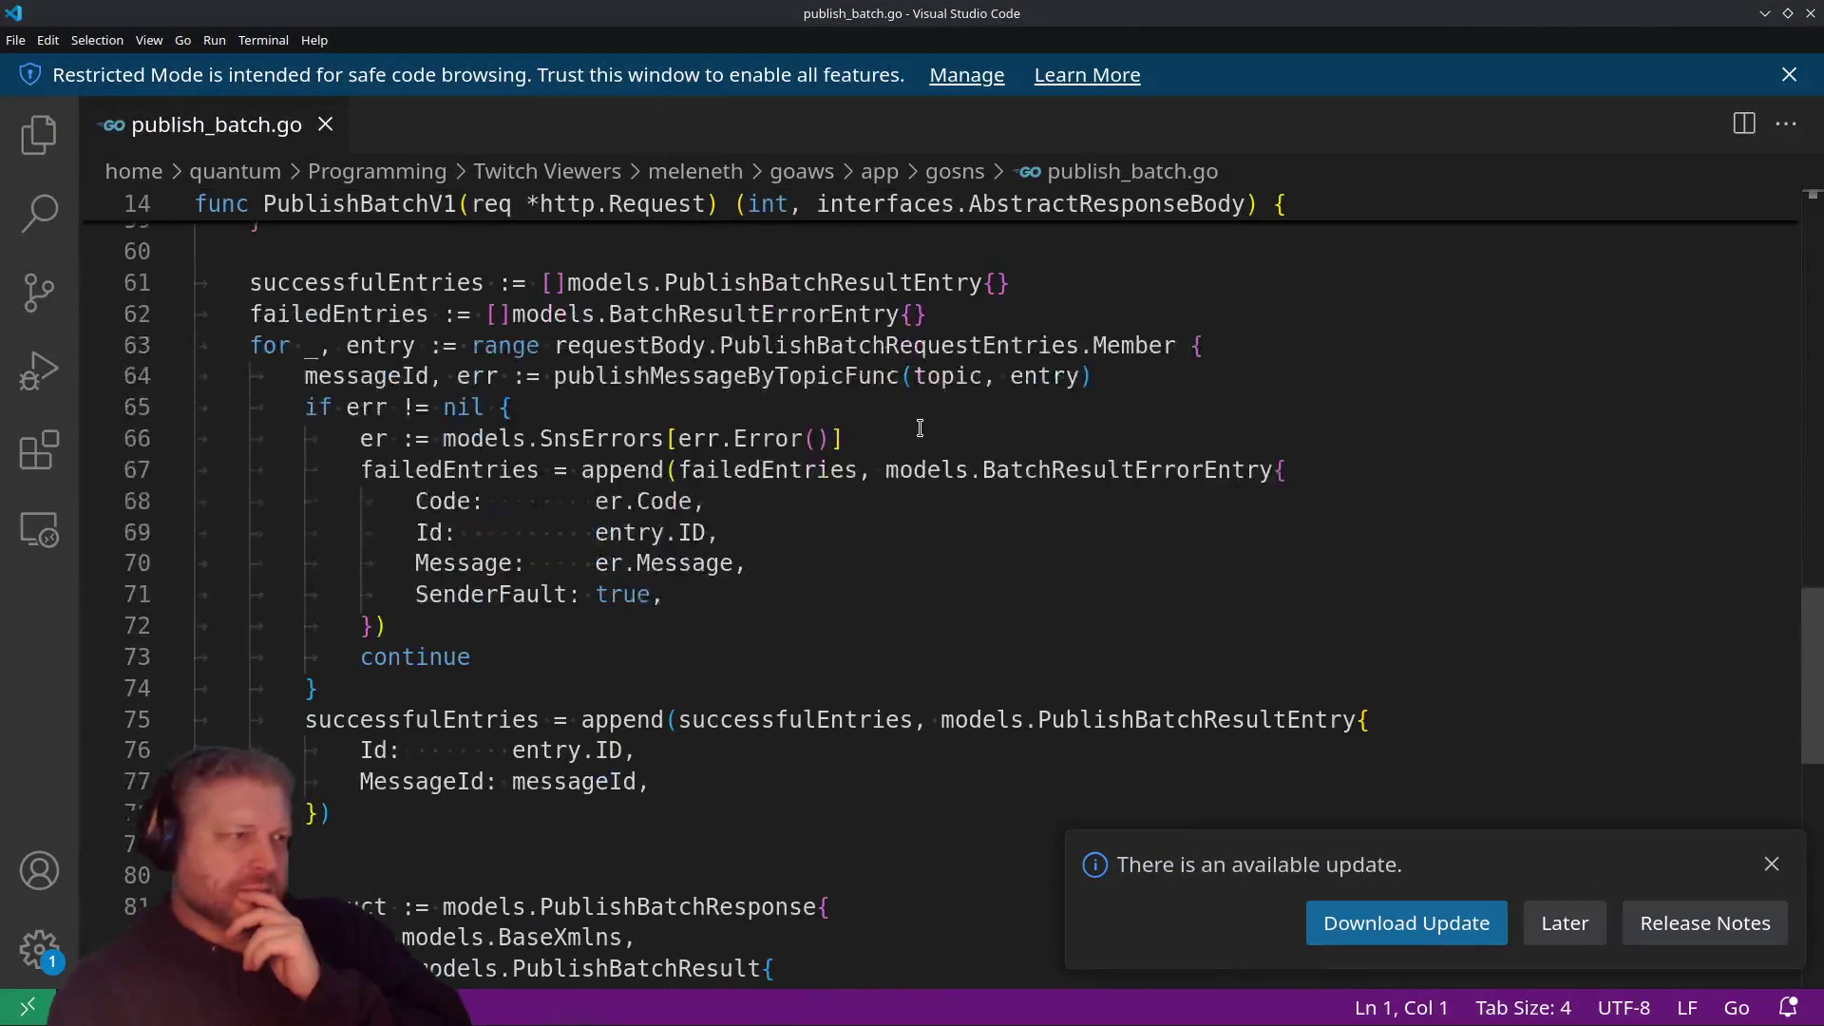
scroll(883, 440, "up", 14)
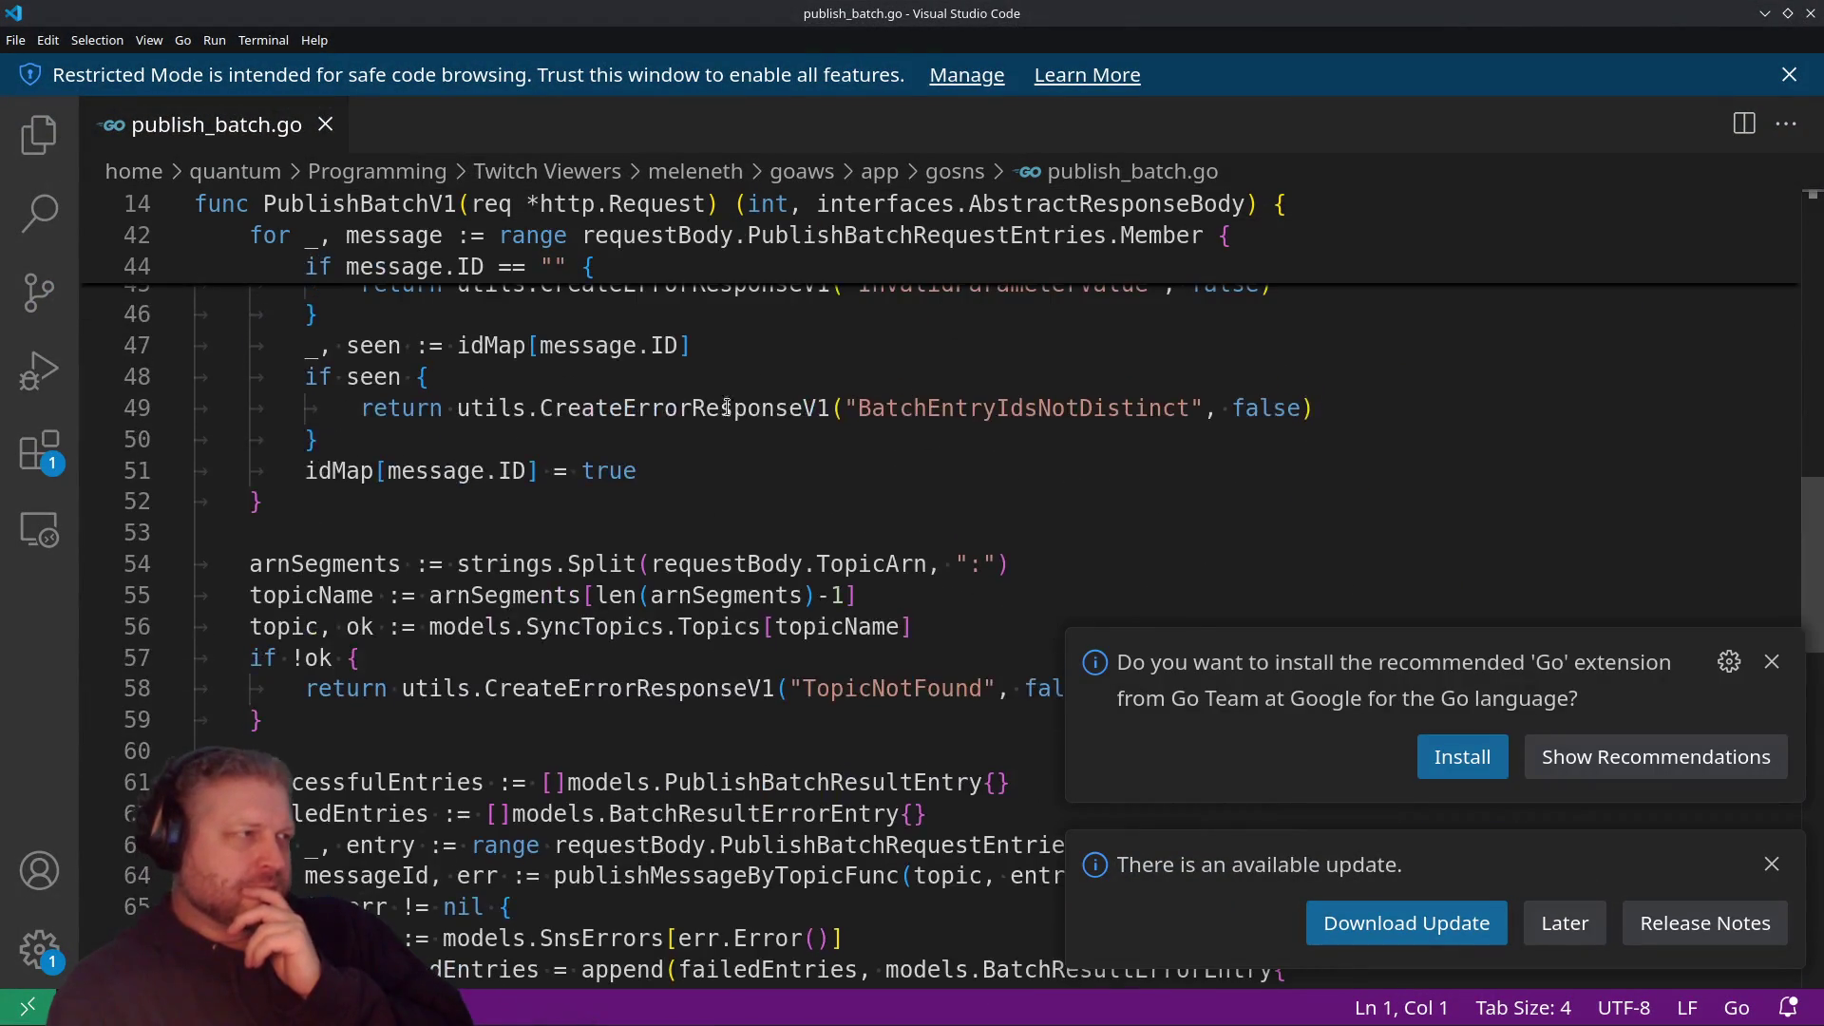
left_click(1806, 10)
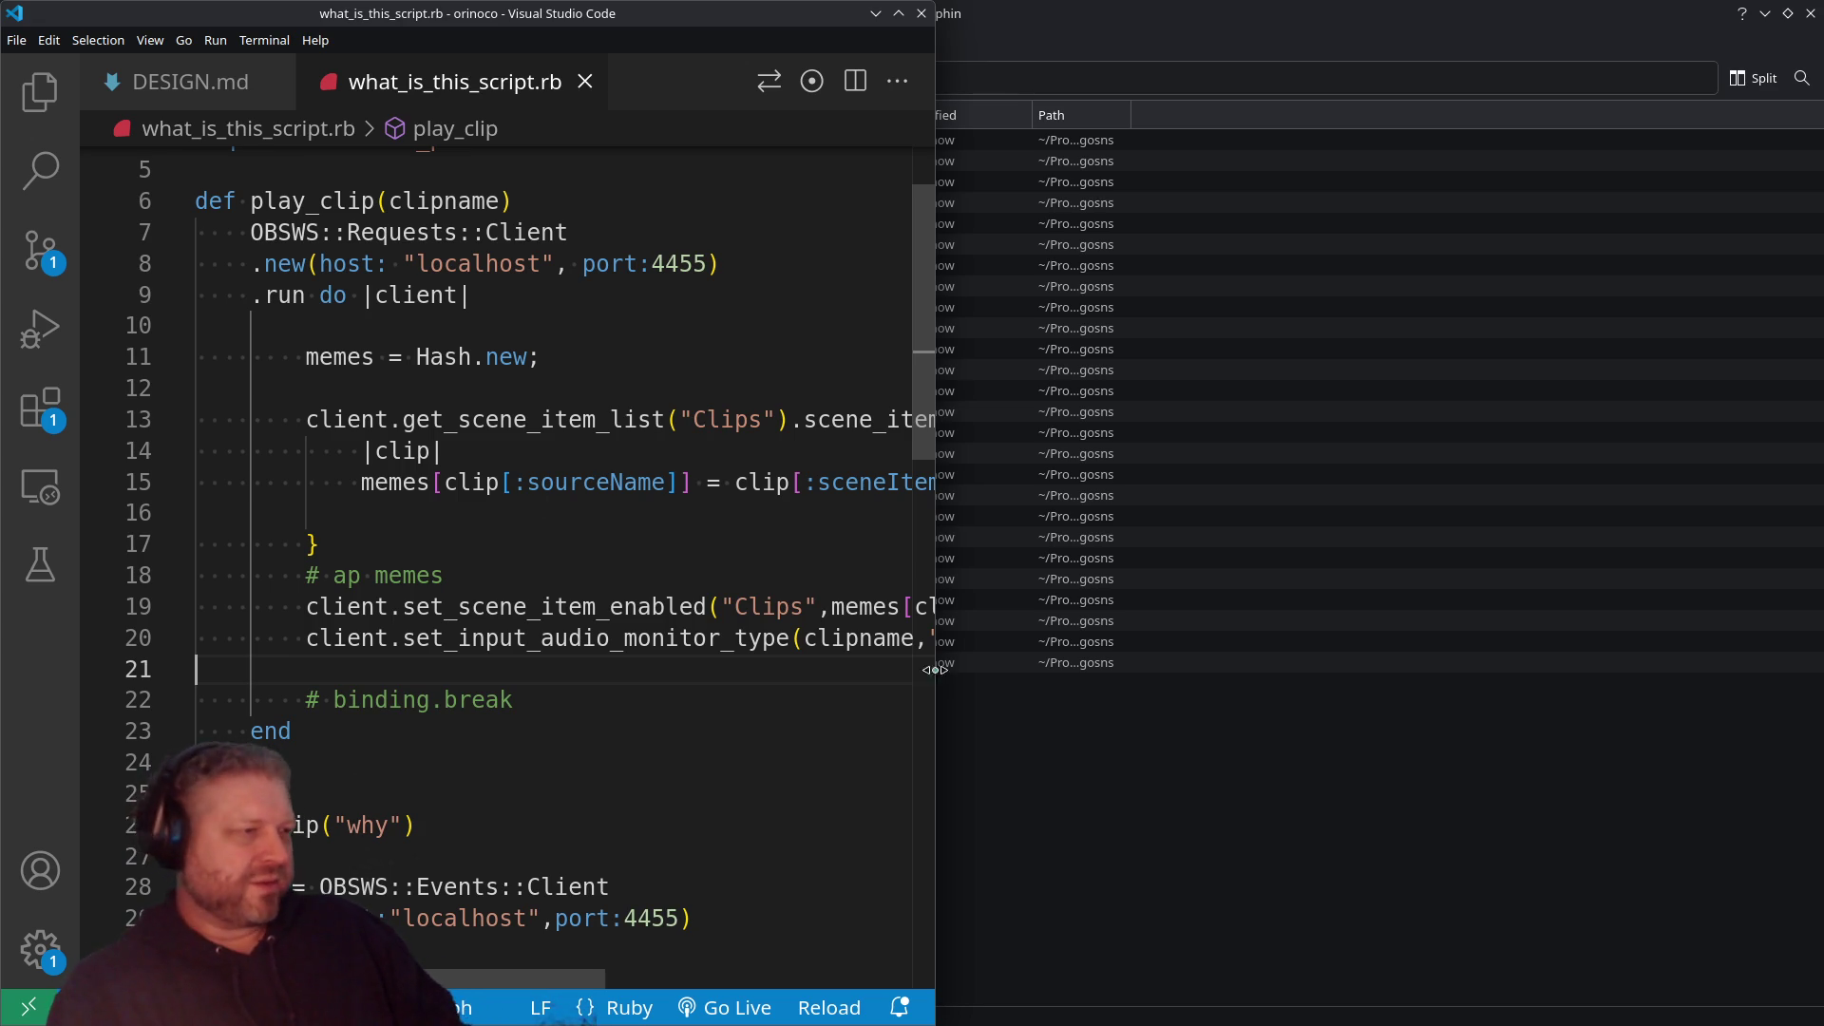
key("alt+Tab")
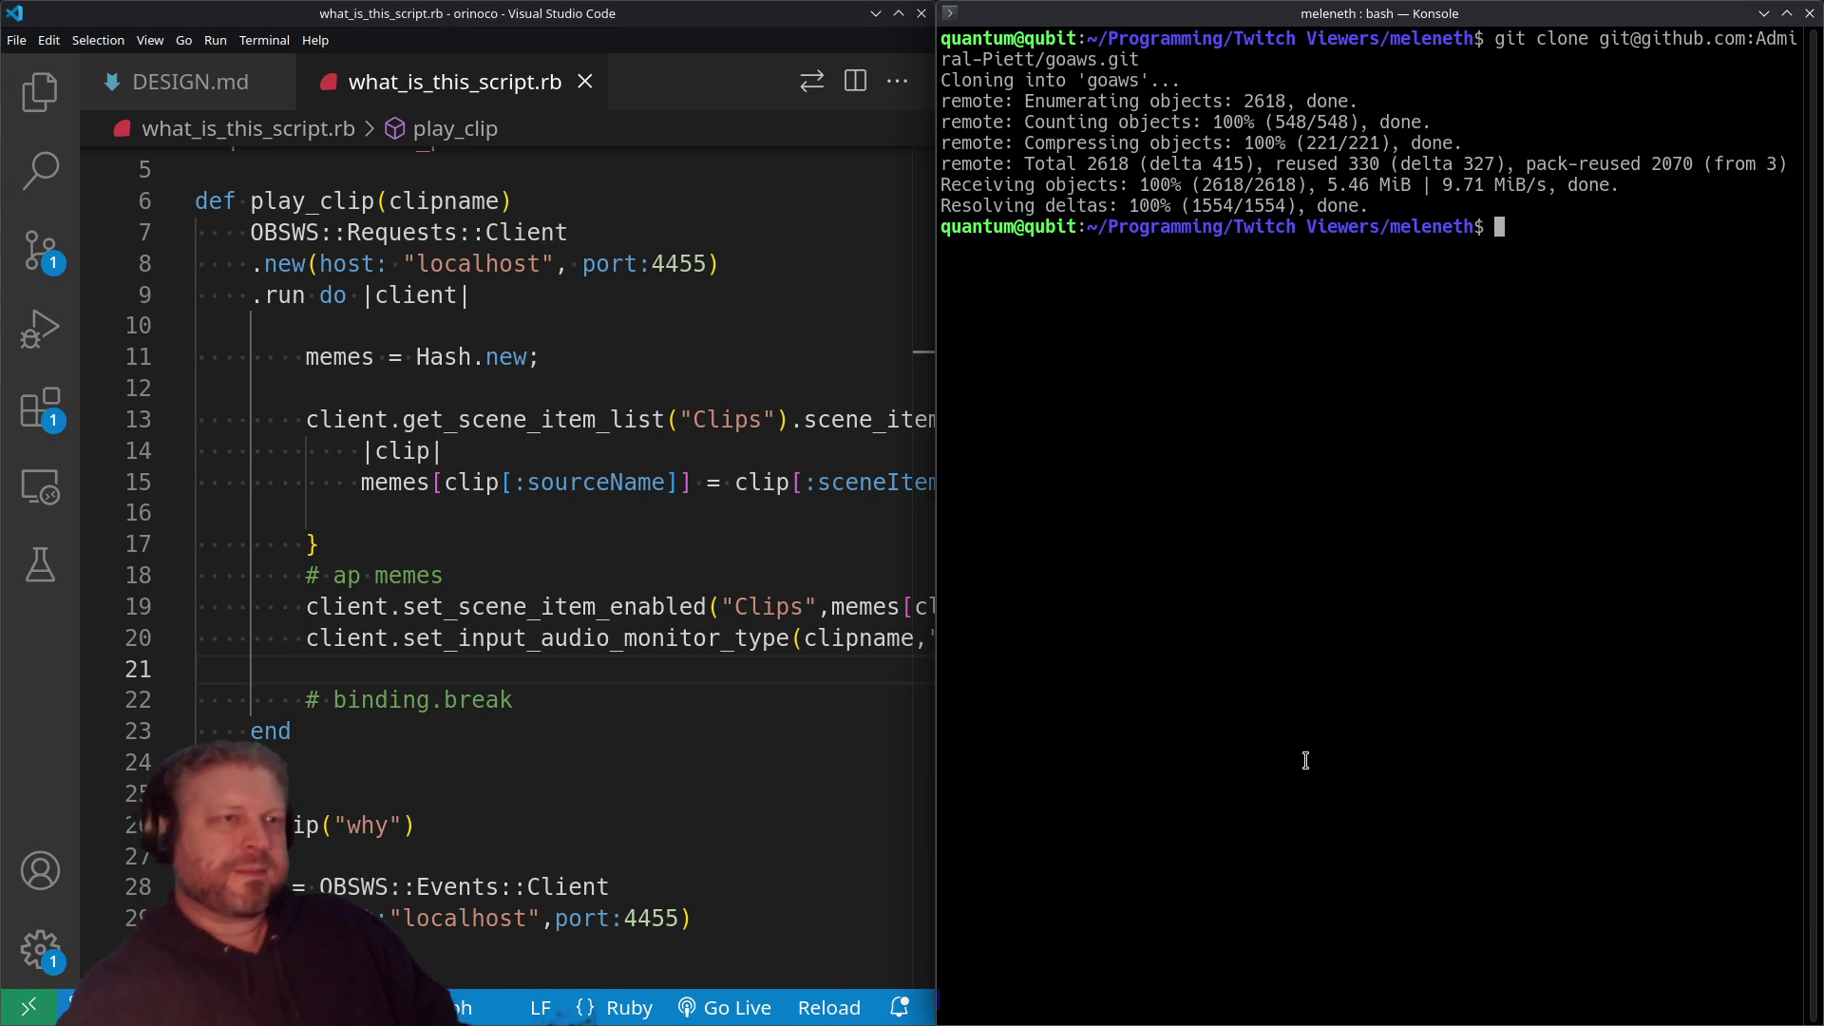
Step: Run cloc goaws/app/ and centre the terminal window
type("cloc")
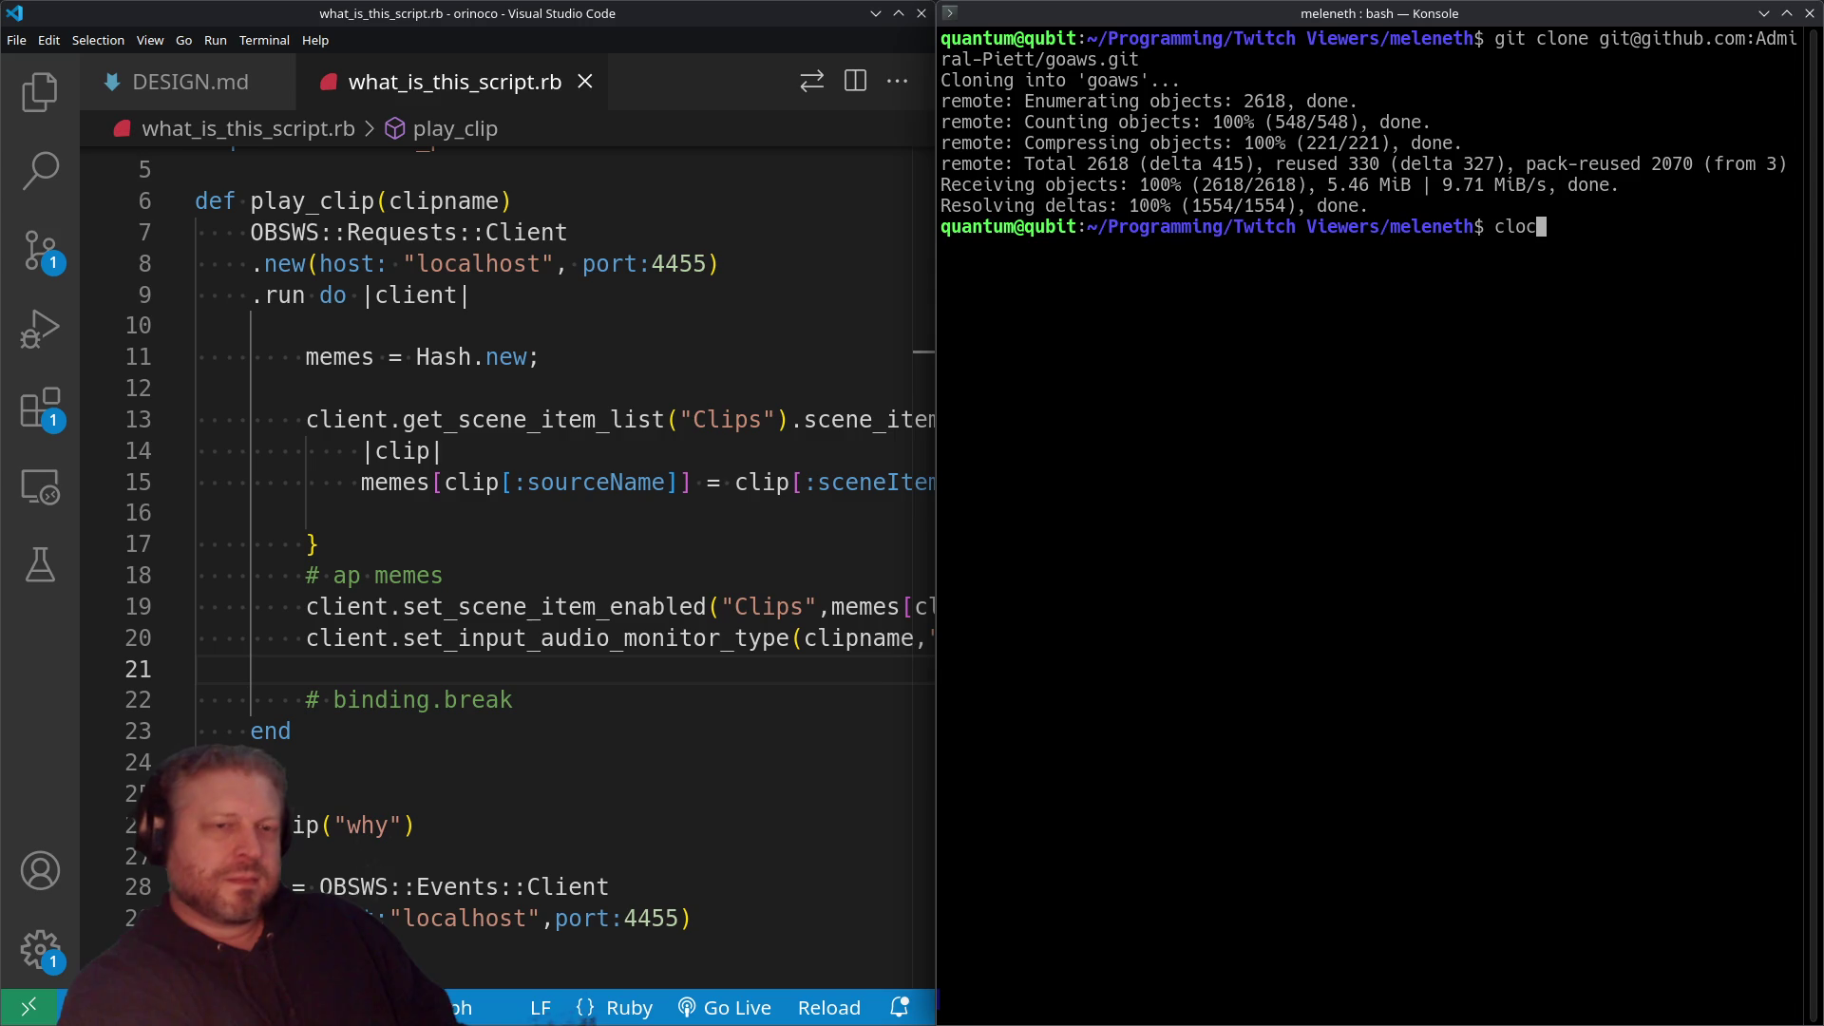
type(" goaw")
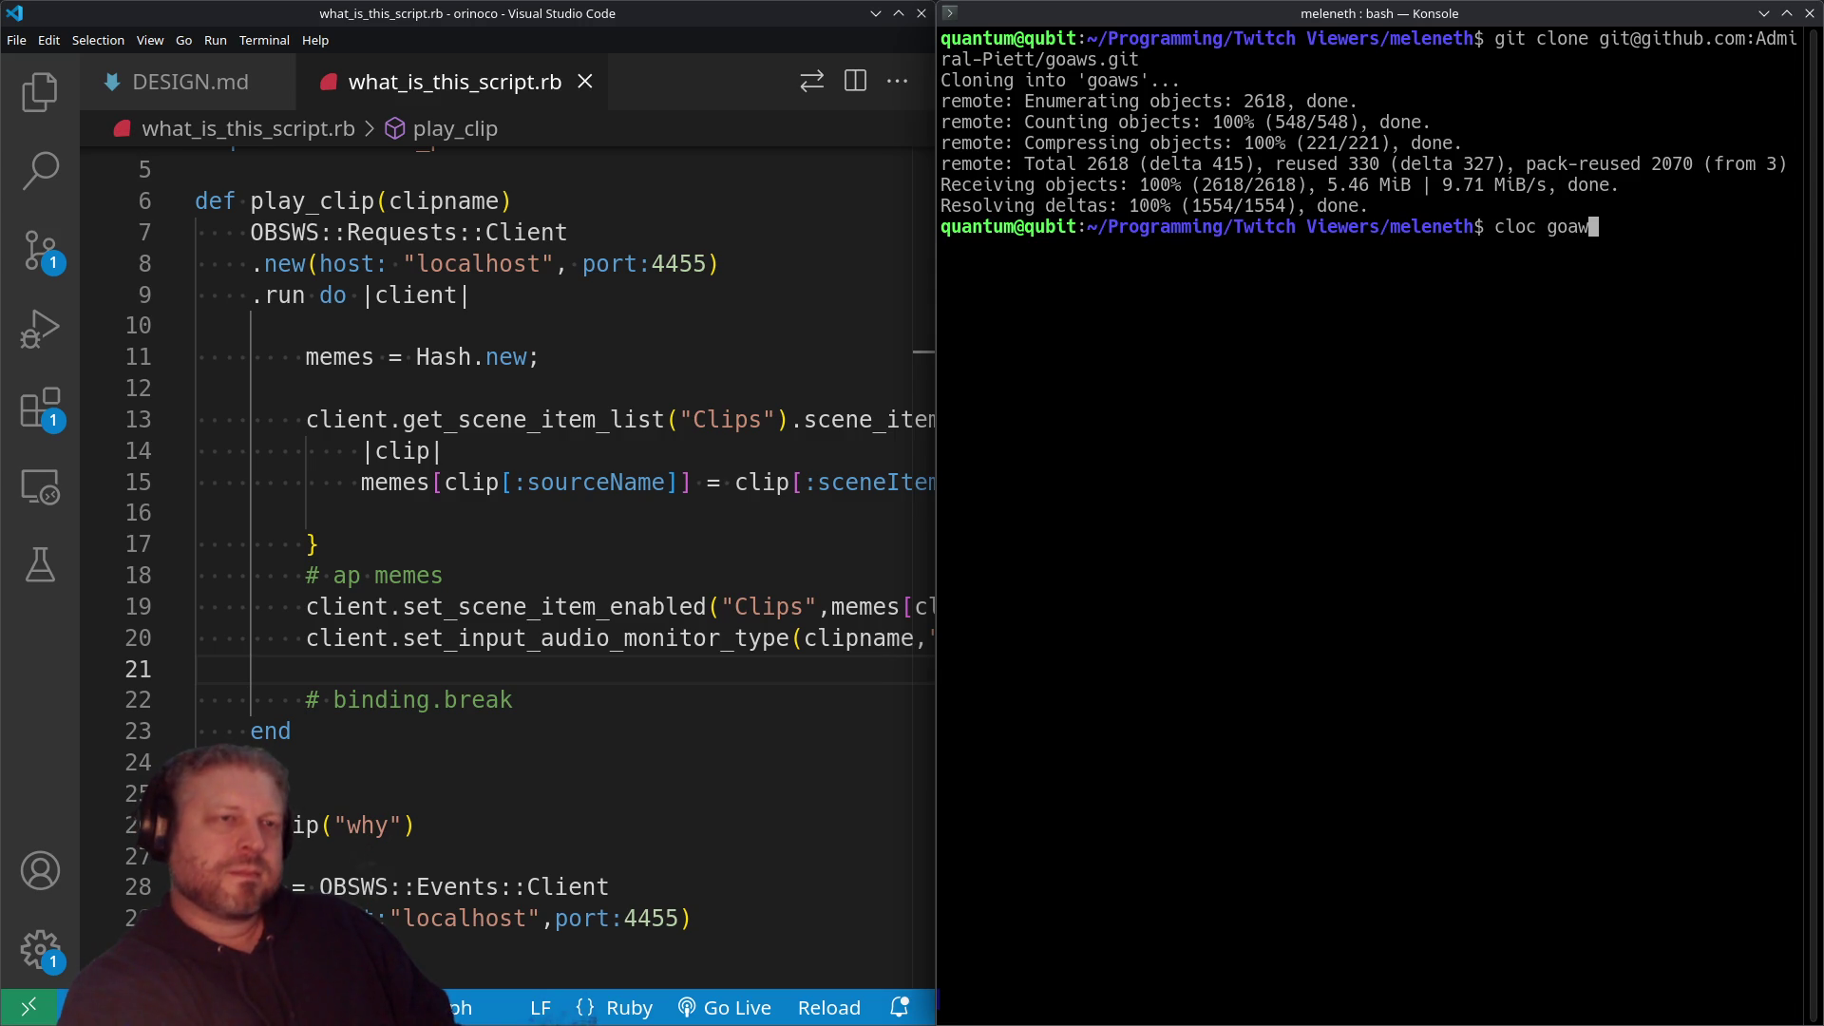
type("s/app/")
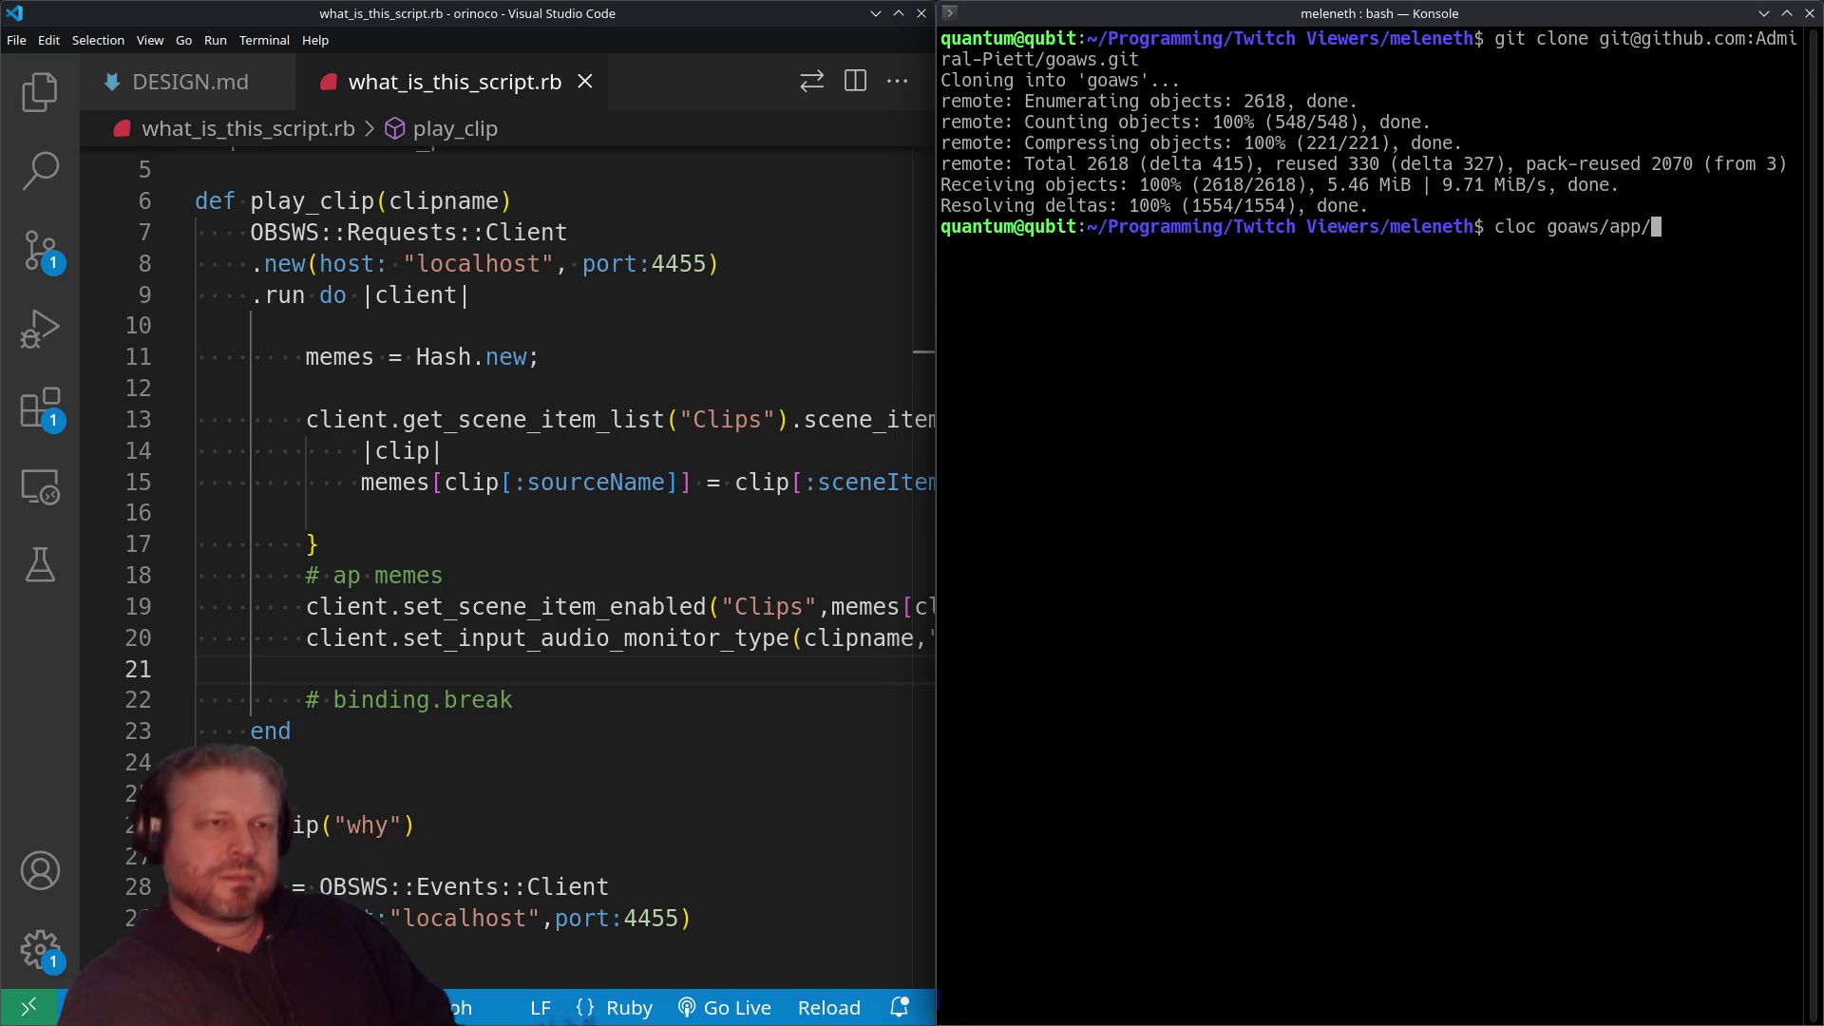
key("Return")
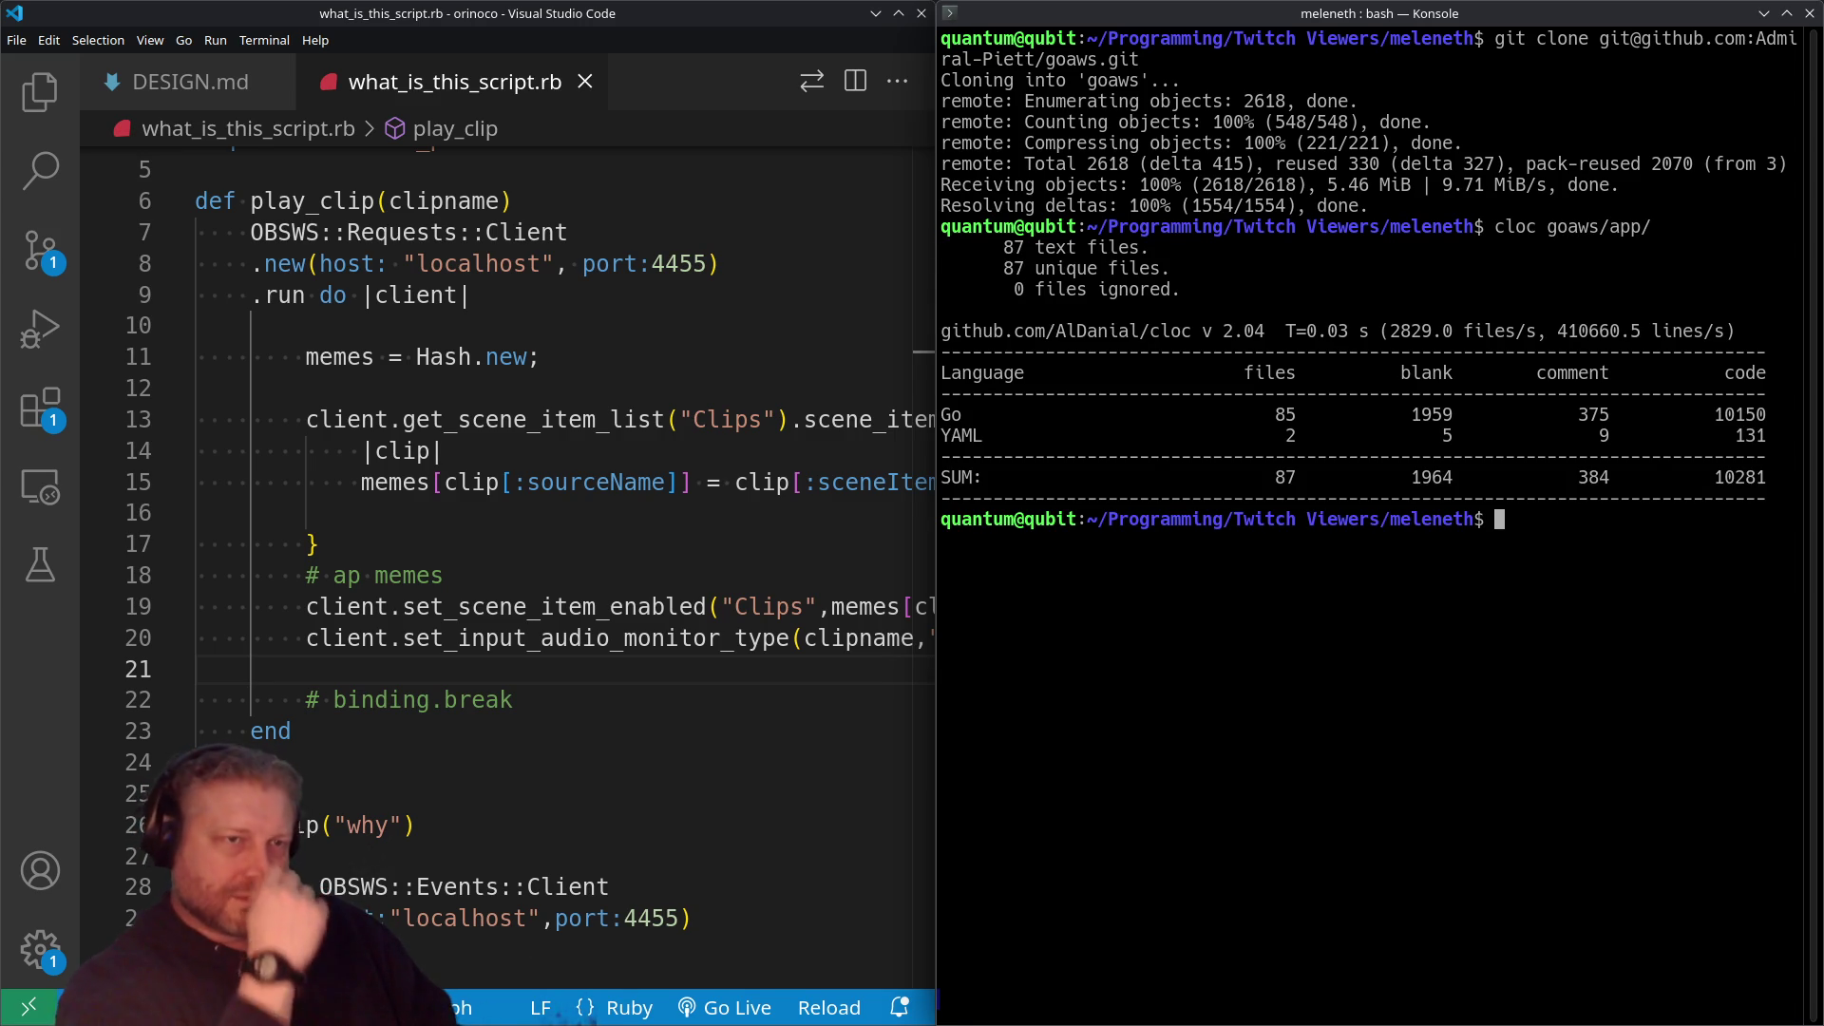
left_click_drag(1130, 14, 722, 13)
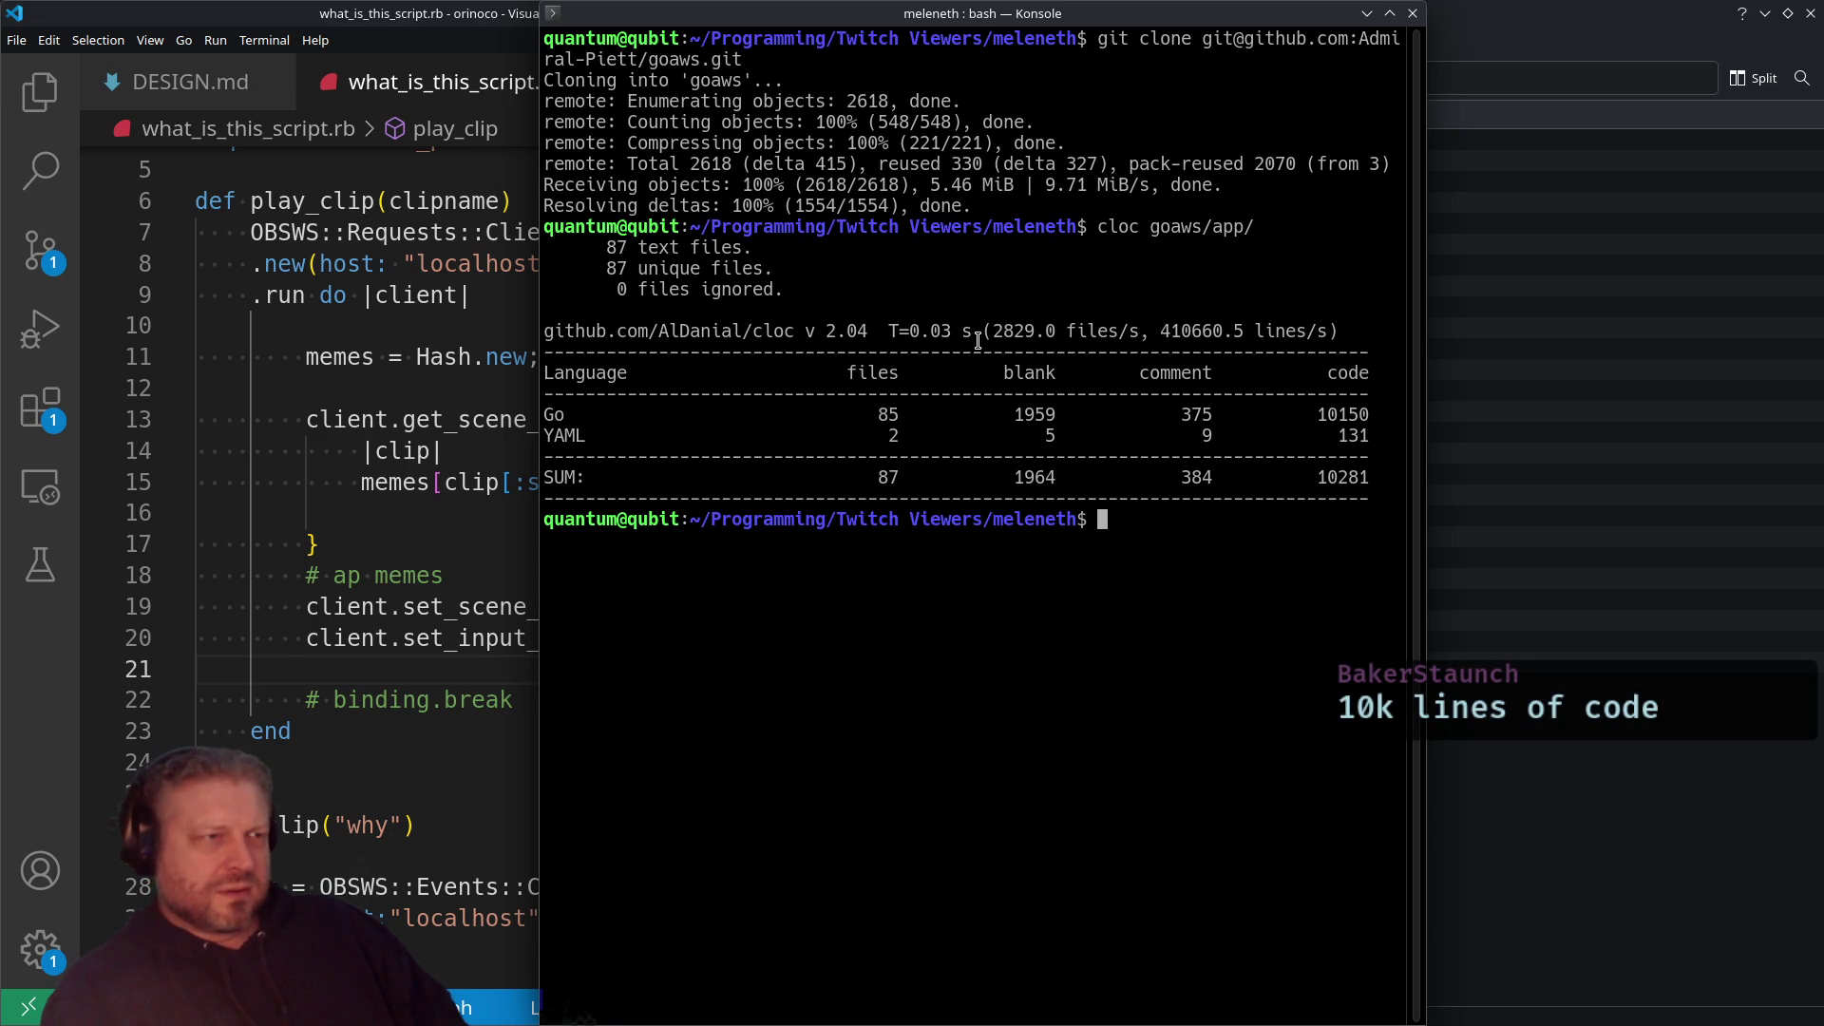
Step: Highlight the cloc figures: 410660.5 lines/s, Go 10150, YAML 131, total 10281
left_click_drag(984, 330, 1063, 346)
double_click(1196, 332)
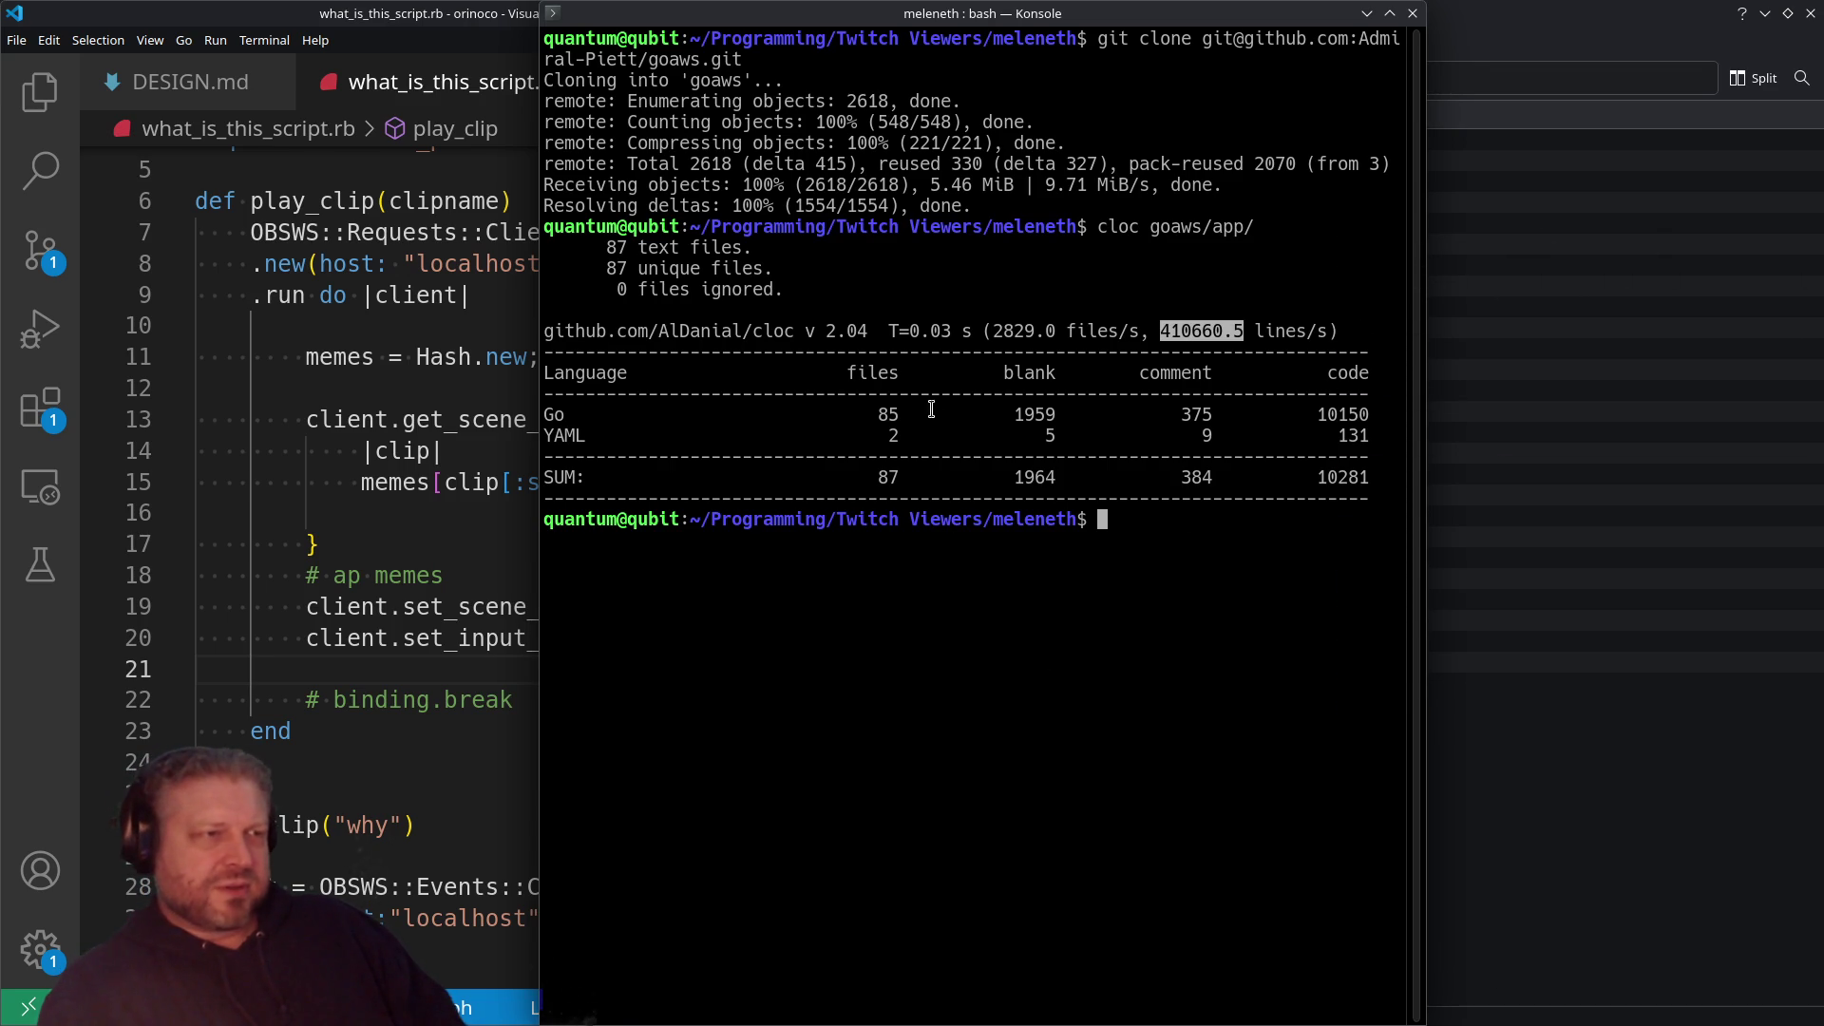
double_click(1333, 414)
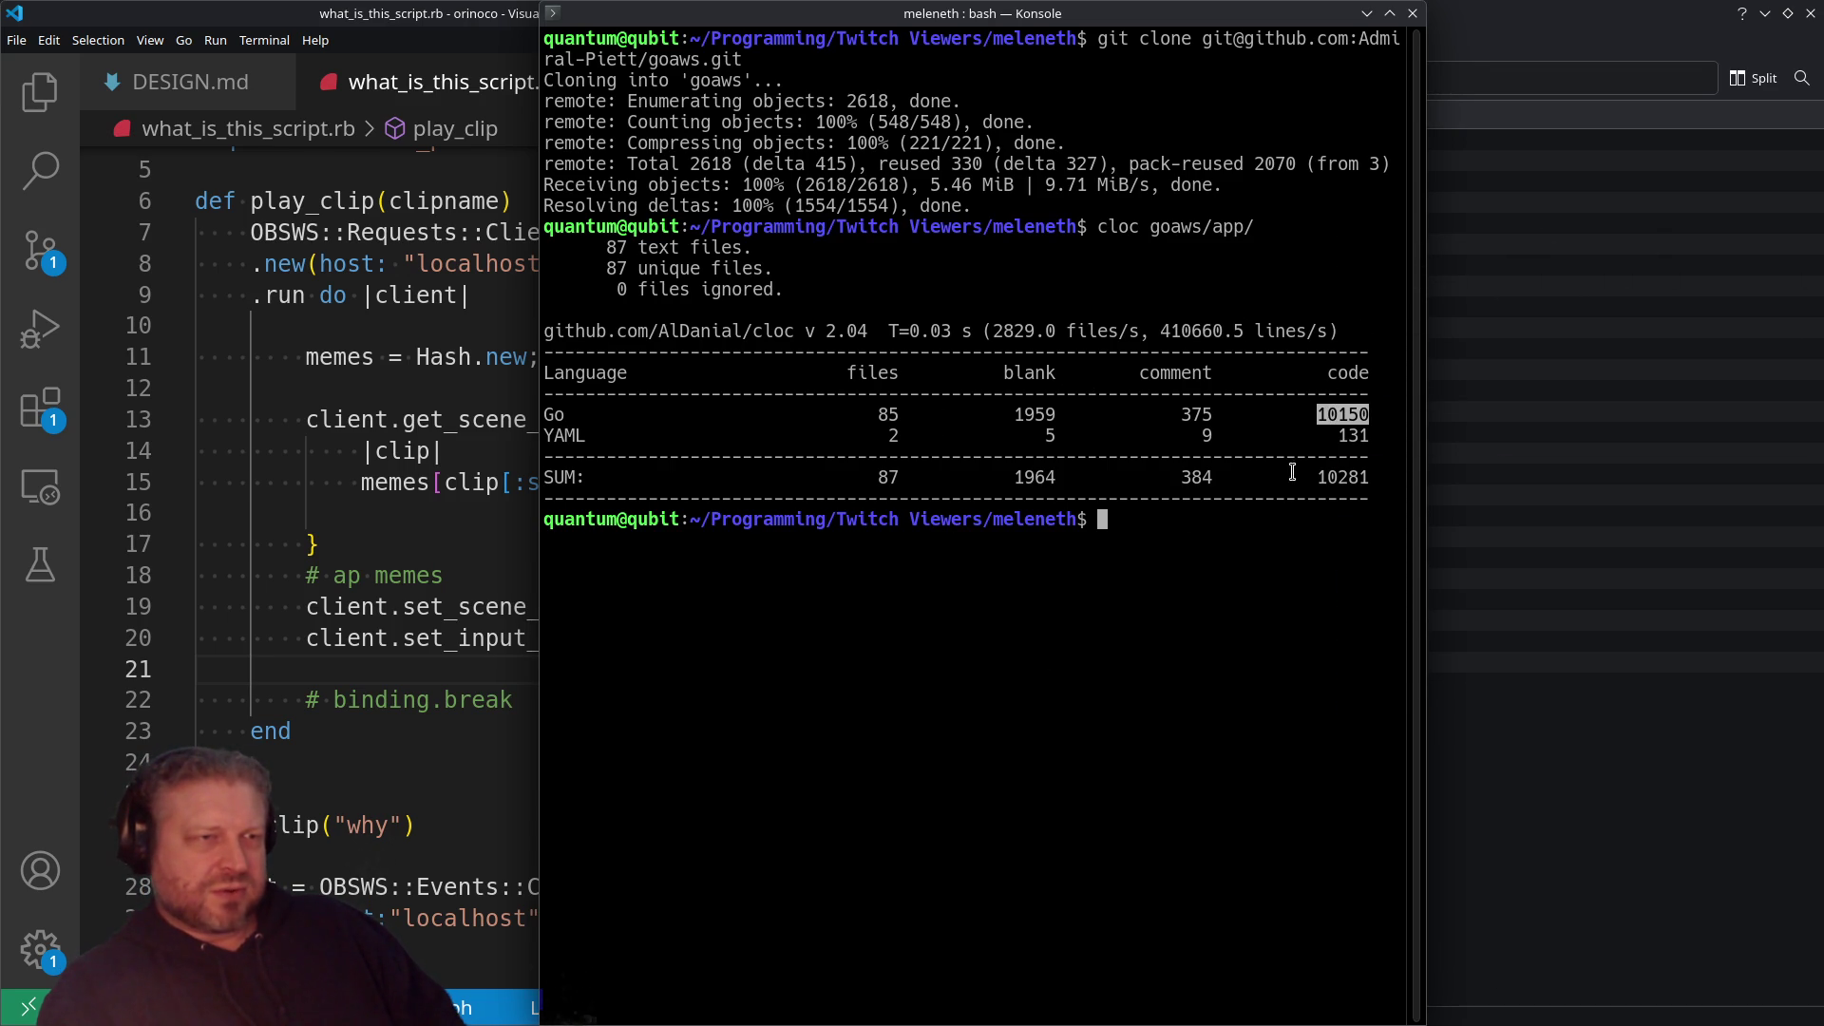
double_click(1302, 433)
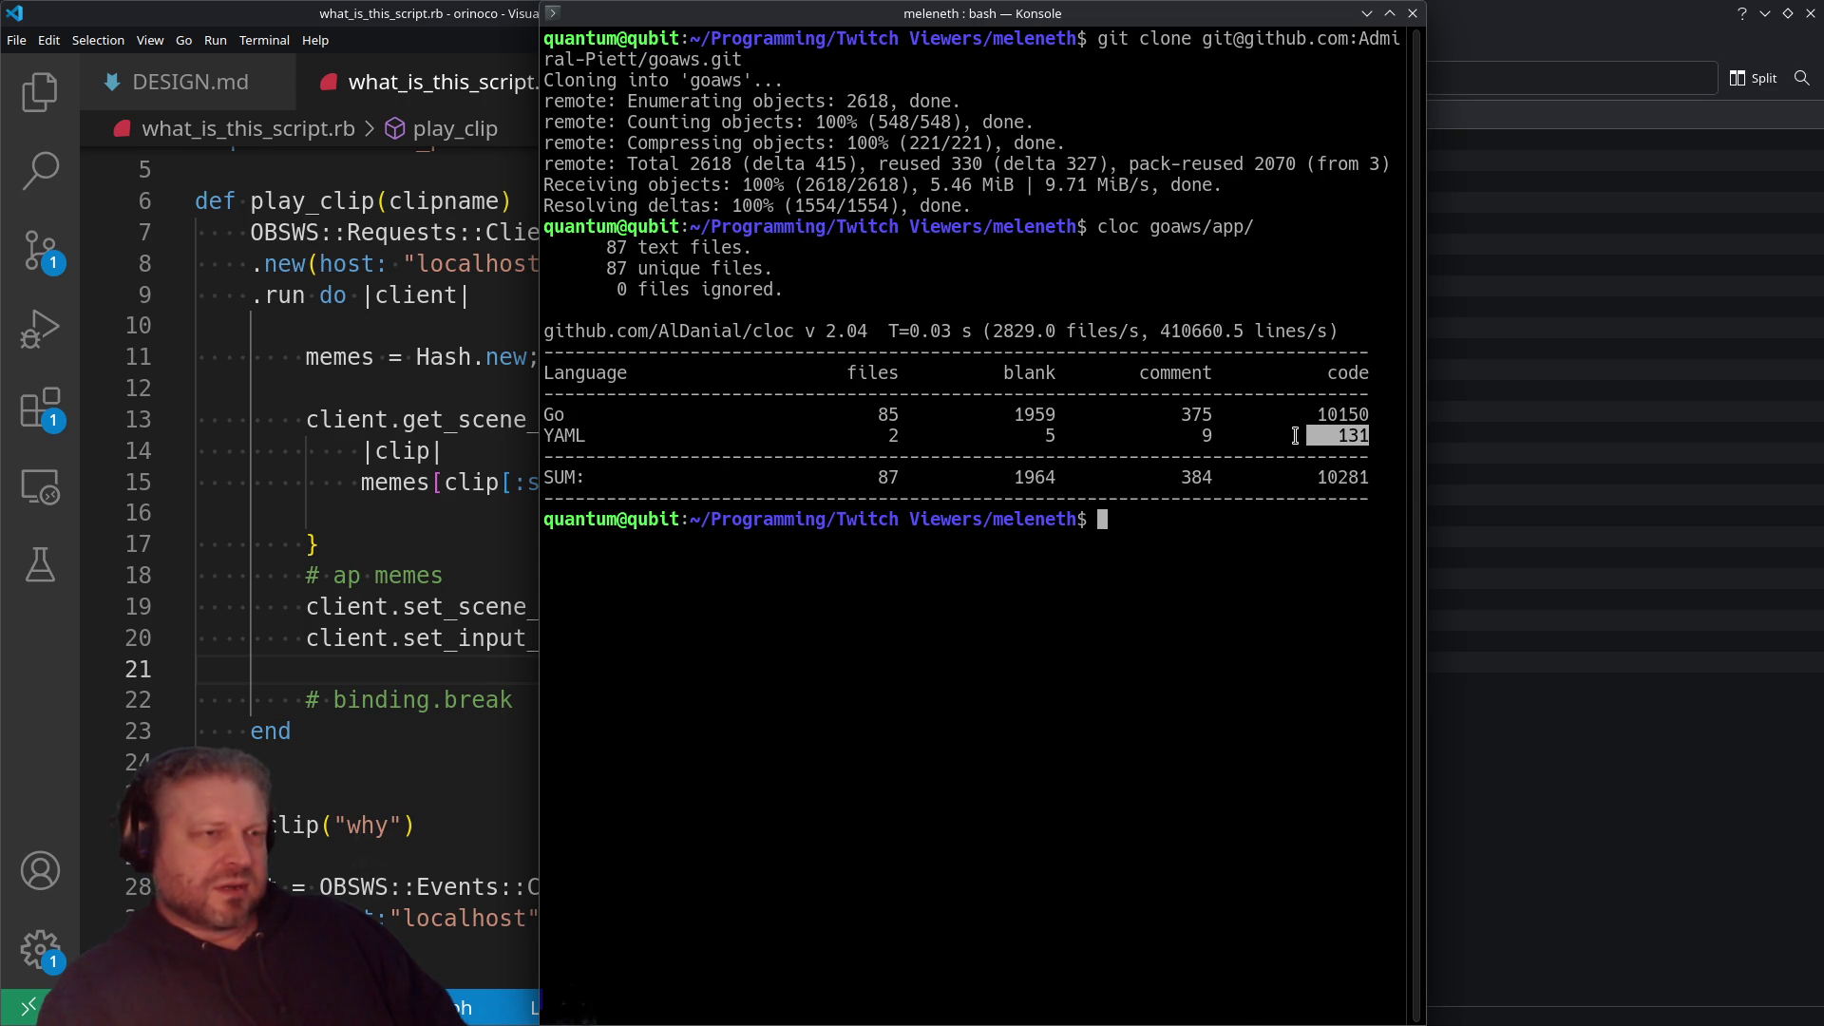
double_click(1331, 477)
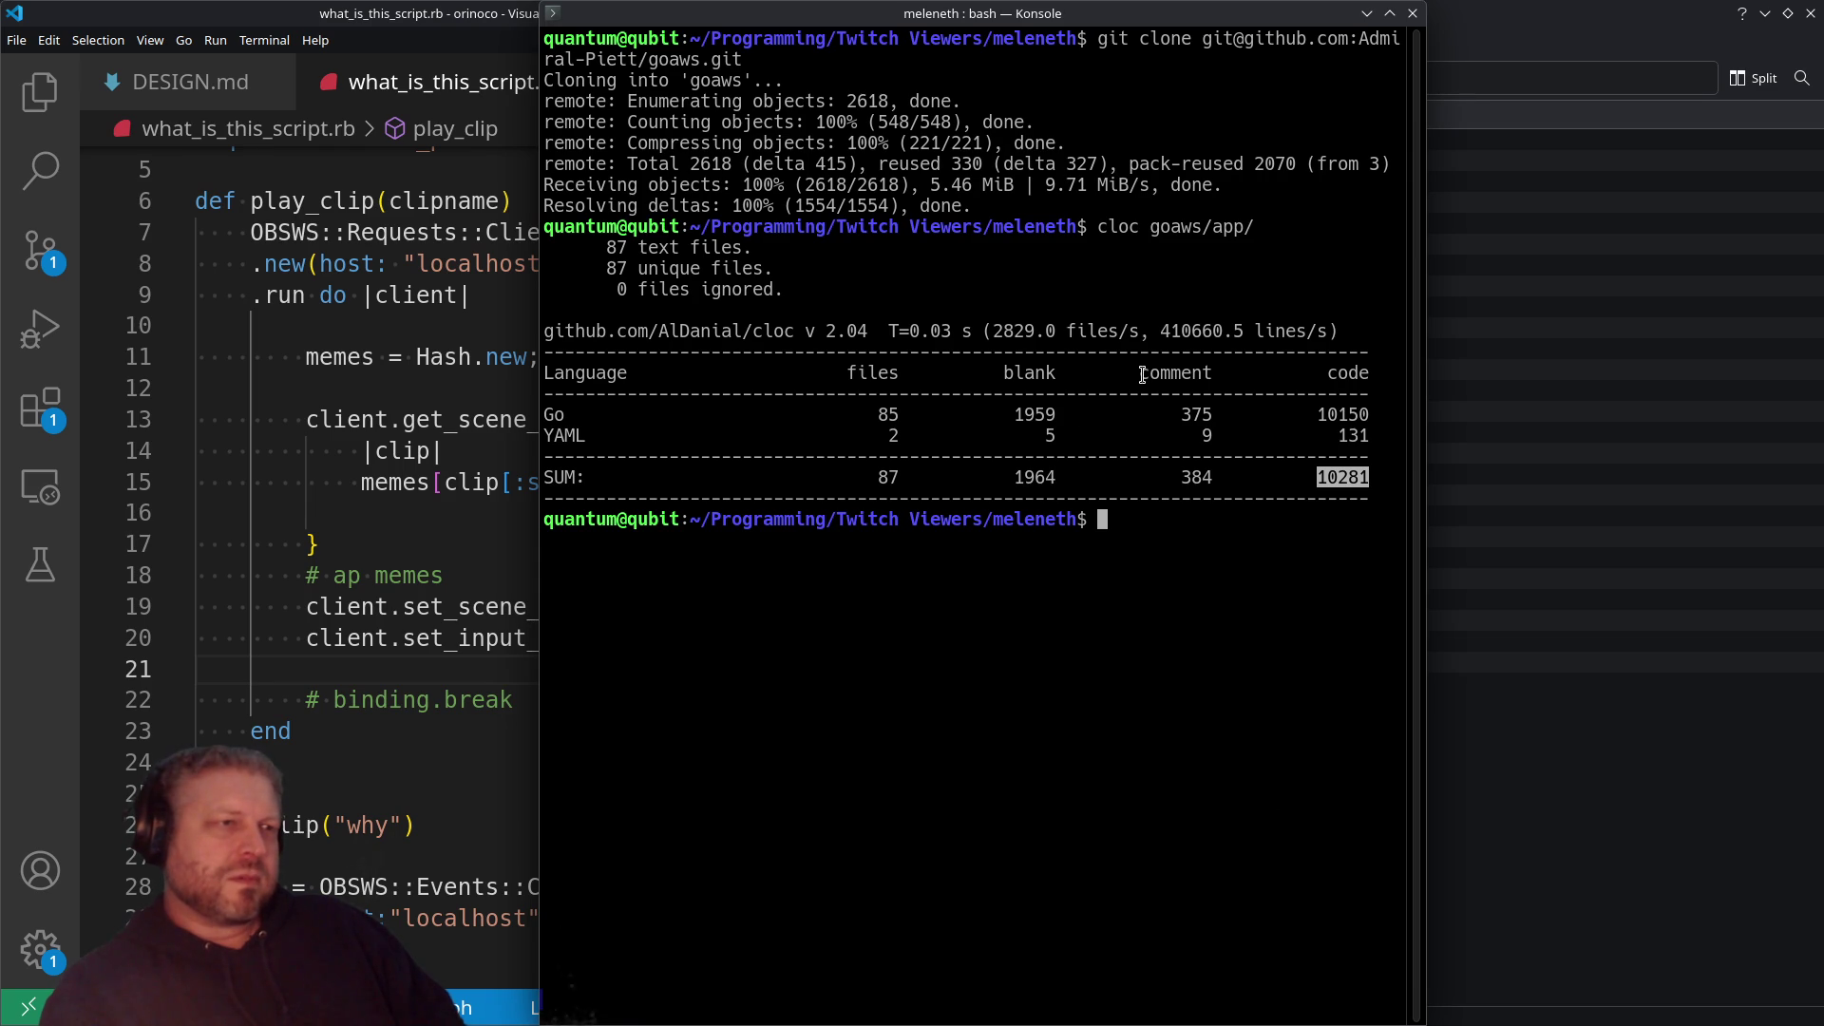
left_click_drag(1331, 331, 1294, 331)
mouse_move(1003, 331)
left_mouse_down()
mouse_move(1369, 324)
mouse_move(1321, 434)
mouse_move(995, 456)
left_mouse_up()
left_click(1198, 414)
double_click(1339, 414)
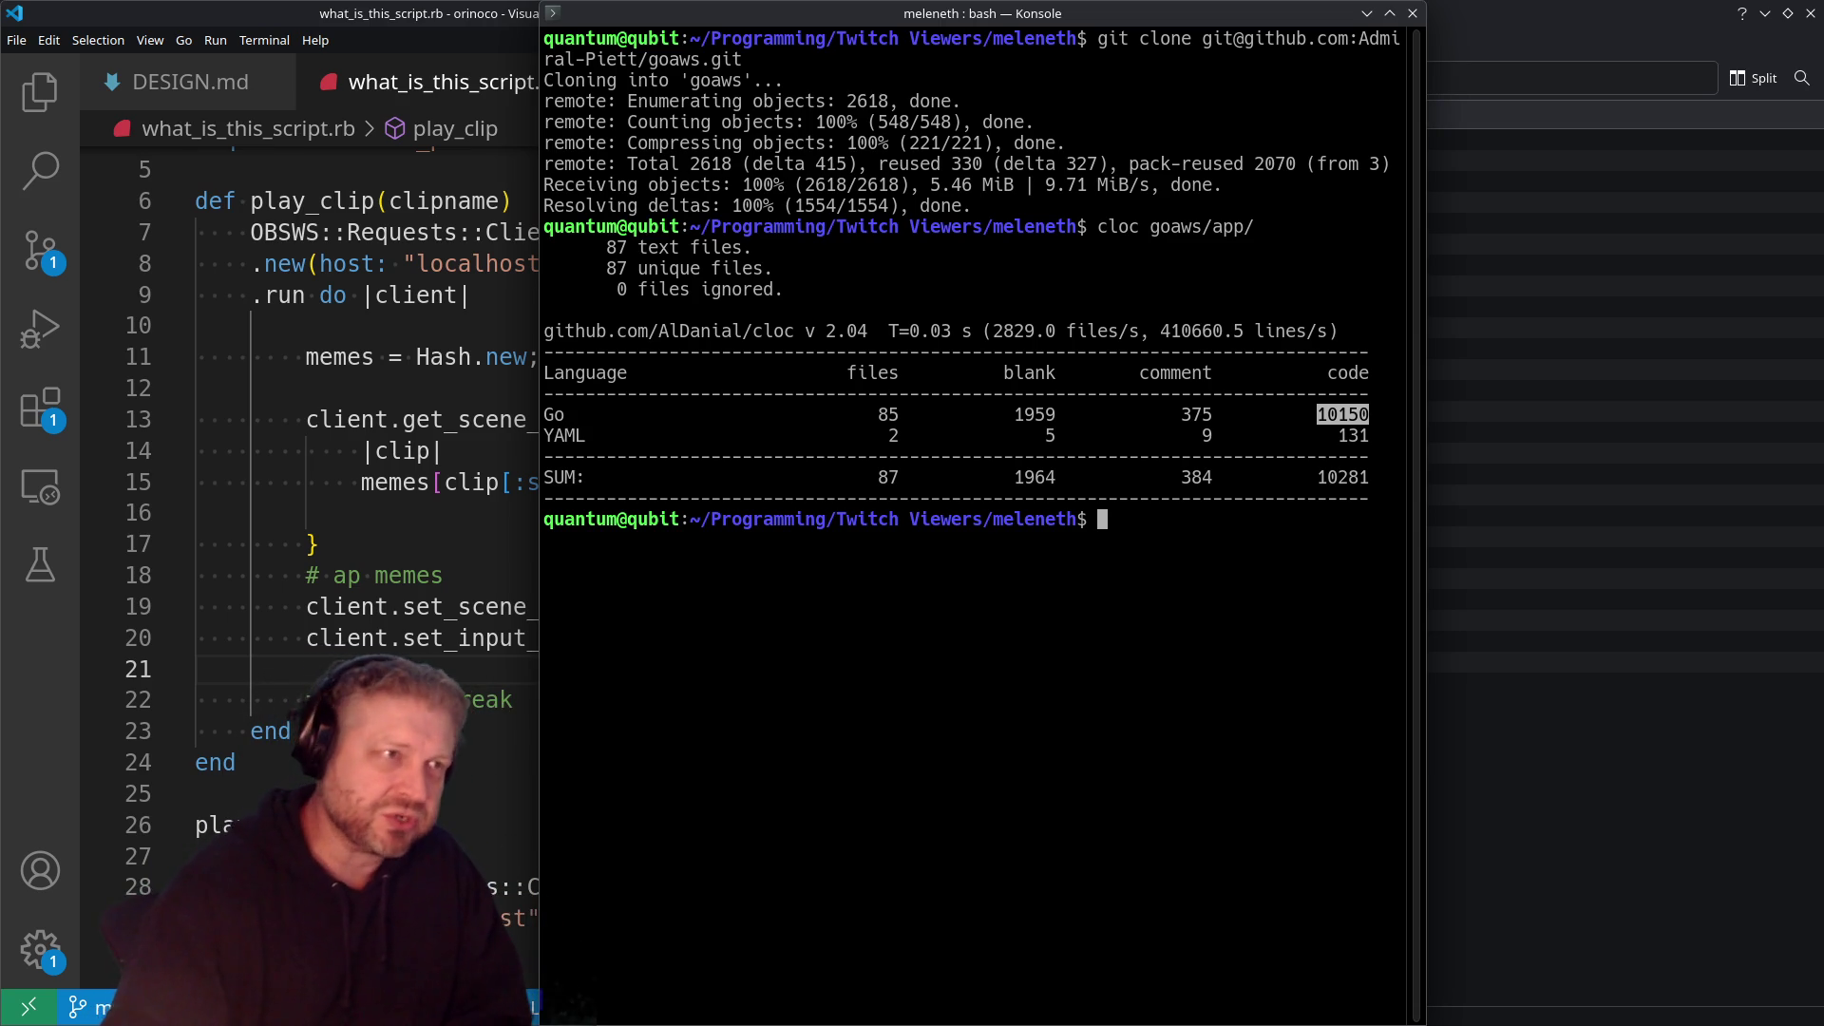
left_click_drag(1330, 13, 1330, 475)
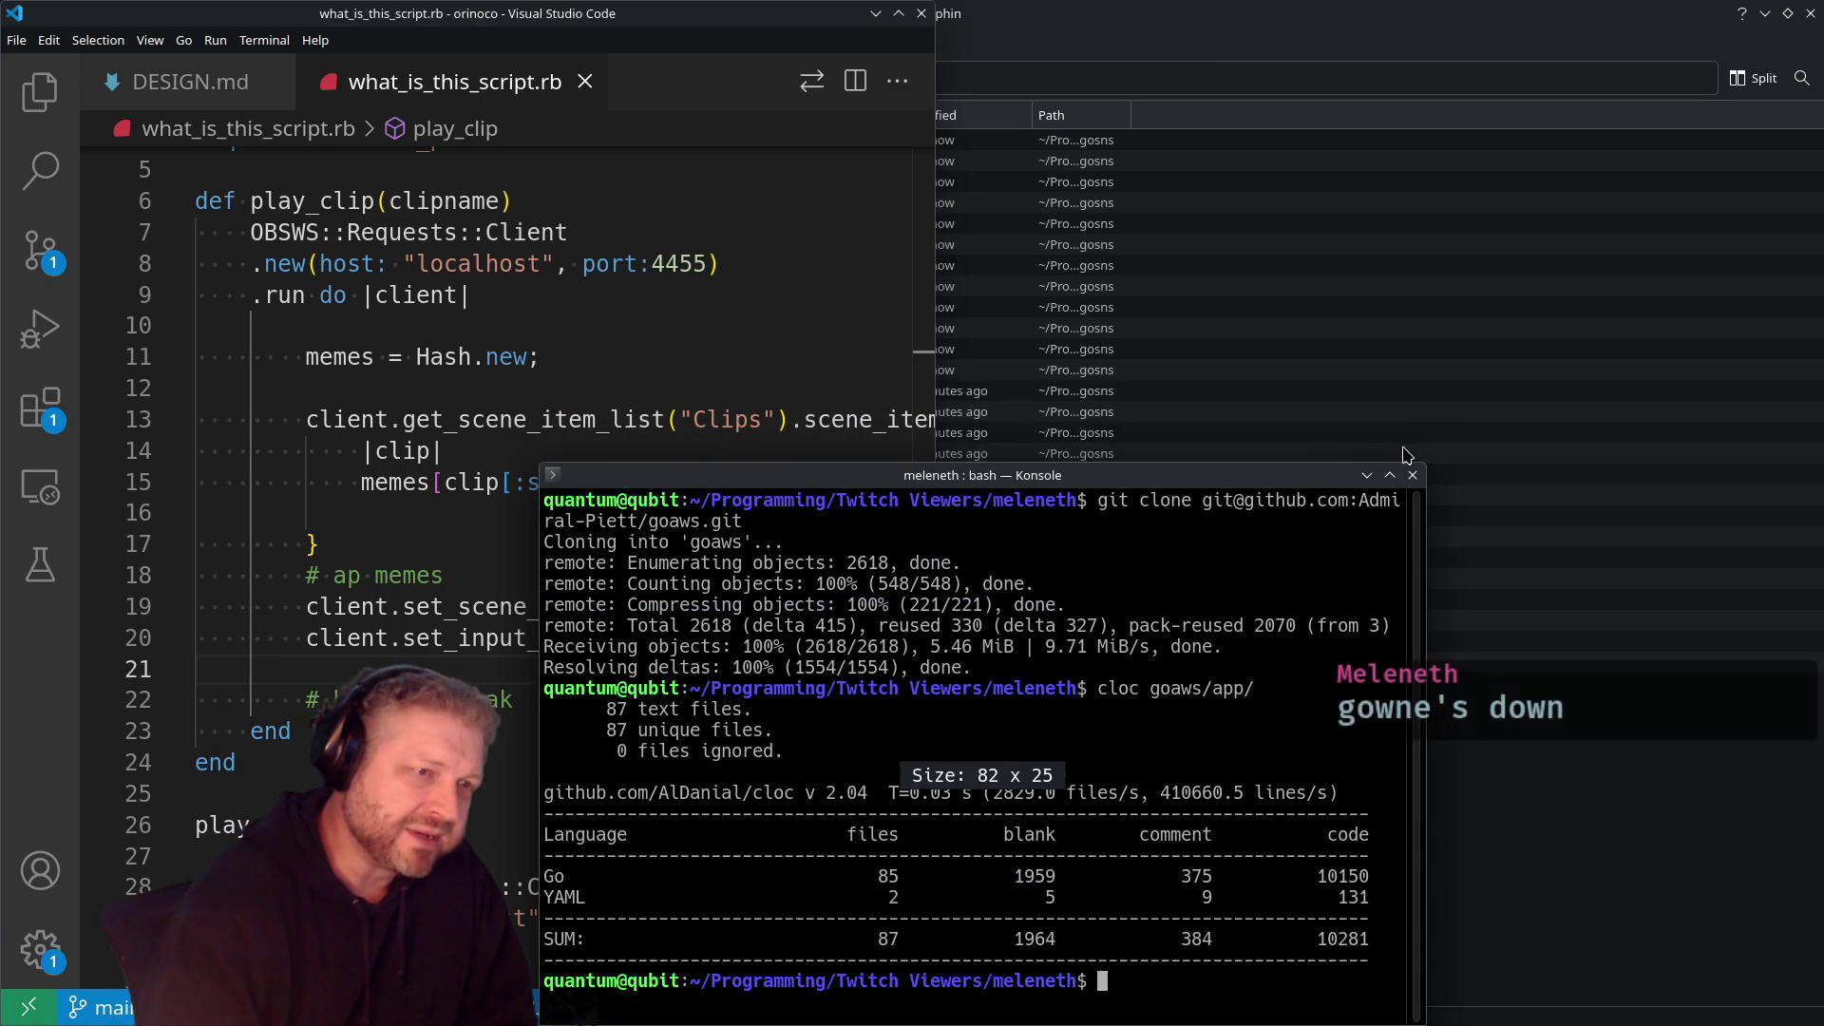
Step: Close Konsole and Dolphin and minimize the code editor to reveal Firefox's goaws page
left_click(1415, 477)
left_click(1412, 8)
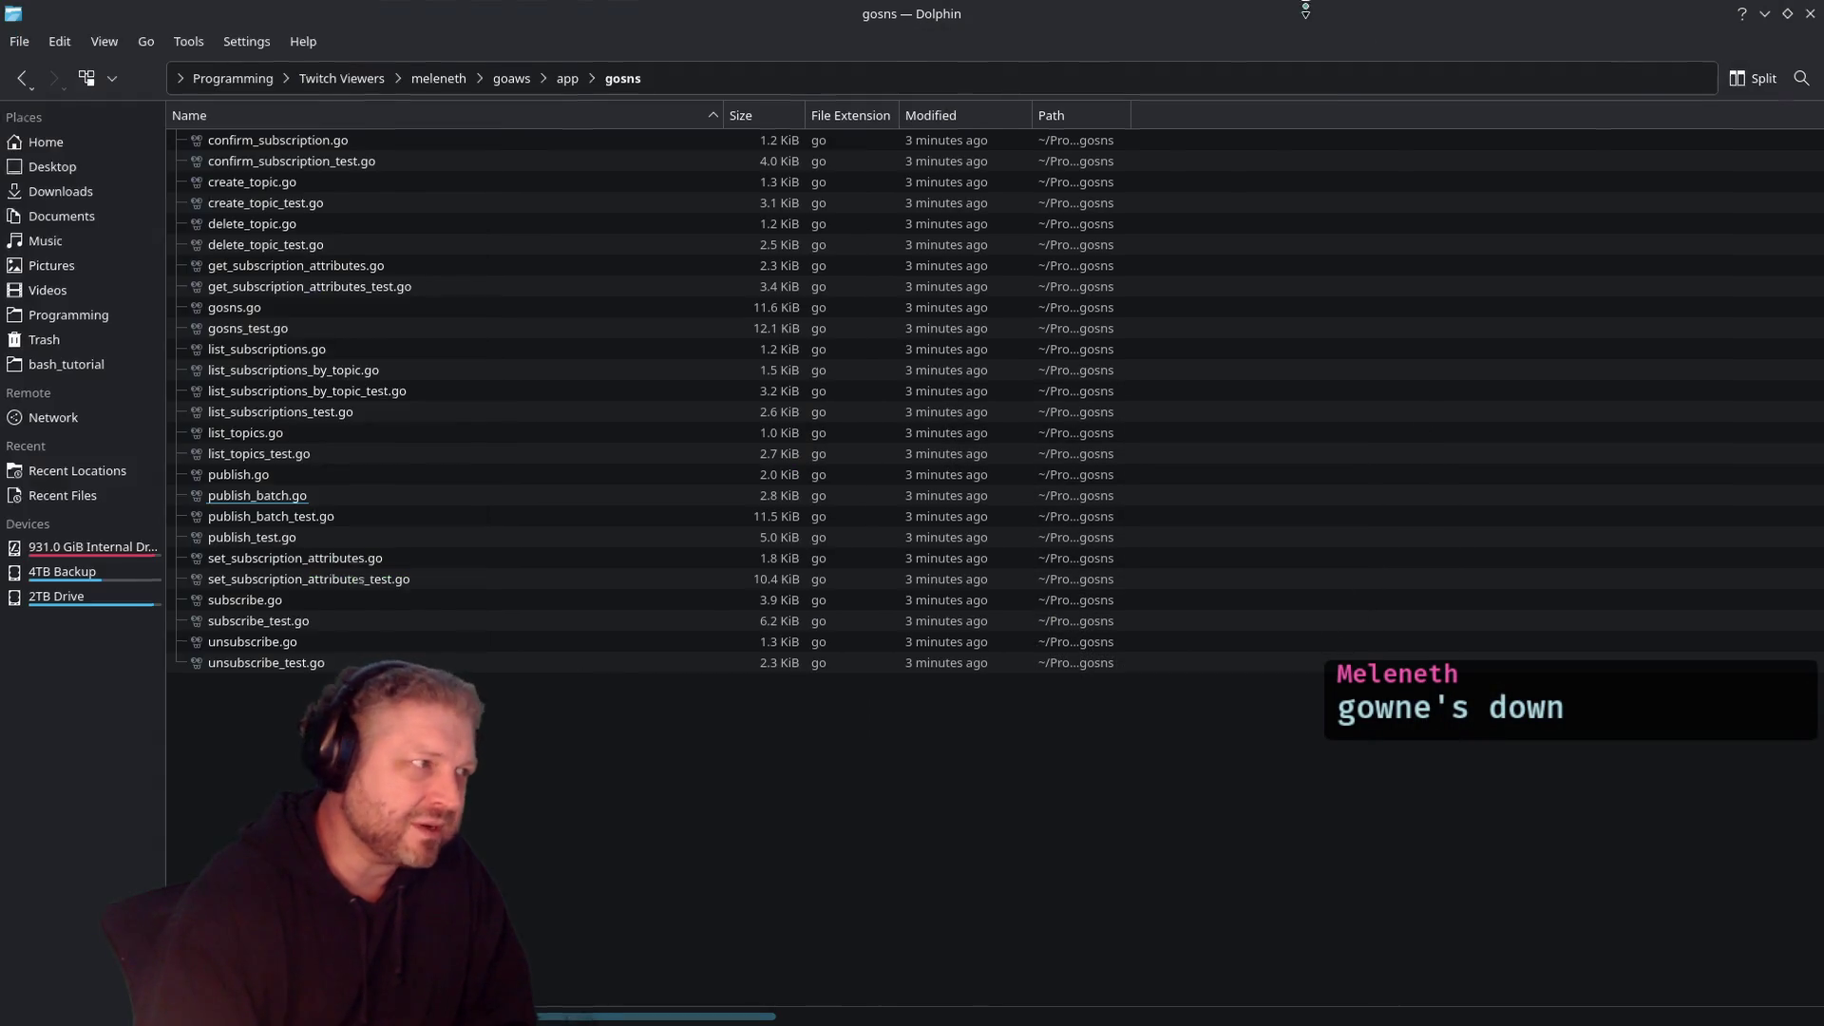
double_click(1309, 8)
left_click(1810, 455)
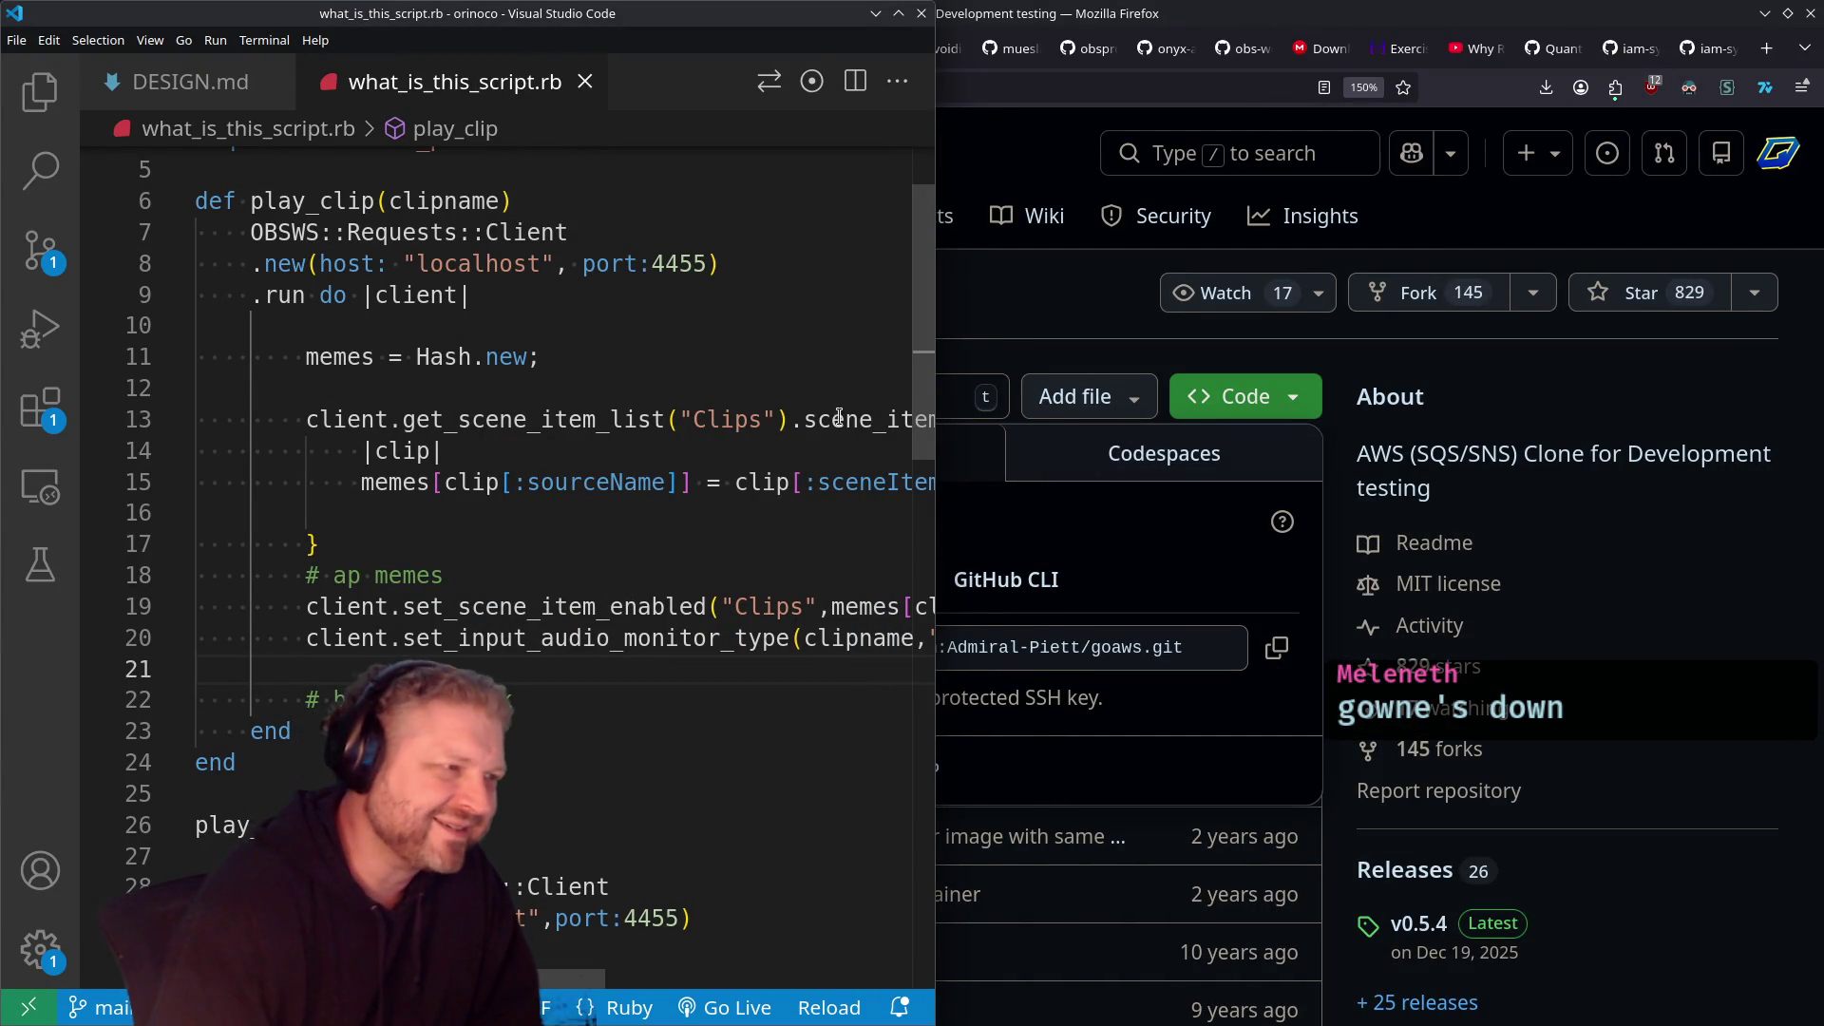
left_click(875, 13)
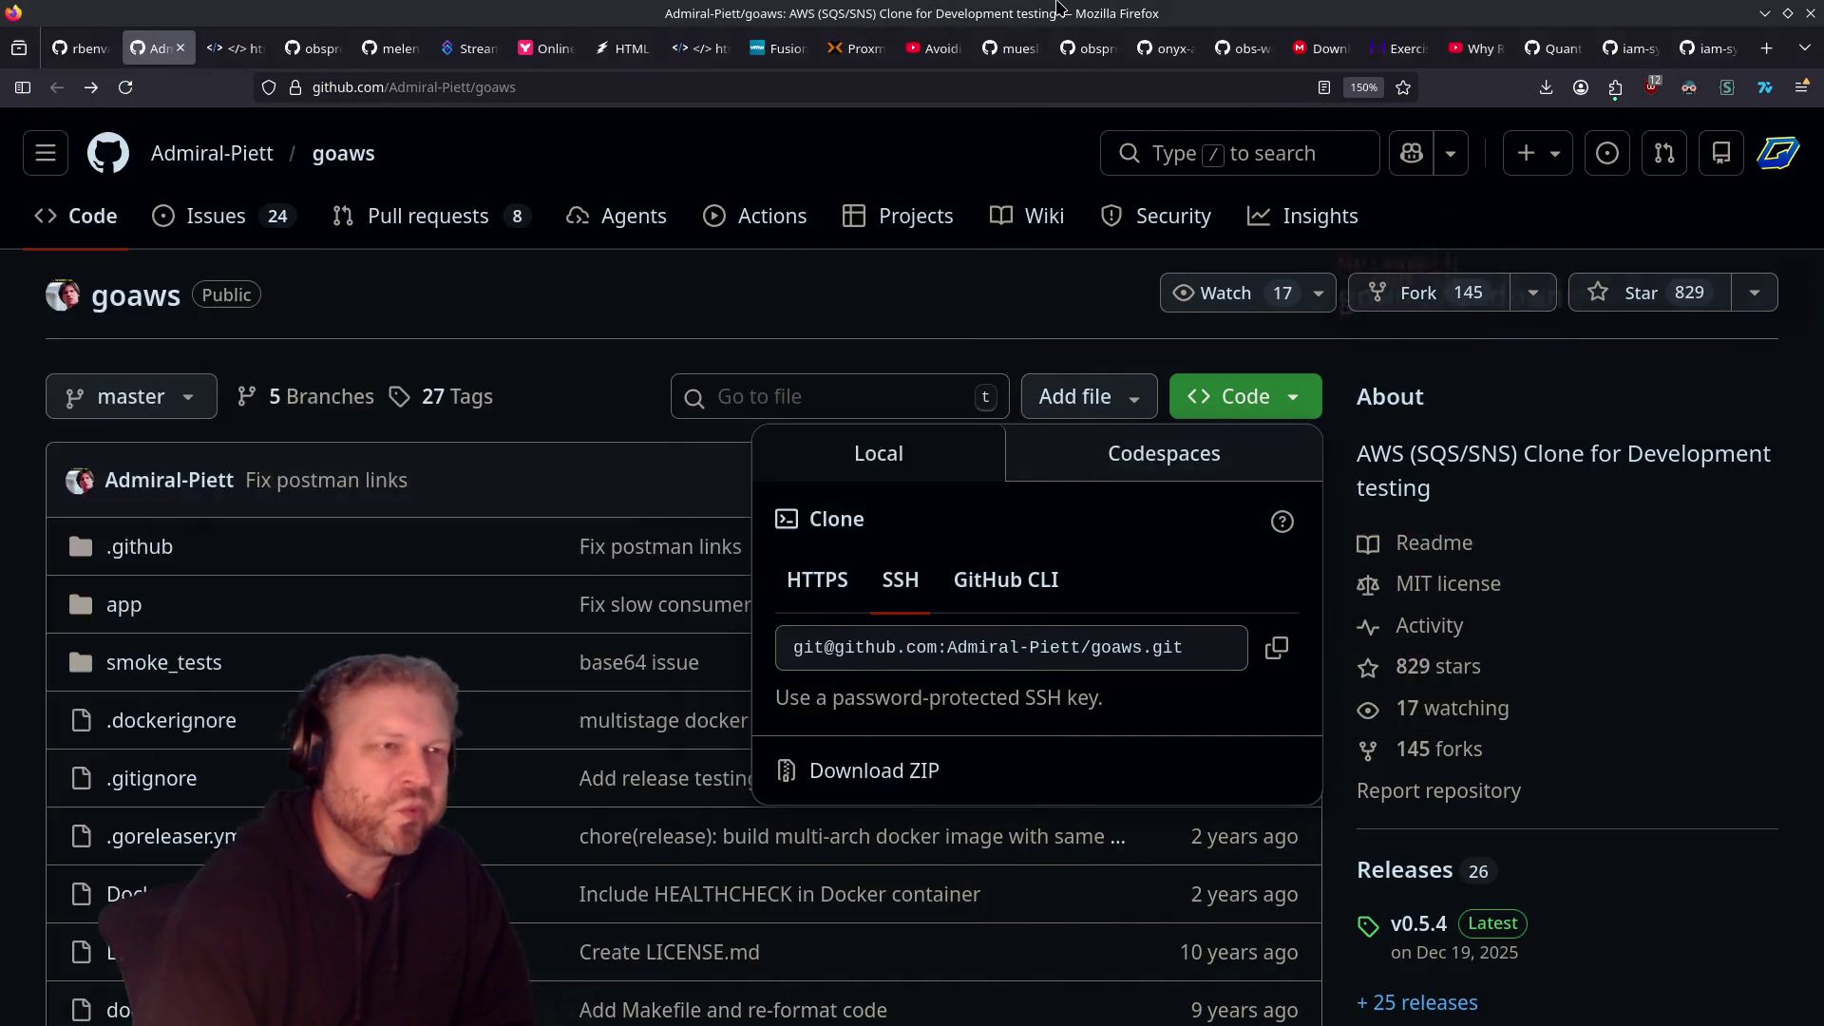
Step: Restore the browser, pull a new blank tab into its own window, and maximize that window
double_click(1050, 13)
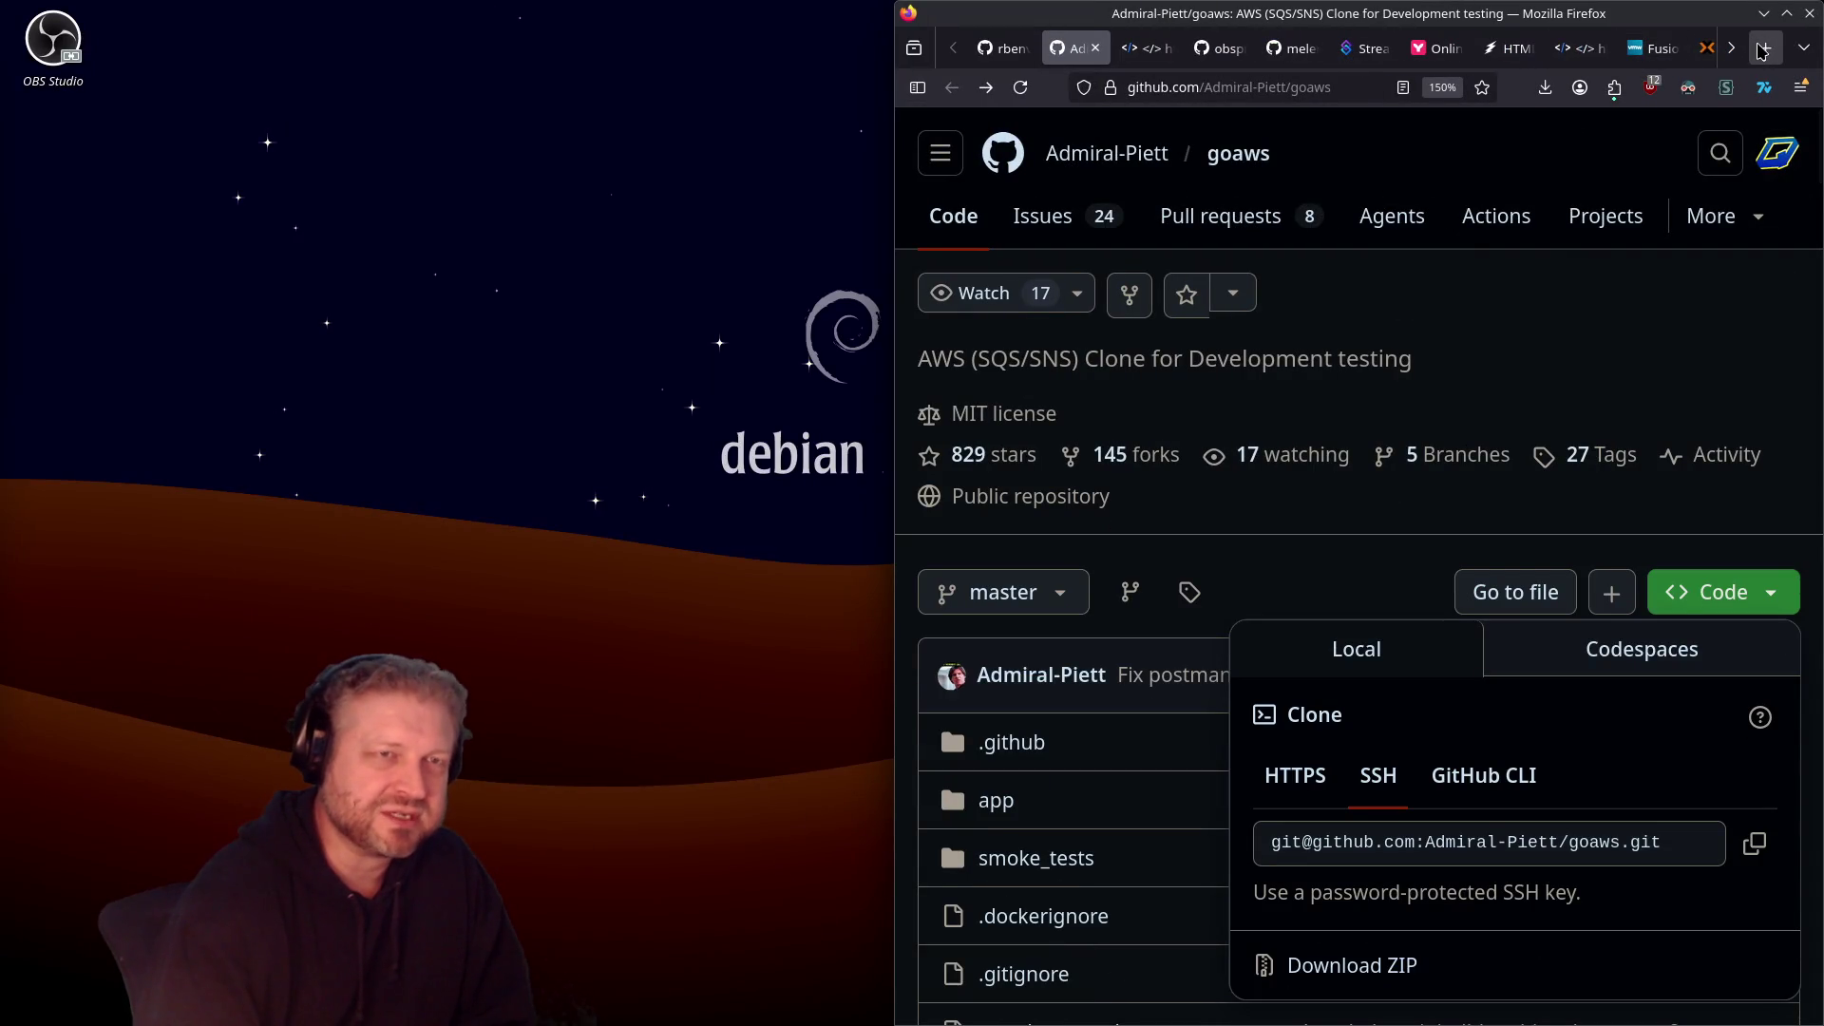
left_click(1762, 47)
mouse_move(1701, 47)
left_mouse_down()
mouse_move(1738, 48)
mouse_move(1630, 13)
mouse_move(750, 8)
mouse_move(652, 53)
mouse_move(337, 48)
left_mouse_up()
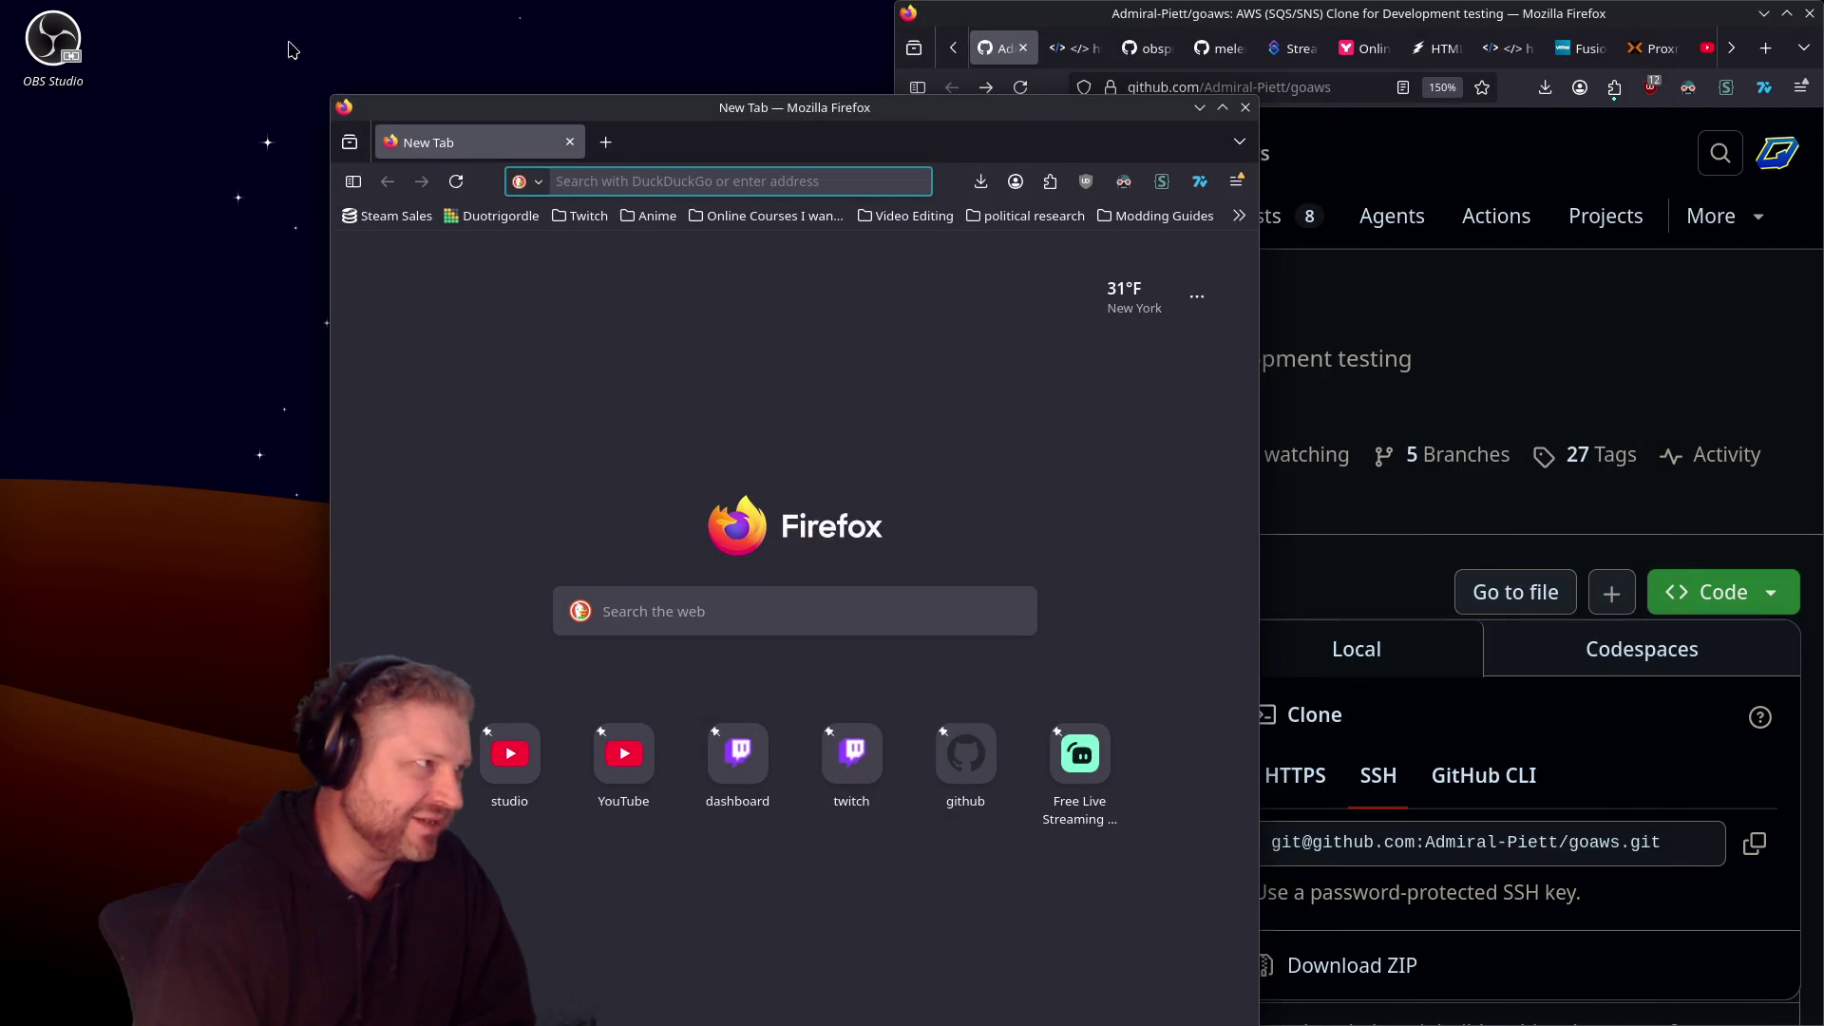
left_click(335, 43)
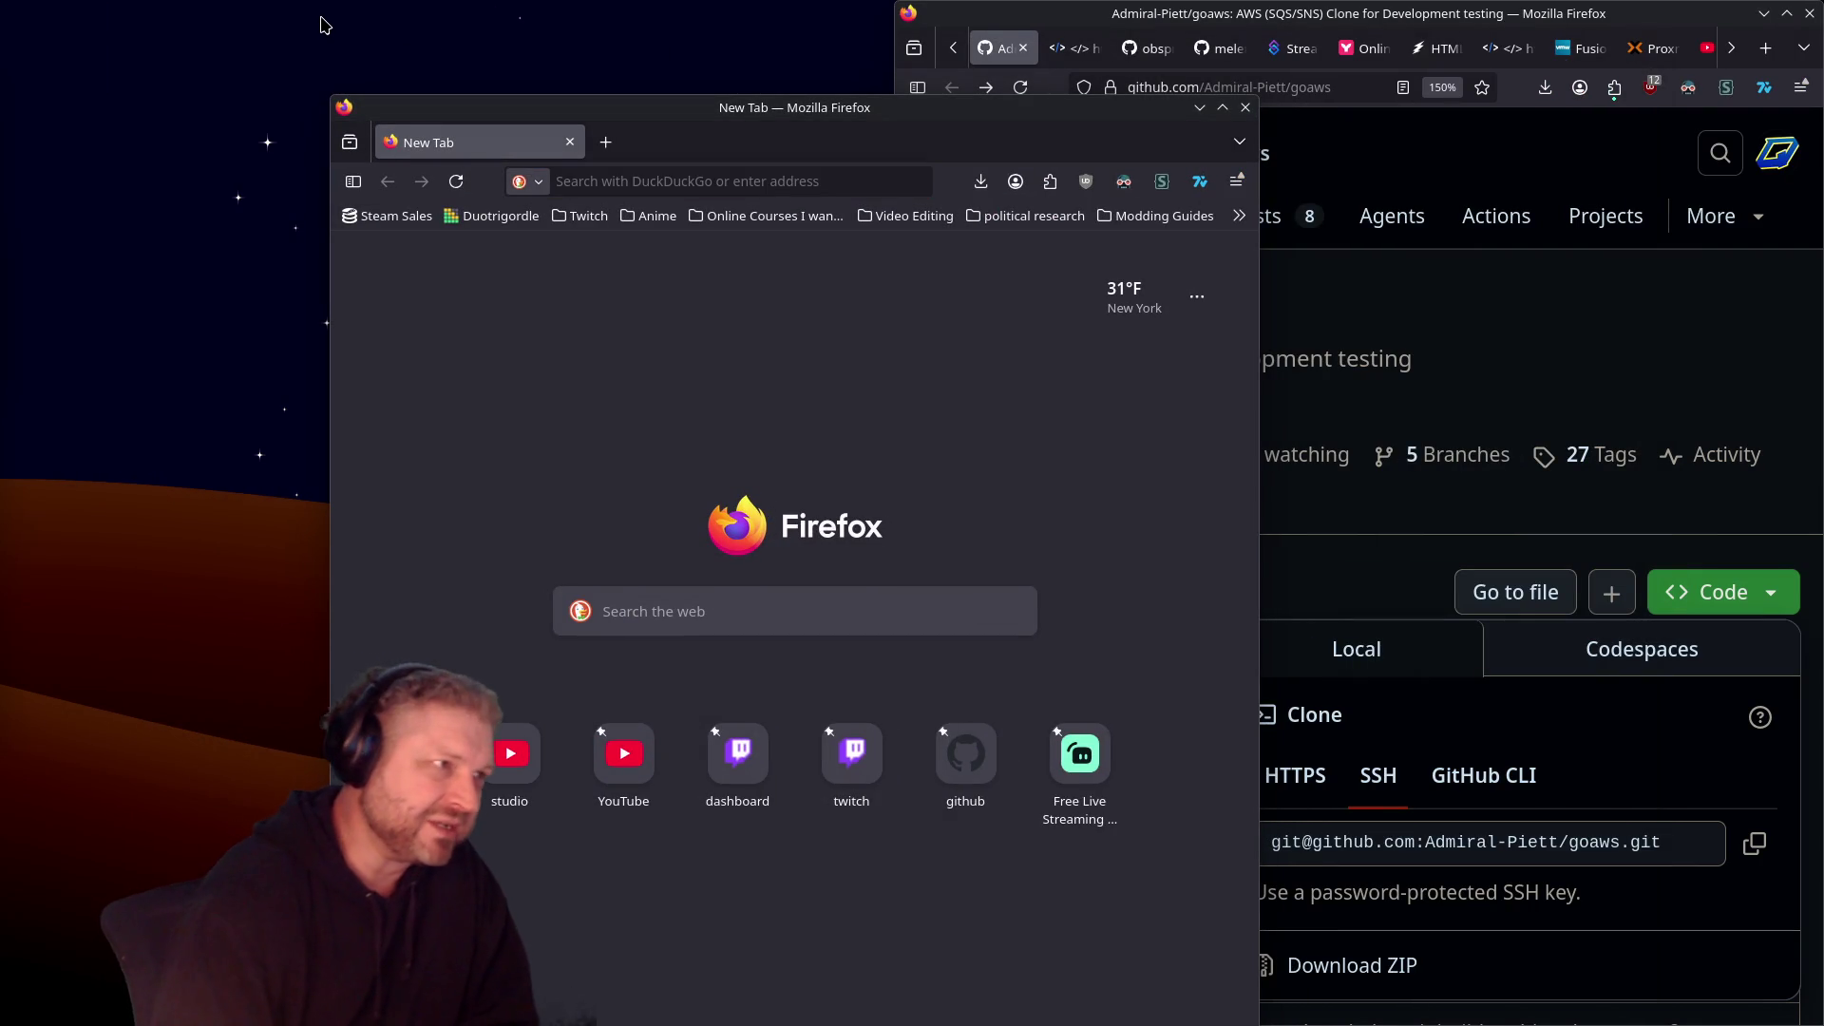
left_click_drag(641, 109, 639, 17)
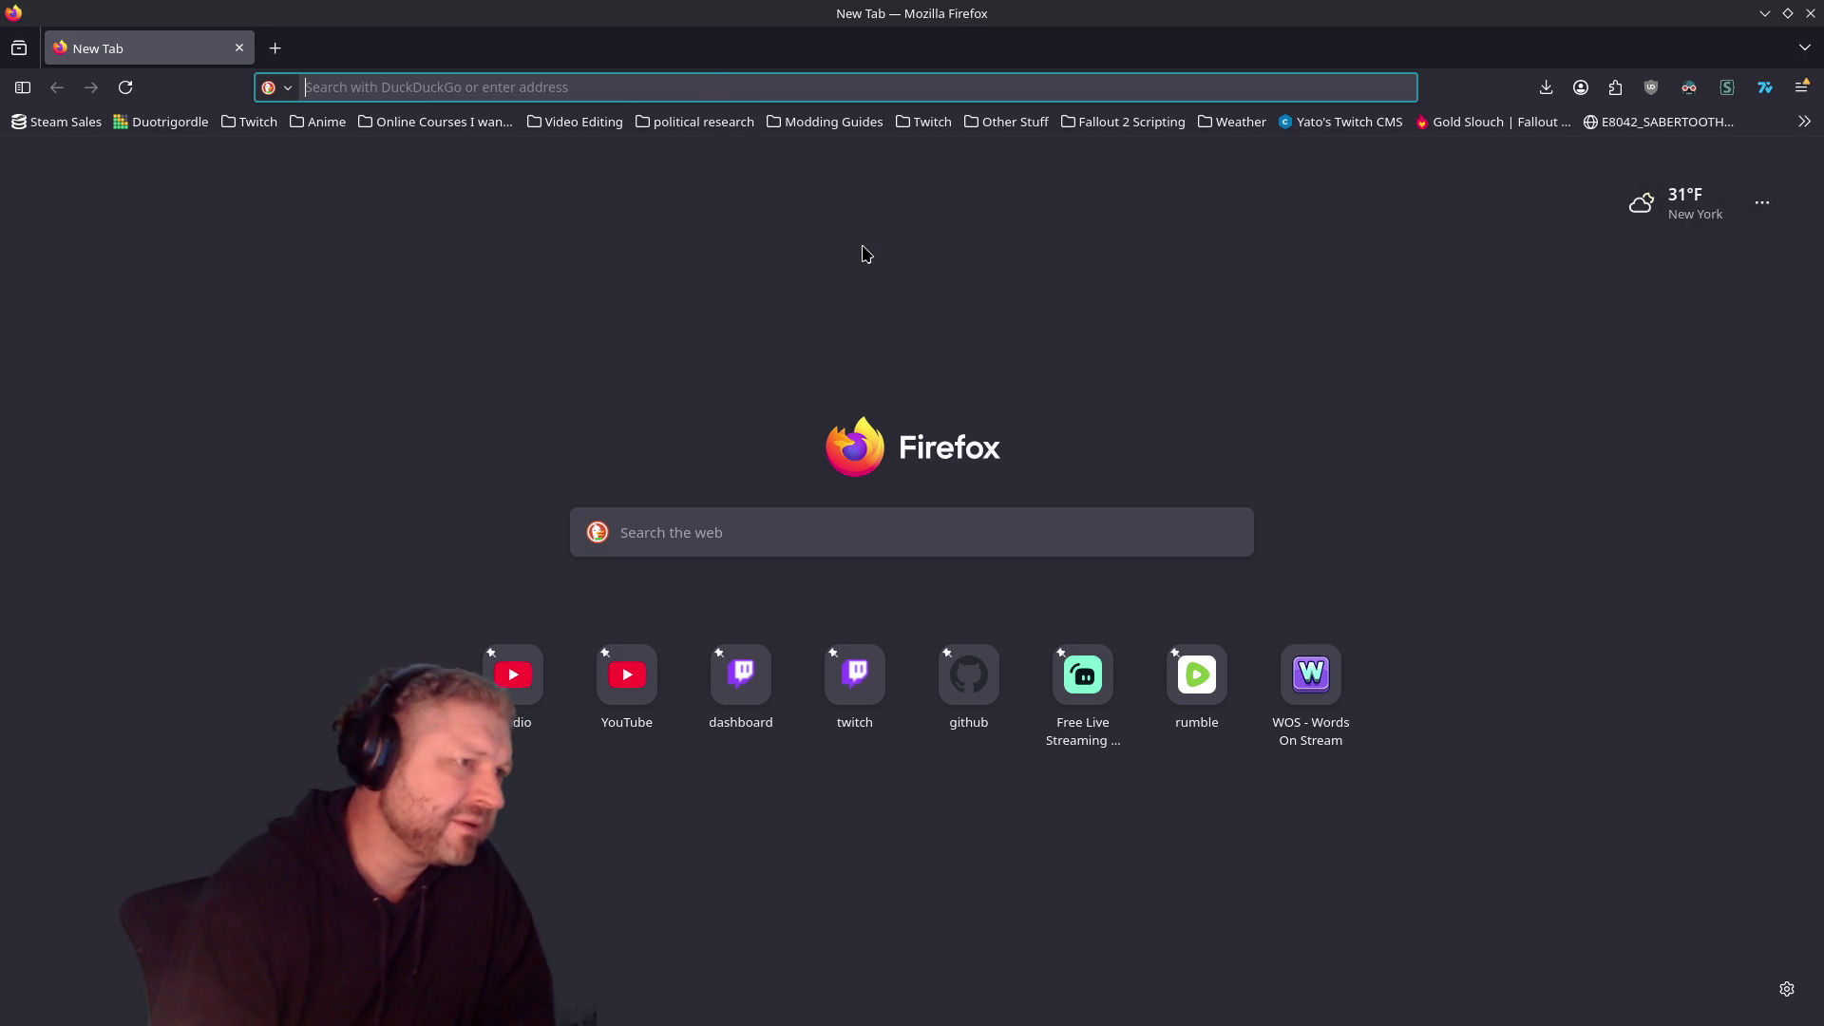
type("w")
Step: Load wos.gg and choose Twitch under For Streamers to reach the game lobby
key("Return")
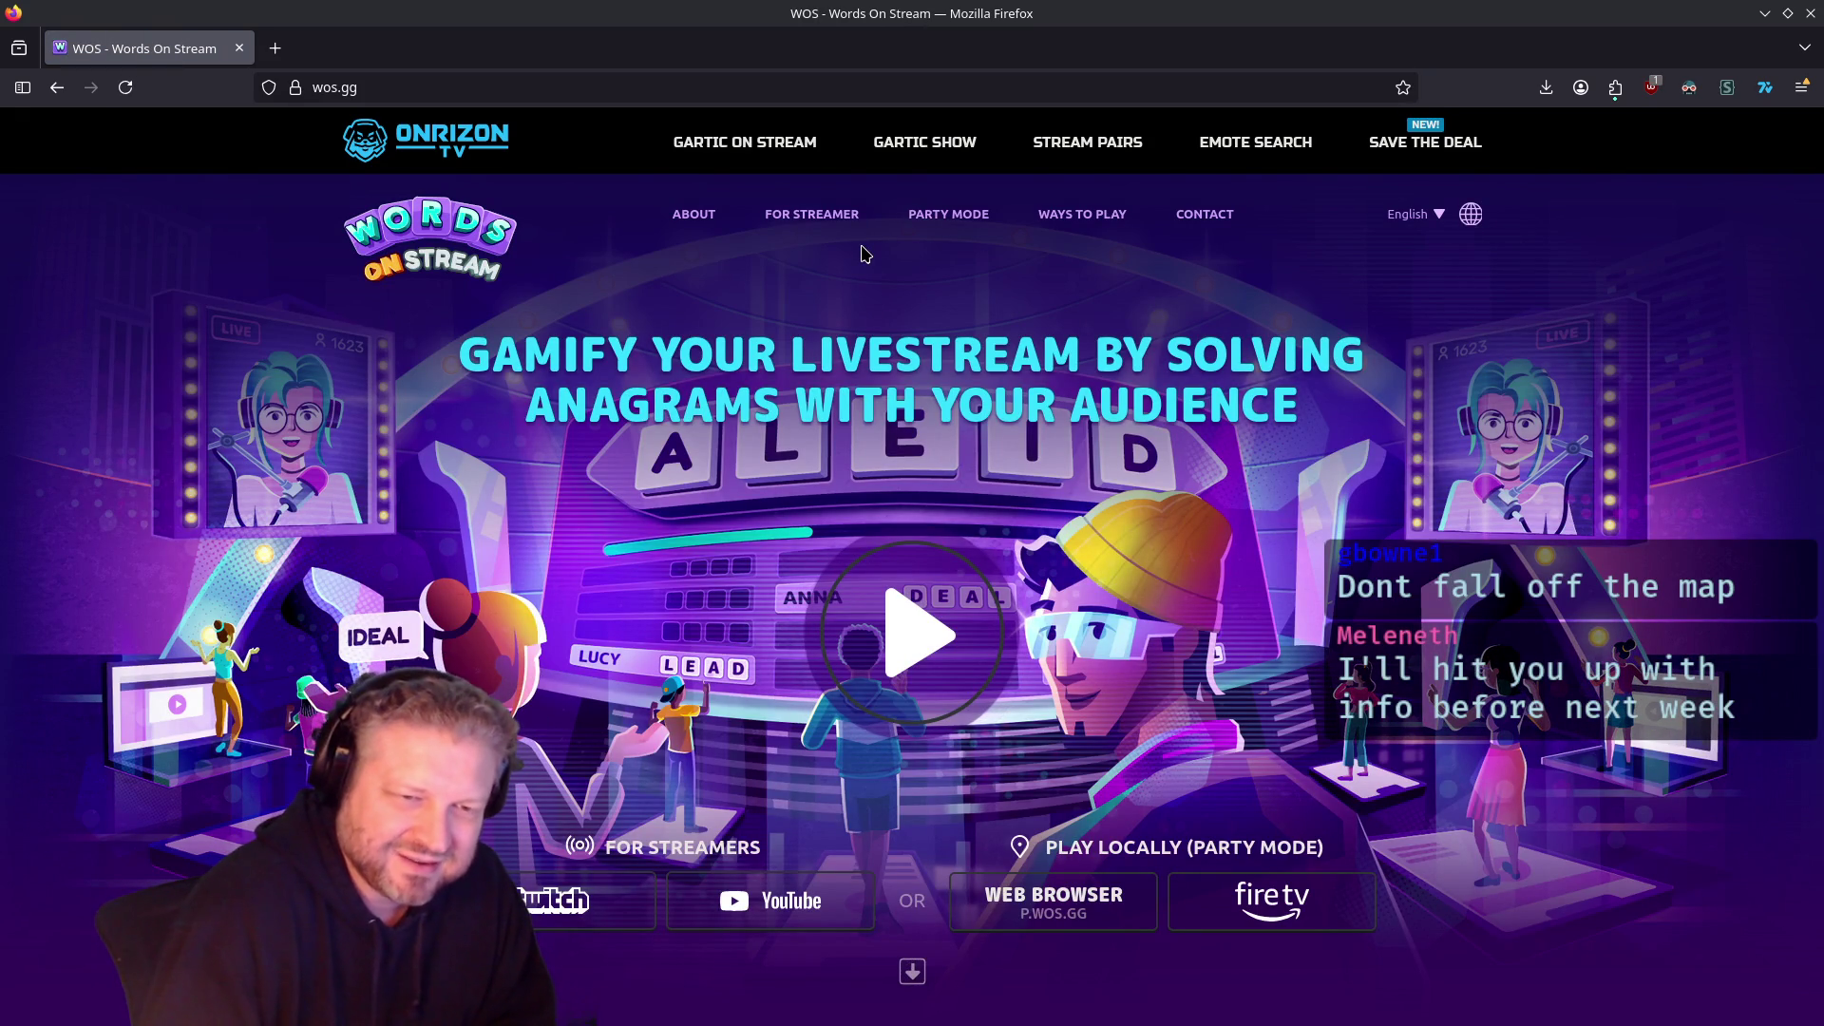
left_click(527, 900)
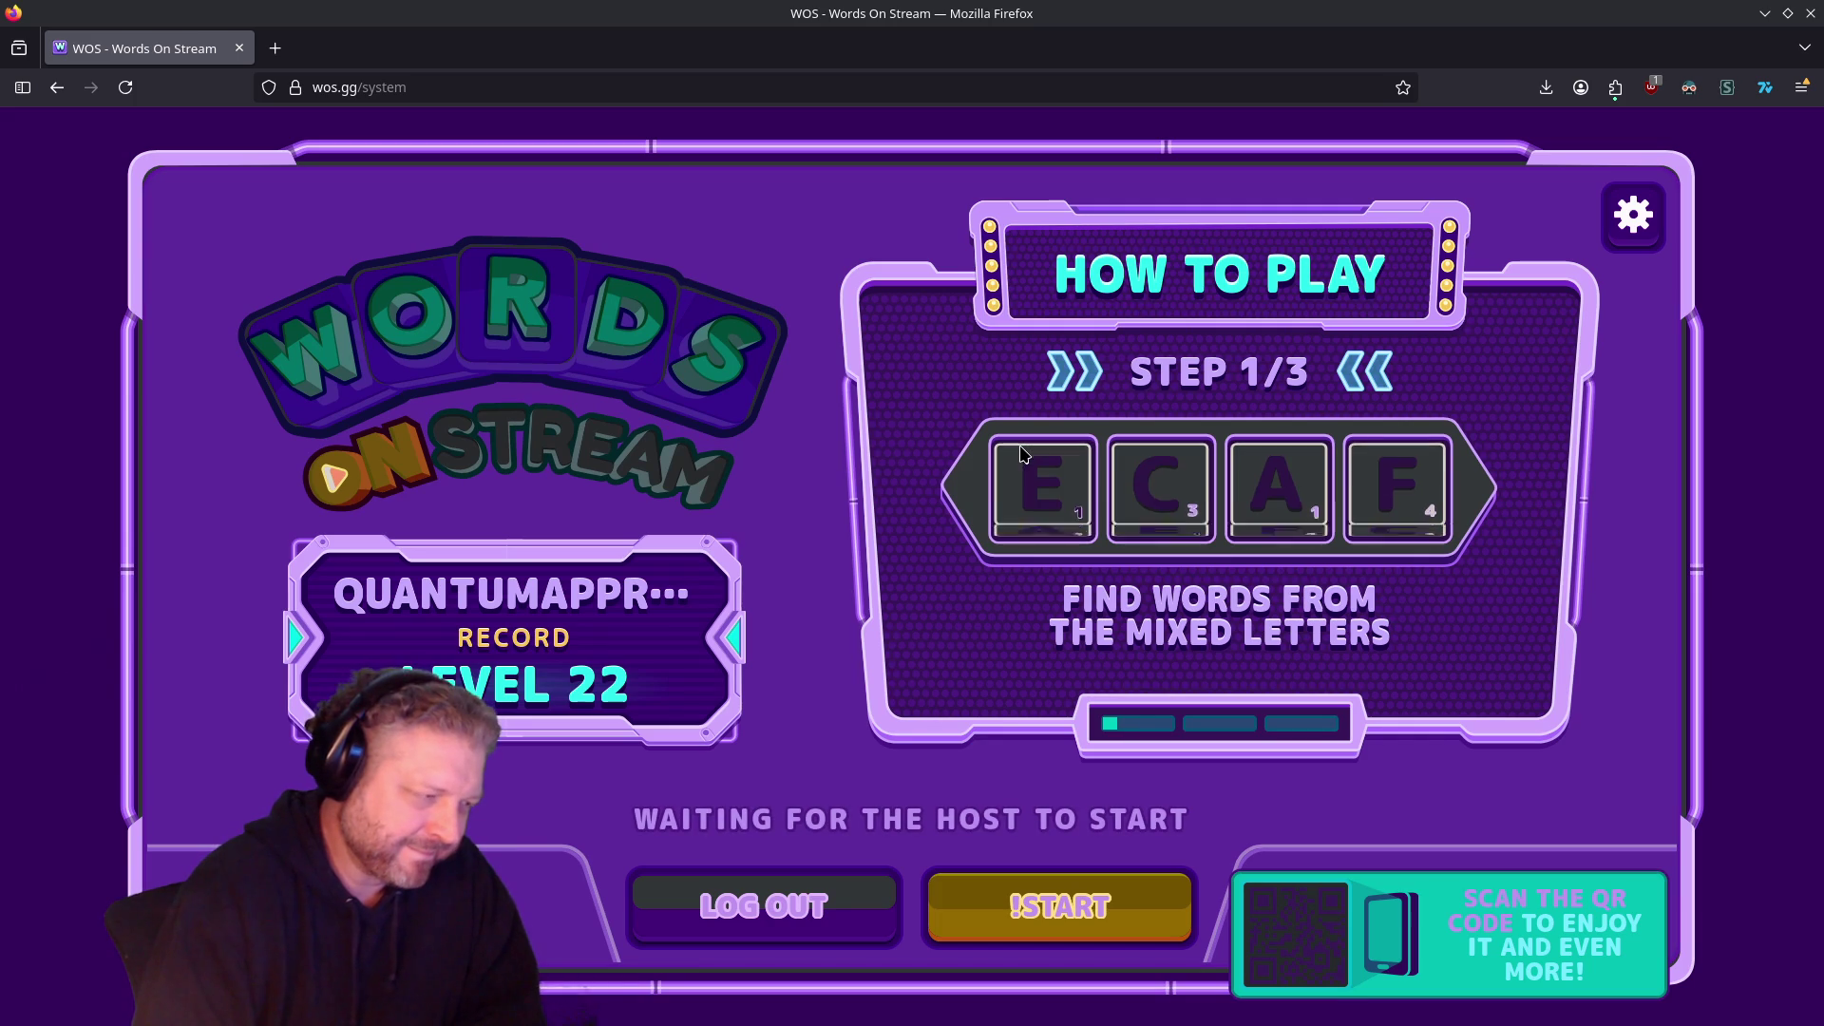
Step: Start the game with !Start and play the first round, advancing 2 levels
left_click(1140, 903)
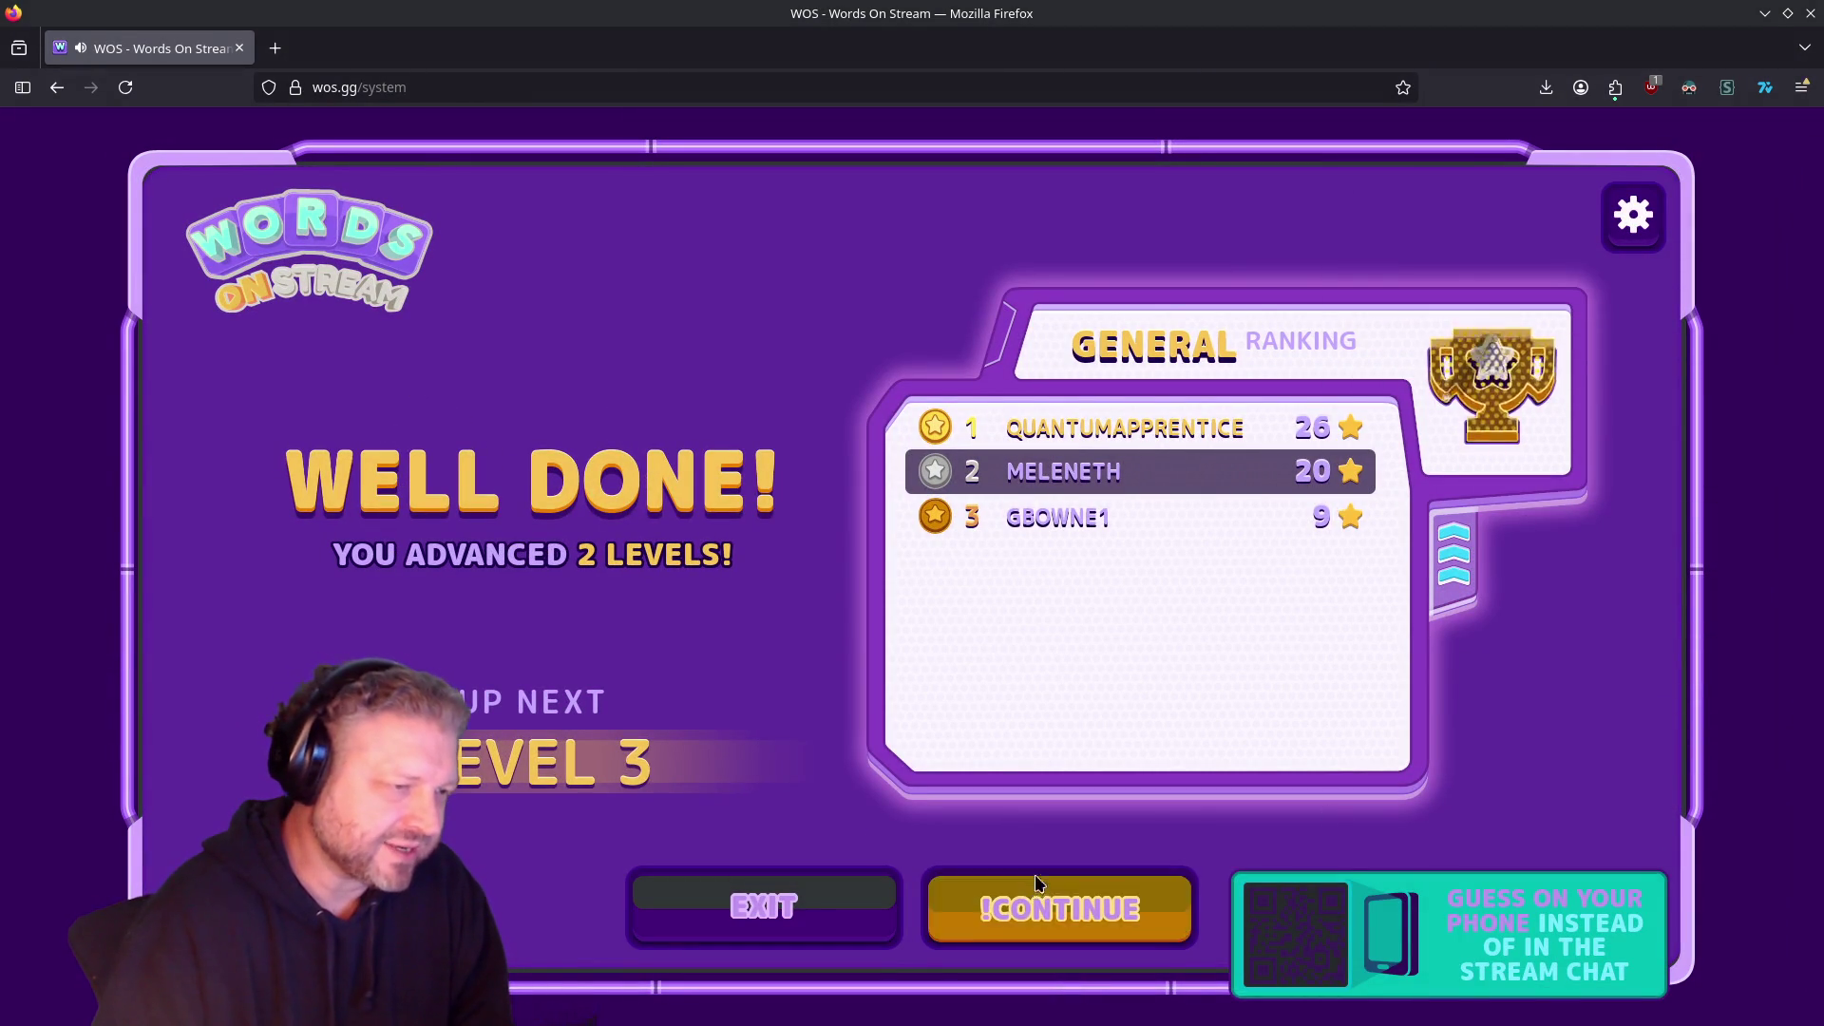
Step: Continue to level 3 and find words like CASH, CASE, WASH and CHASE from C A S W E H
left_click(1188, 918)
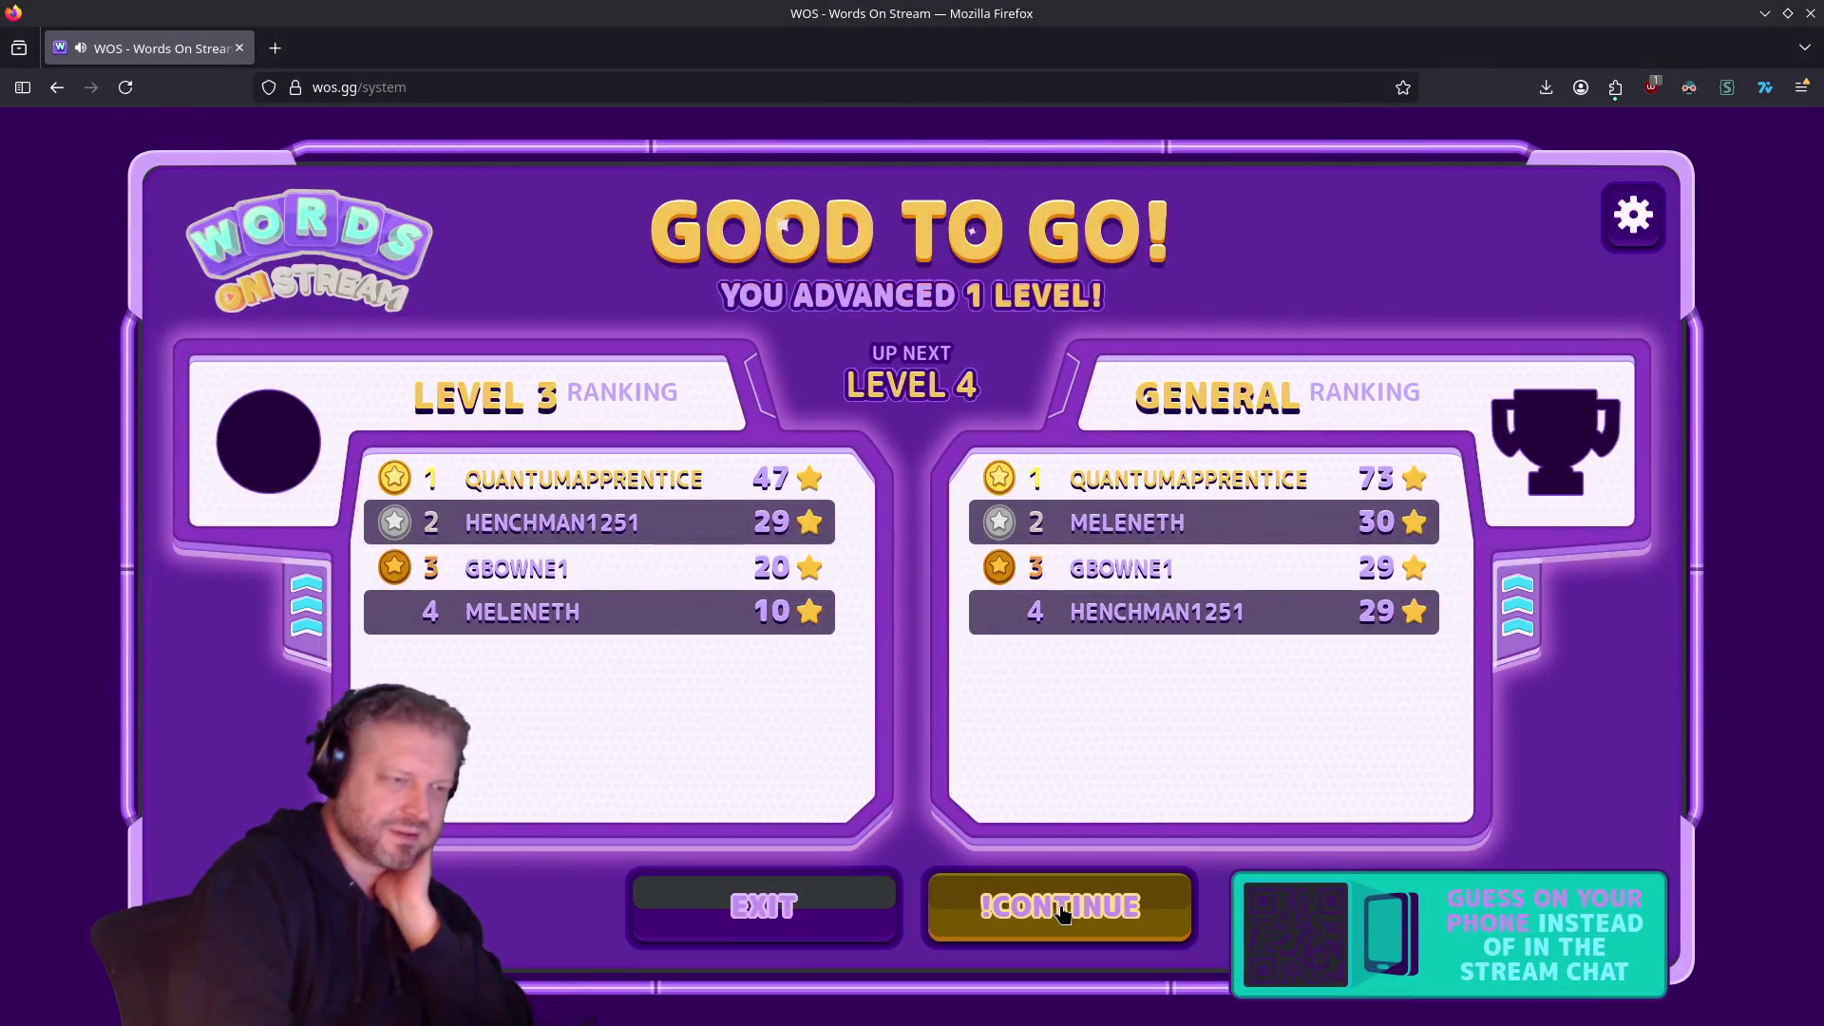
Step: Continue to level 4 and find words such as MARE, FAME and FARE from R A E F M R
left_click(1063, 912)
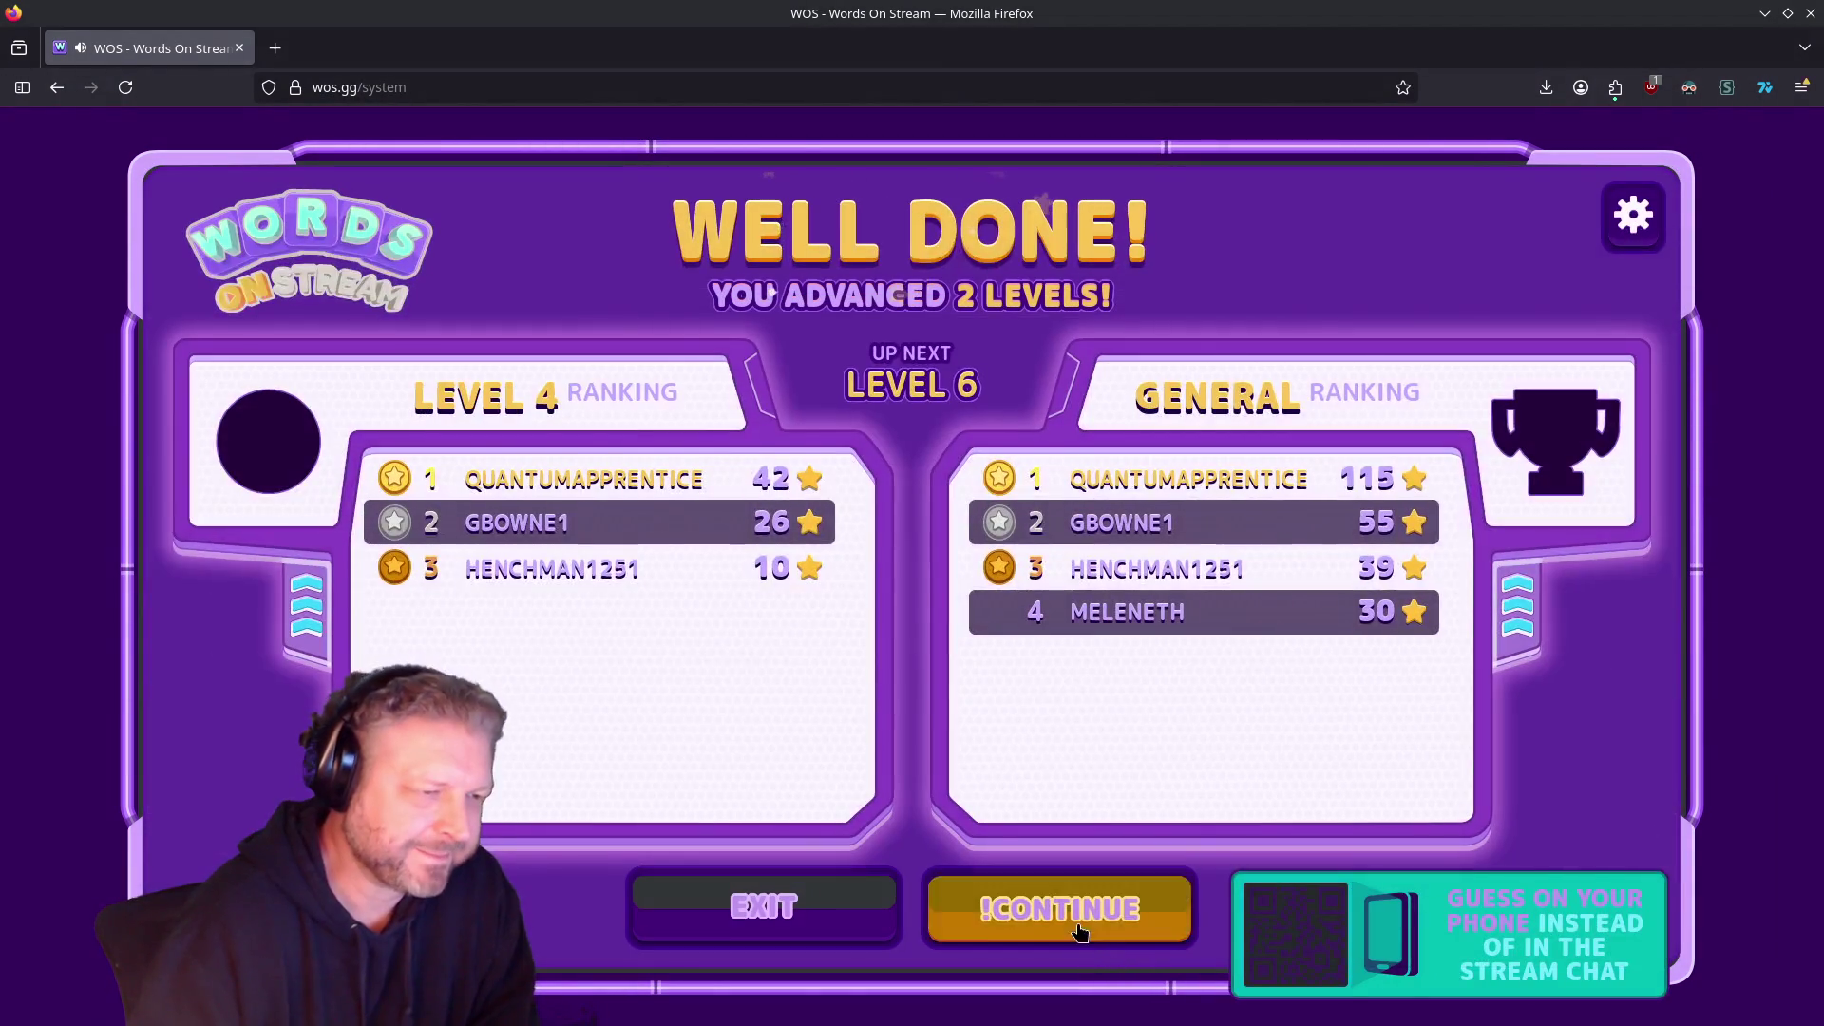
Step: Continue past the two-star level 4 results and play level 6 to 57 of 53 words
left_click(1112, 922)
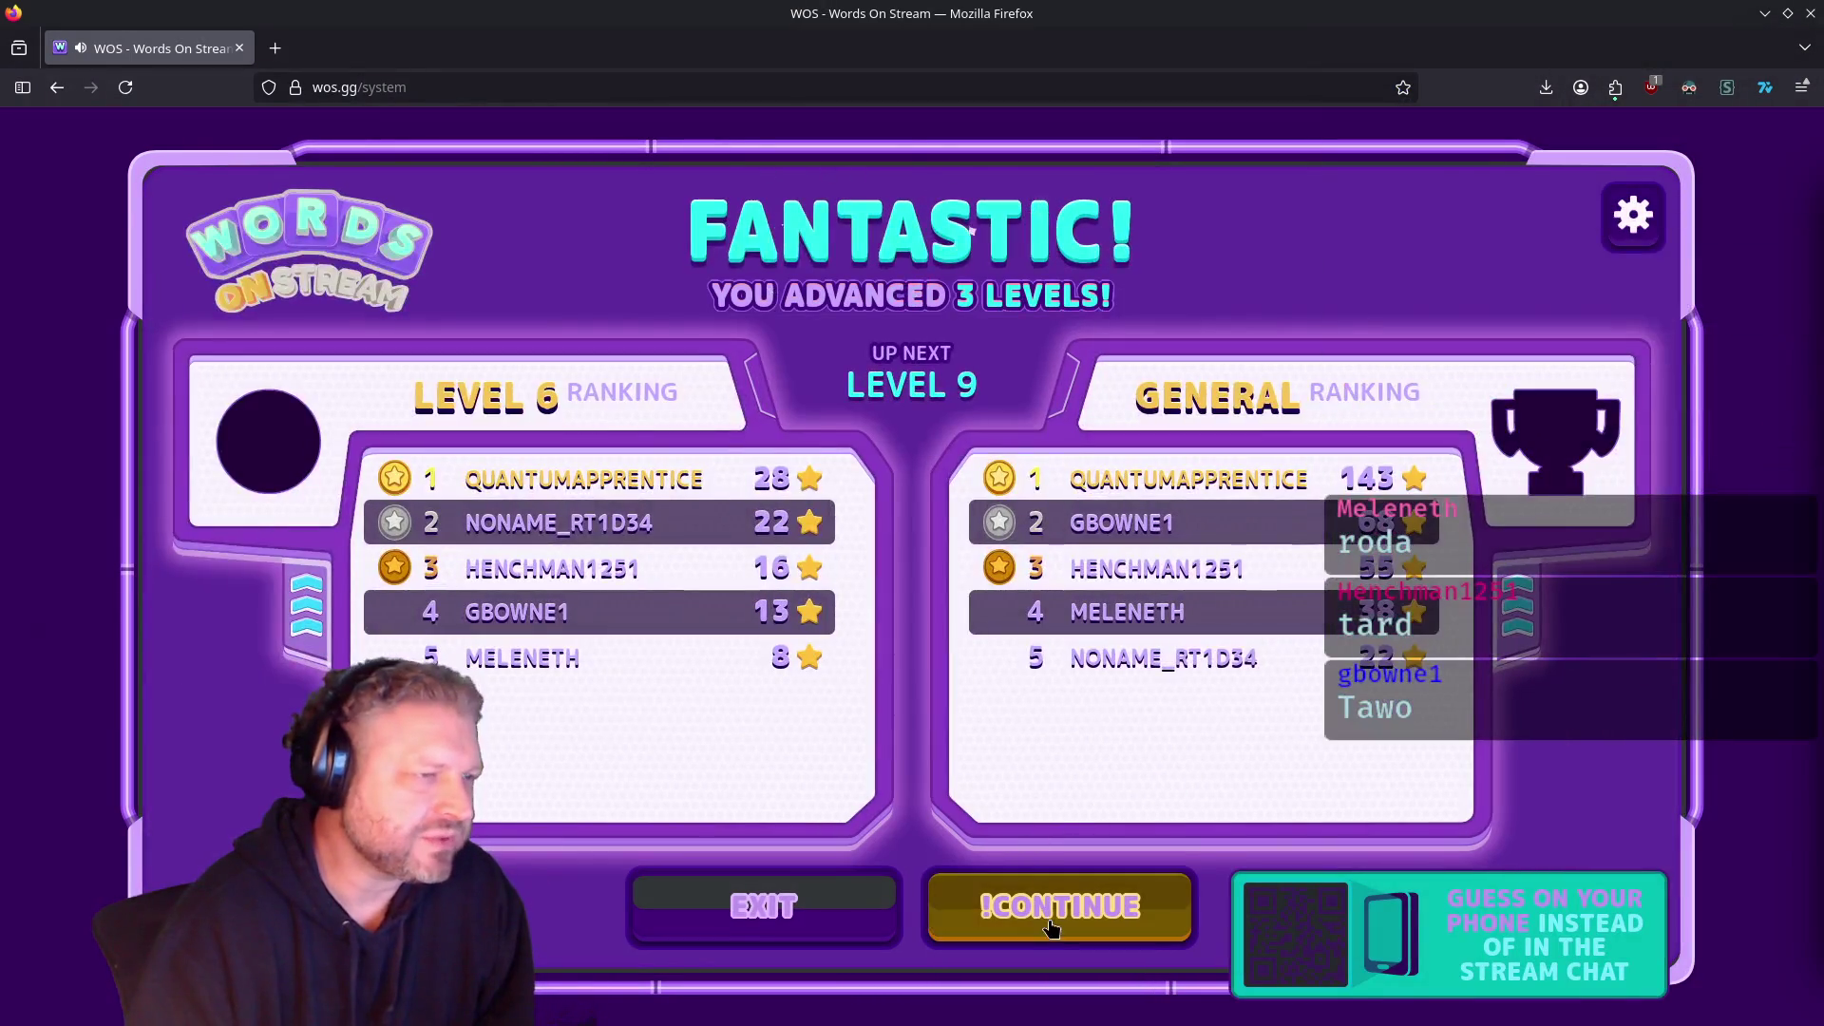
Step: Continue from the three-star screen and play level 9 to 55 of 54 words, including GRADUAL
left_click(1052, 928)
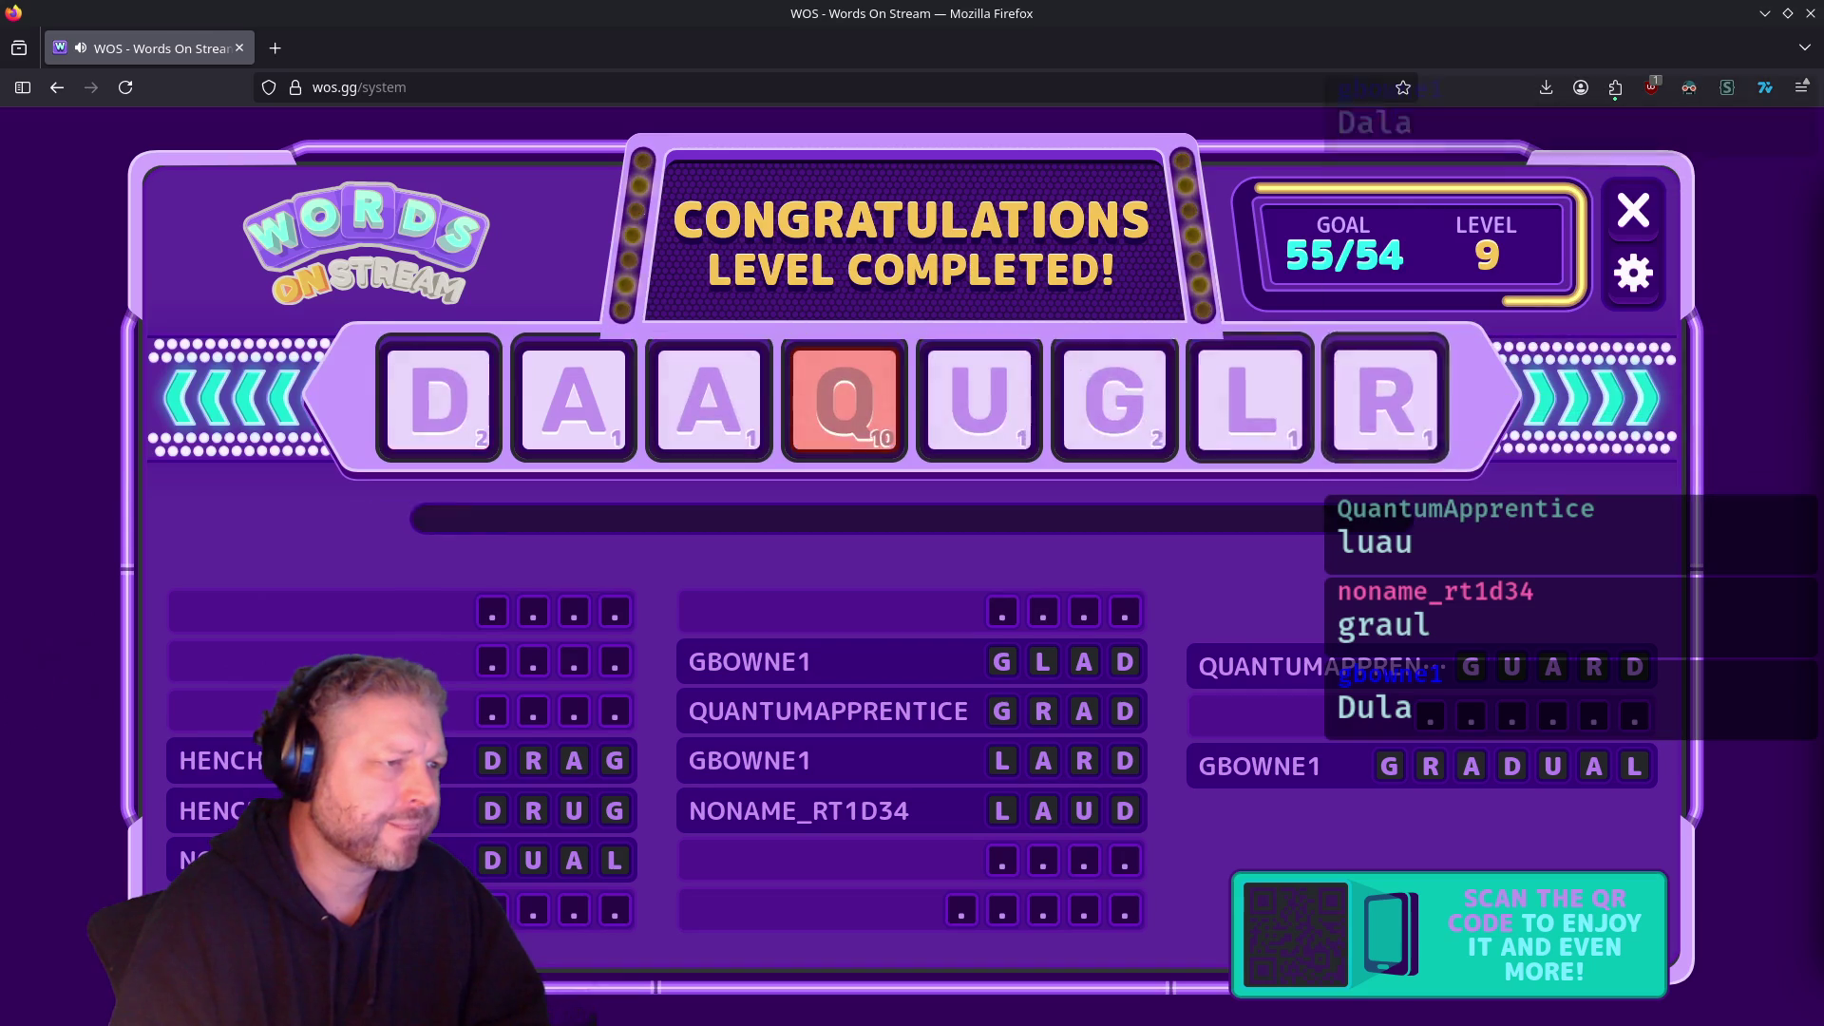
Step: Open the wordunscrambler.me Word Descrambler page in a new tab
left_click(276, 48)
type("ww")
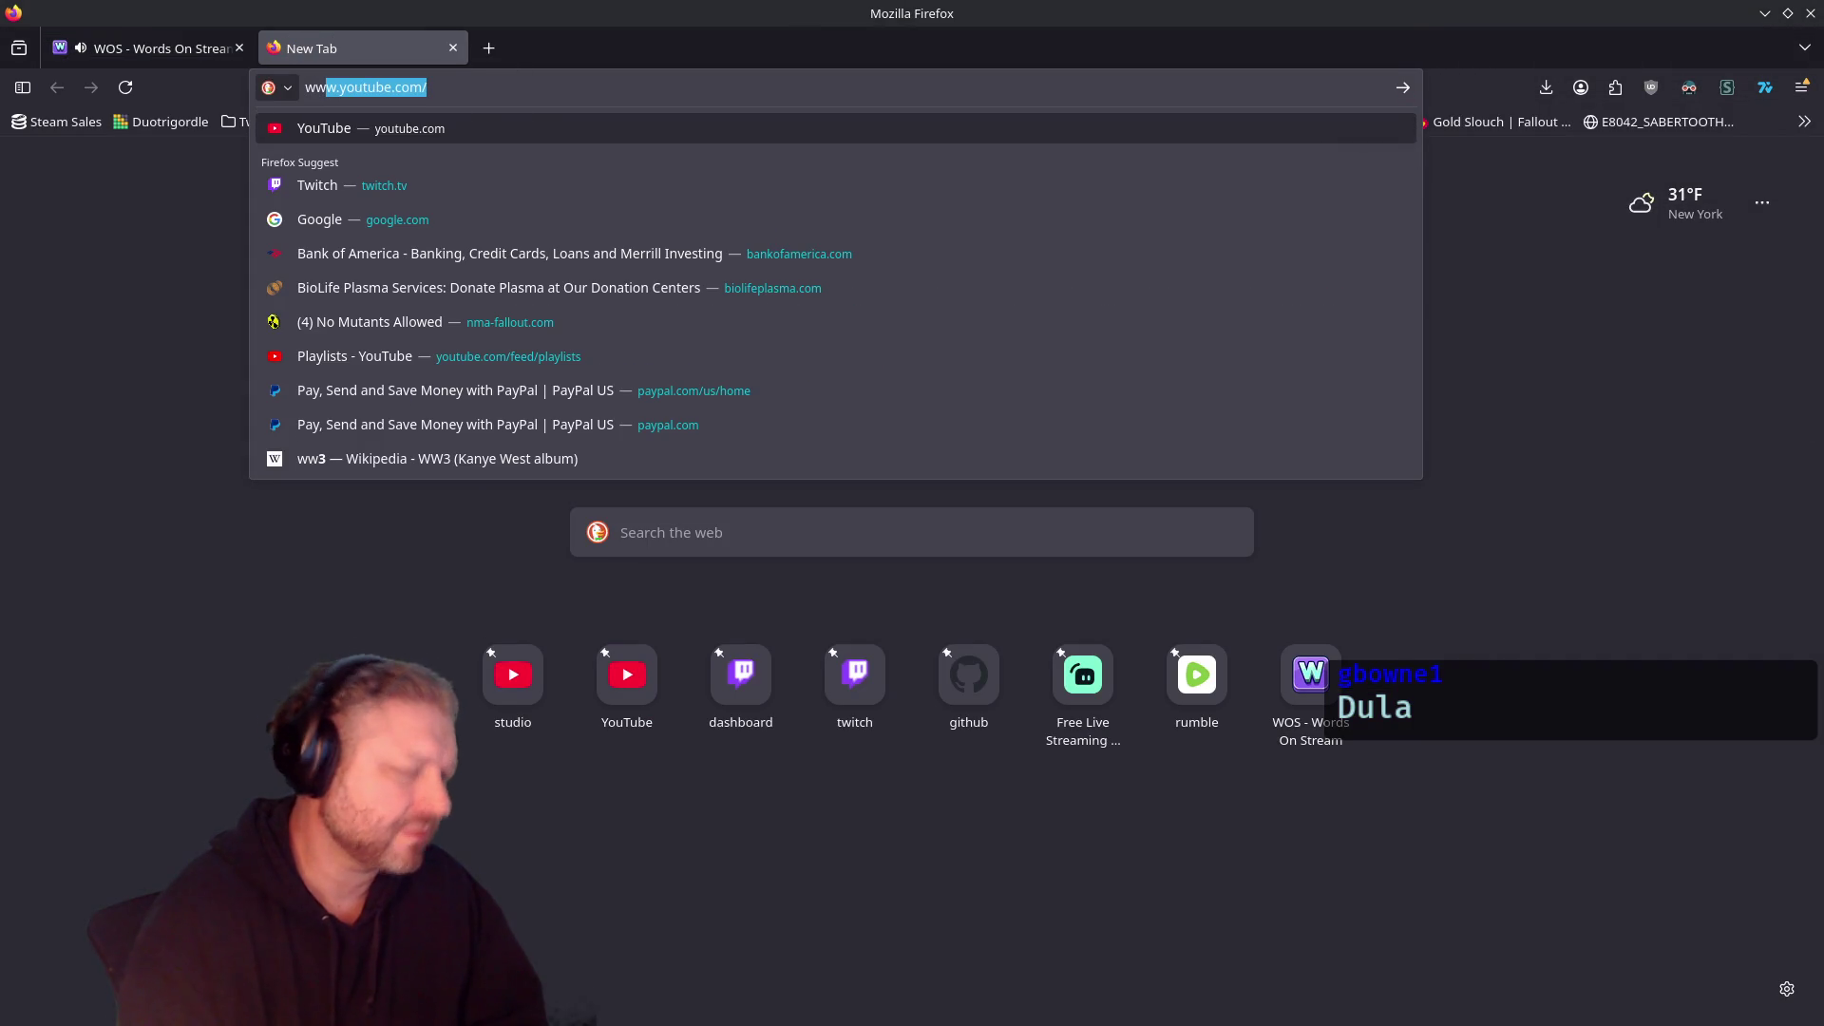
key("BackSpace")
key("BackSpace")
type("os.gg/")
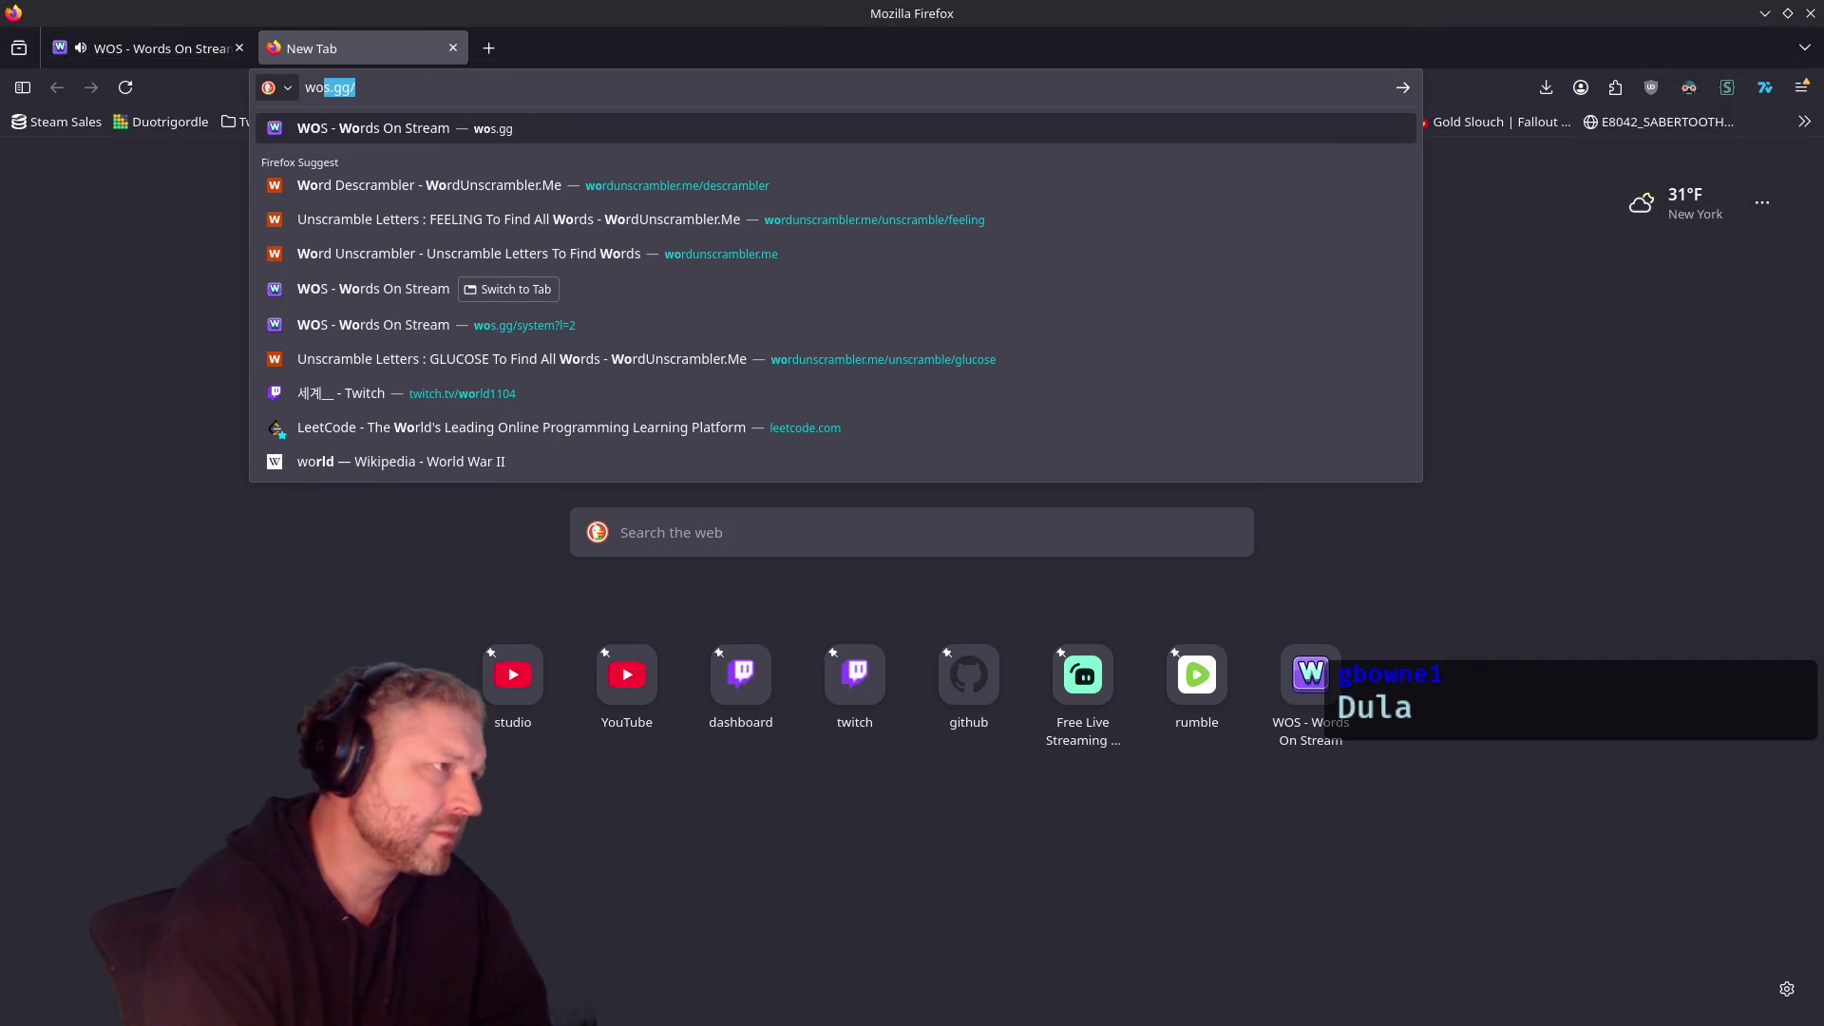
key("Down")
key("Return")
Step: Unscramble the letters of 'gradual', scroll the word list, and return to the game tab
type("grad")
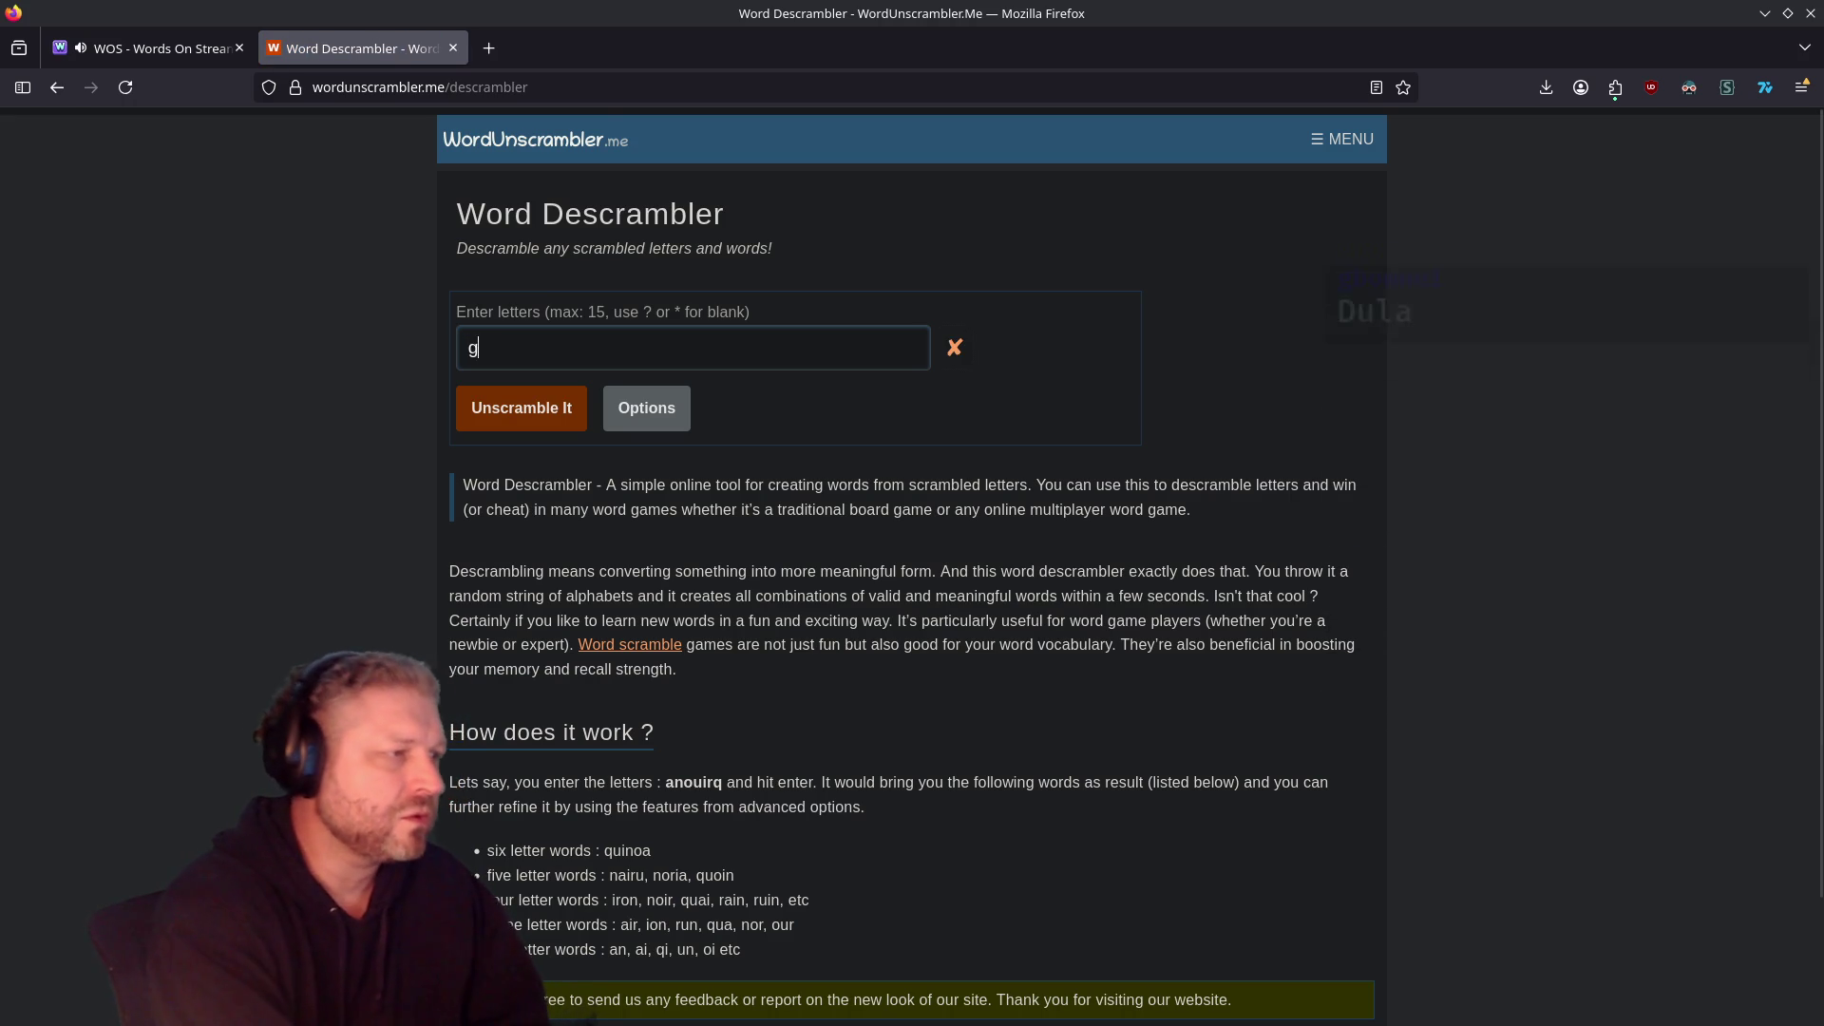
key("Return")
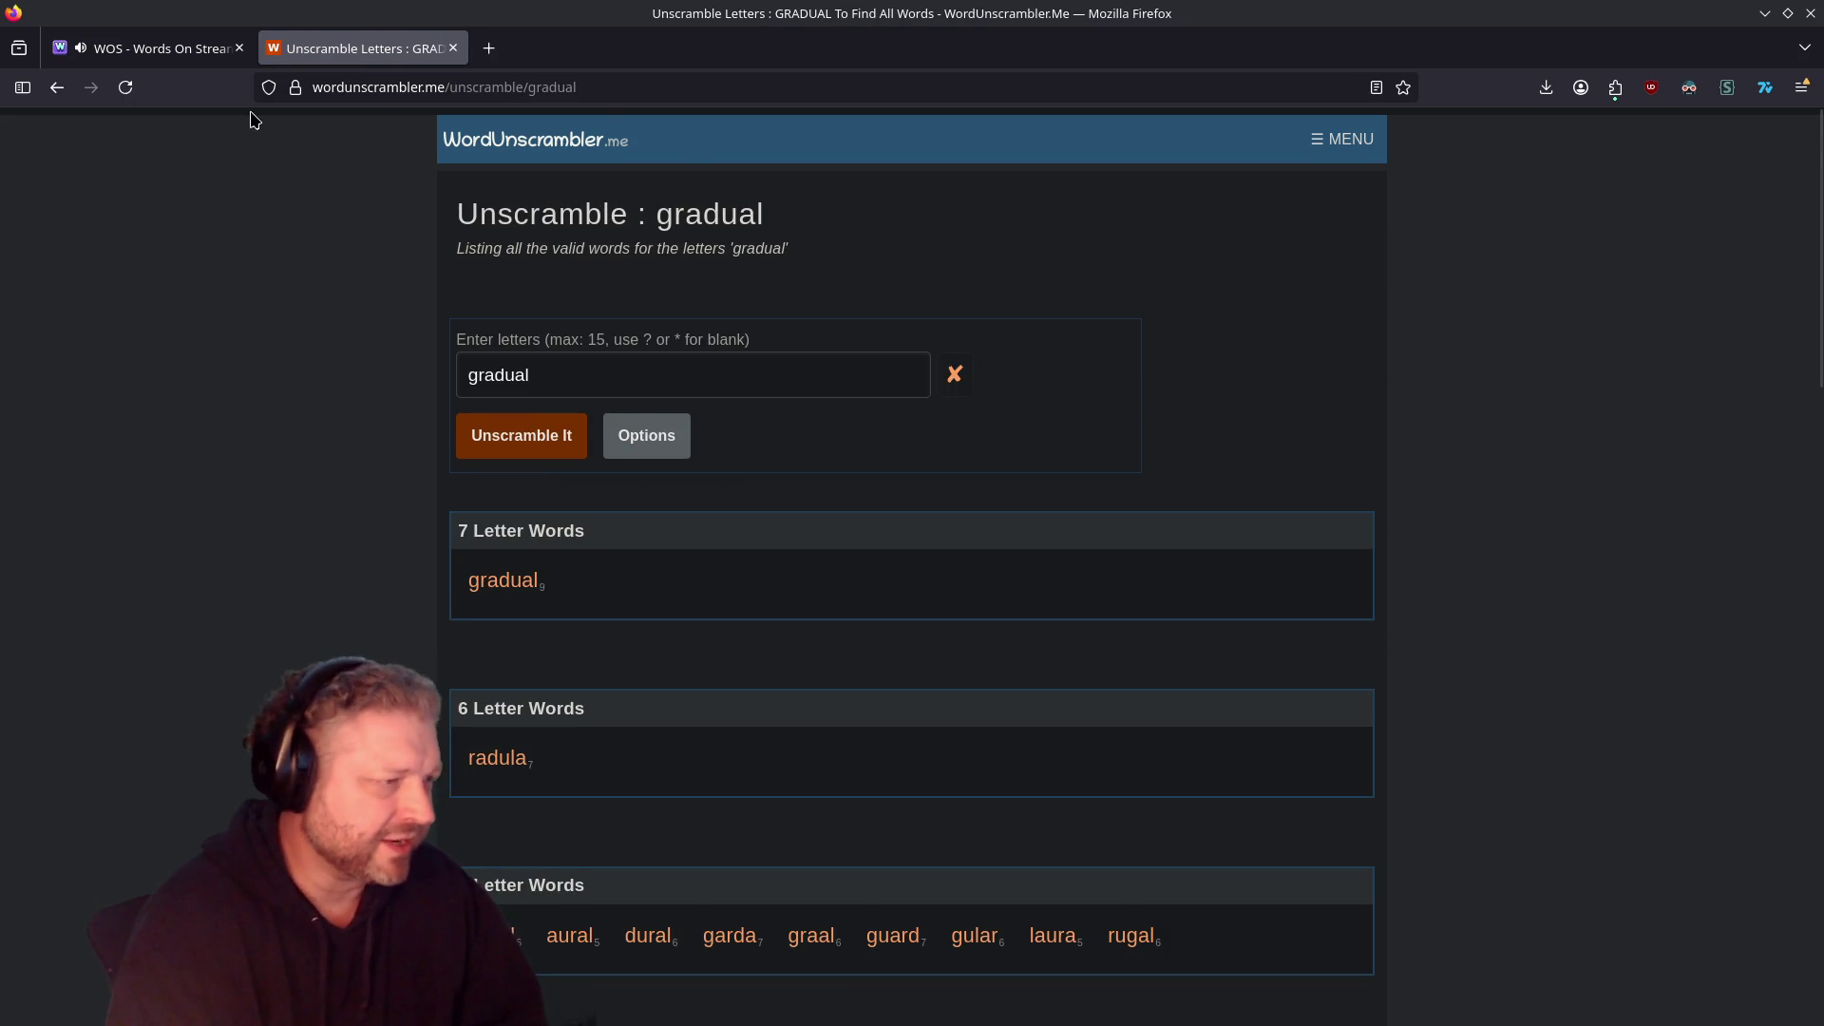
scroll(542, 456, "down", 4)
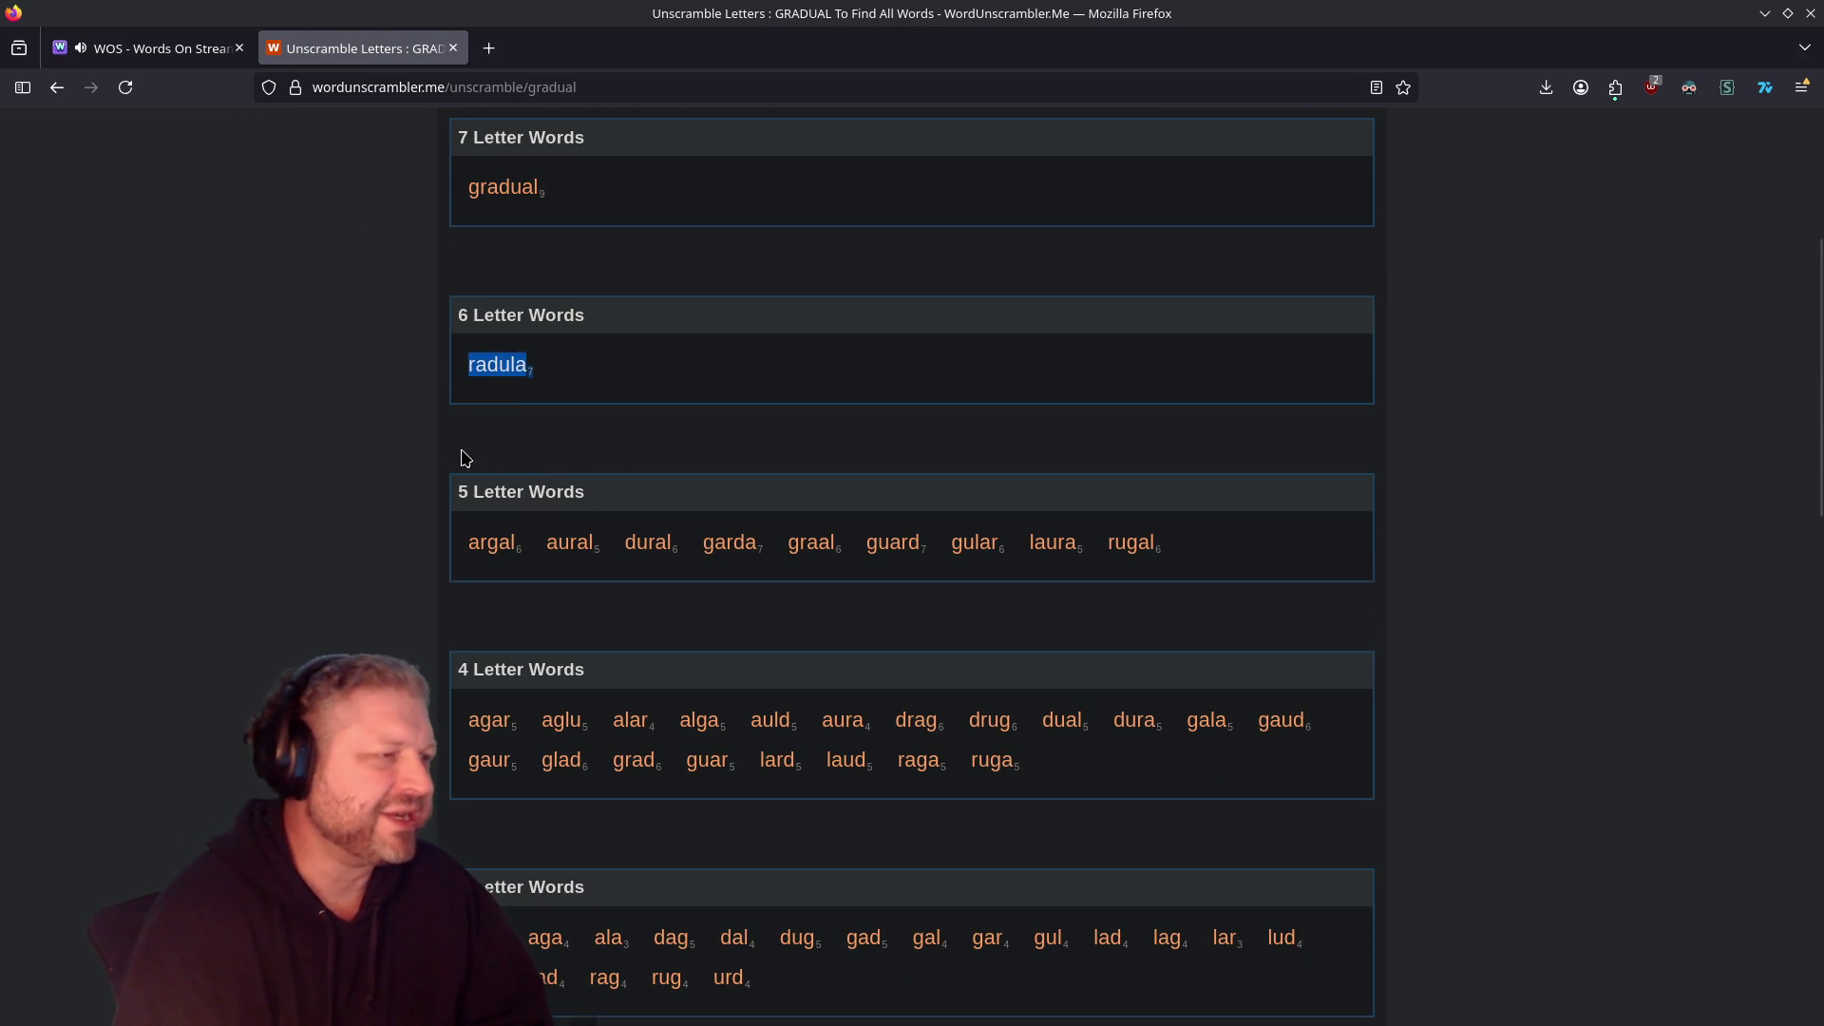
scroll(551, 452, "down", 1)
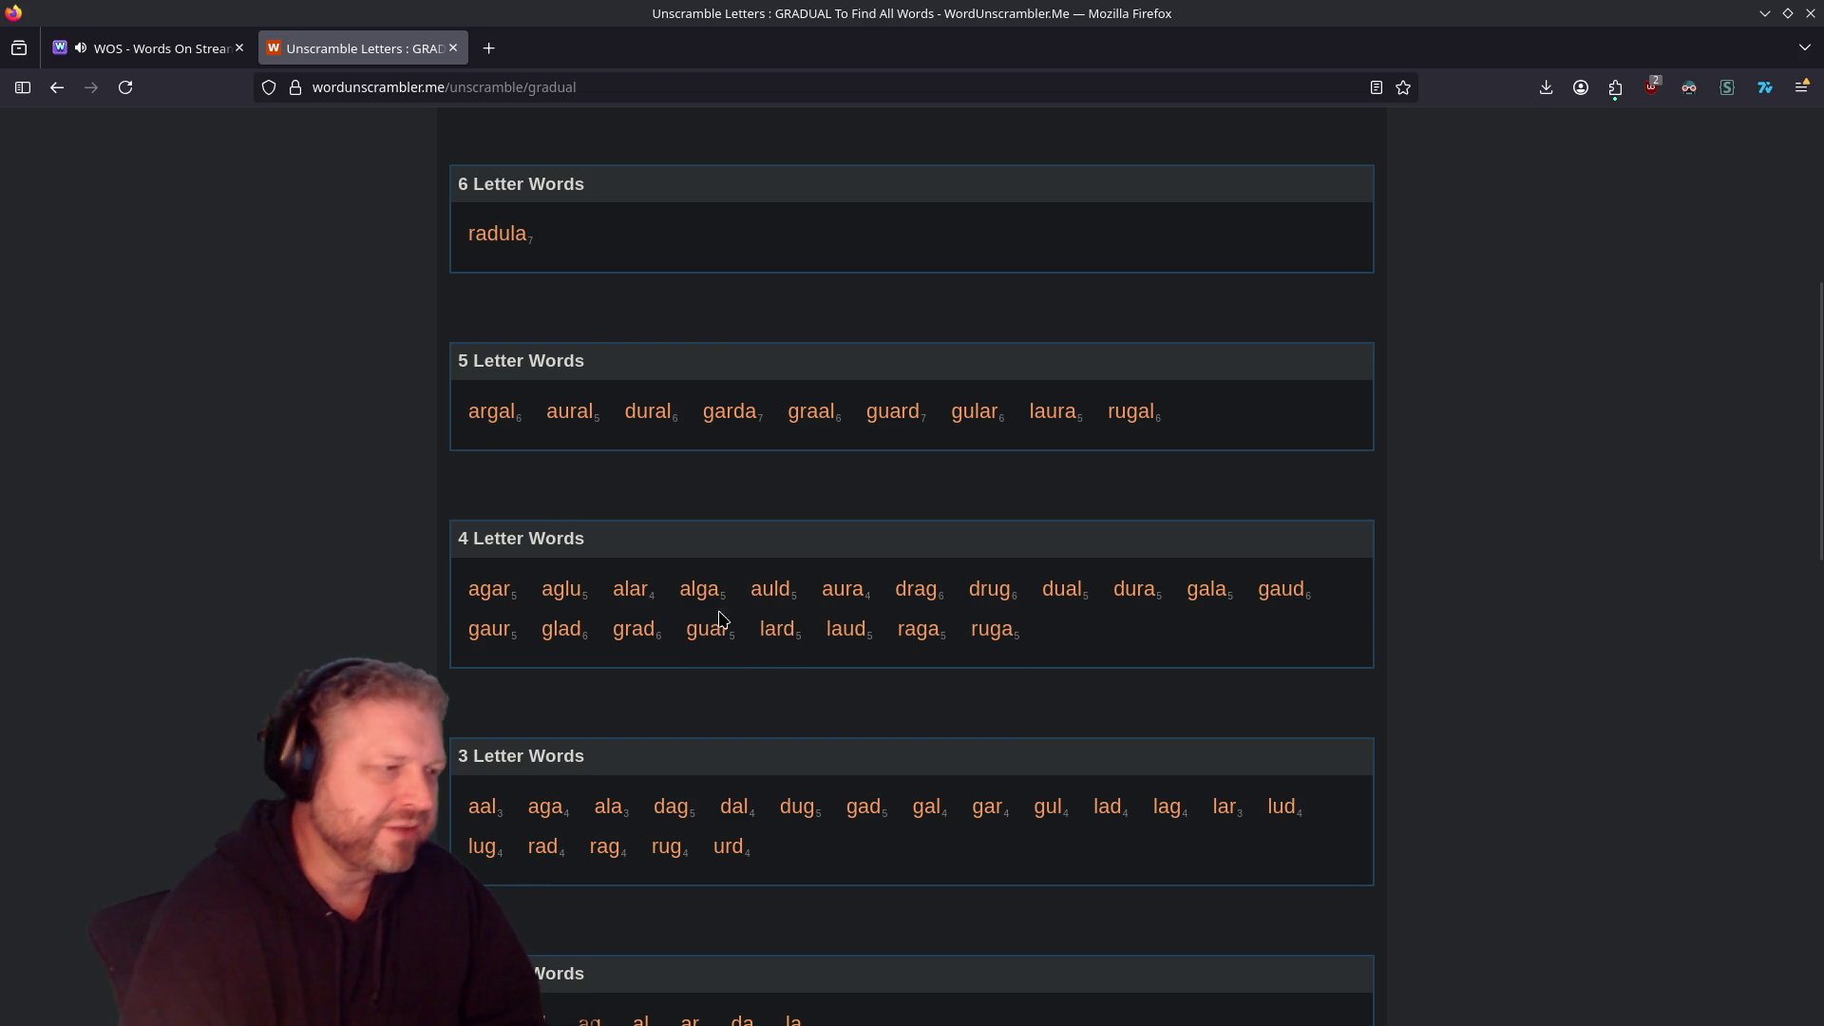
scroll(456, 468, "up", 5)
left_click(161, 48)
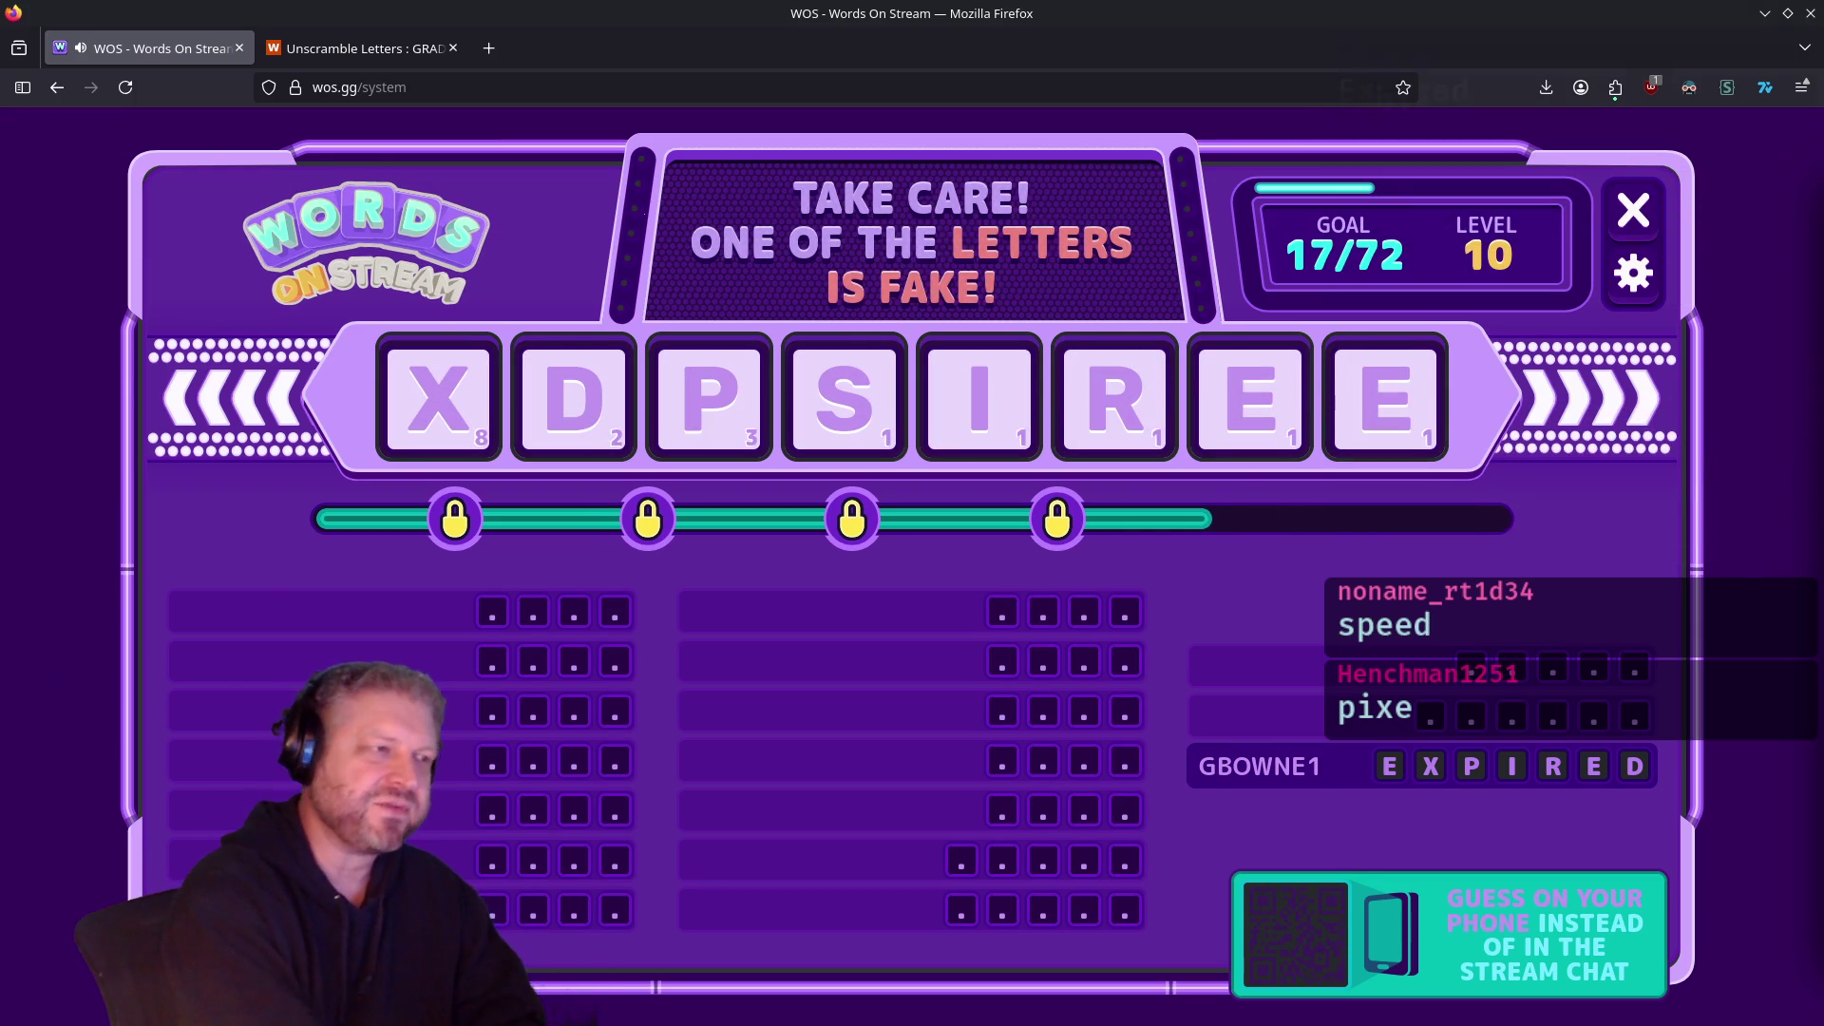
Step: Circle the S tile on the level 10 board as the suspected fake letter
left_click_drag(867, 354, 884, 361)
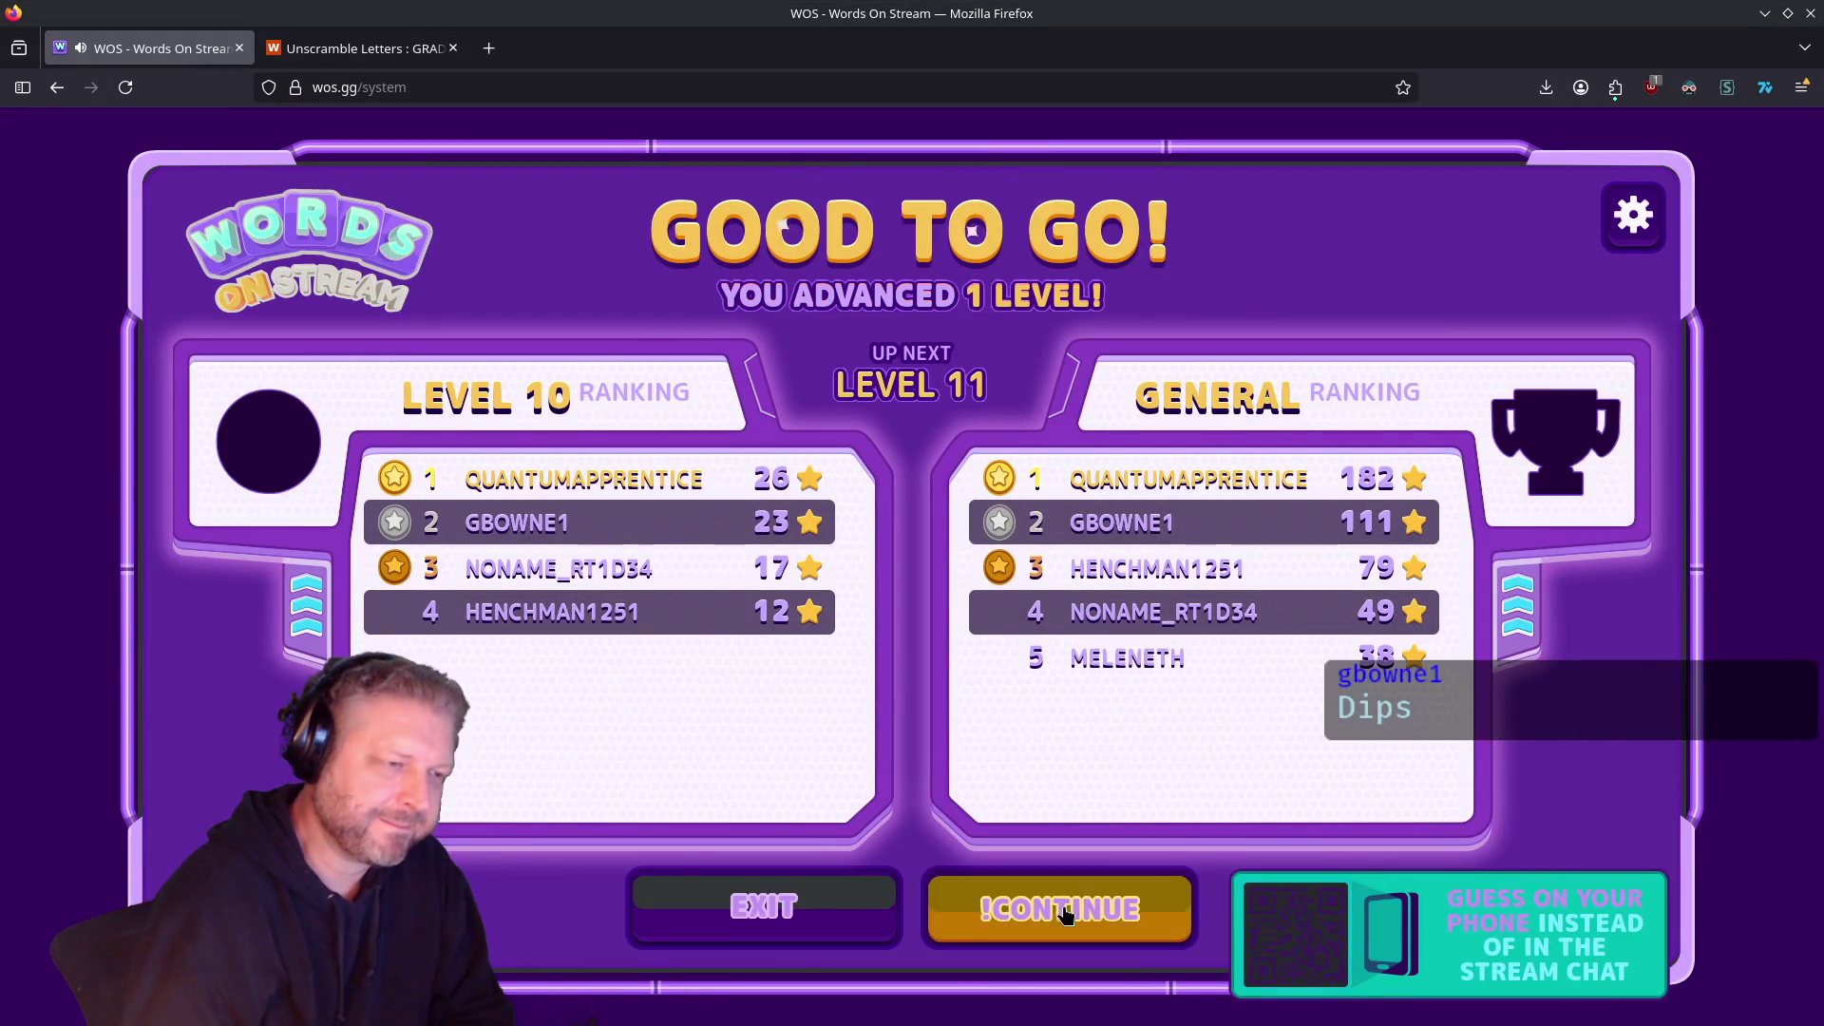
Step: Continue to level 11, shuffle the letter tiles, and circle the T tile as the fake letter
left_click(1063, 907)
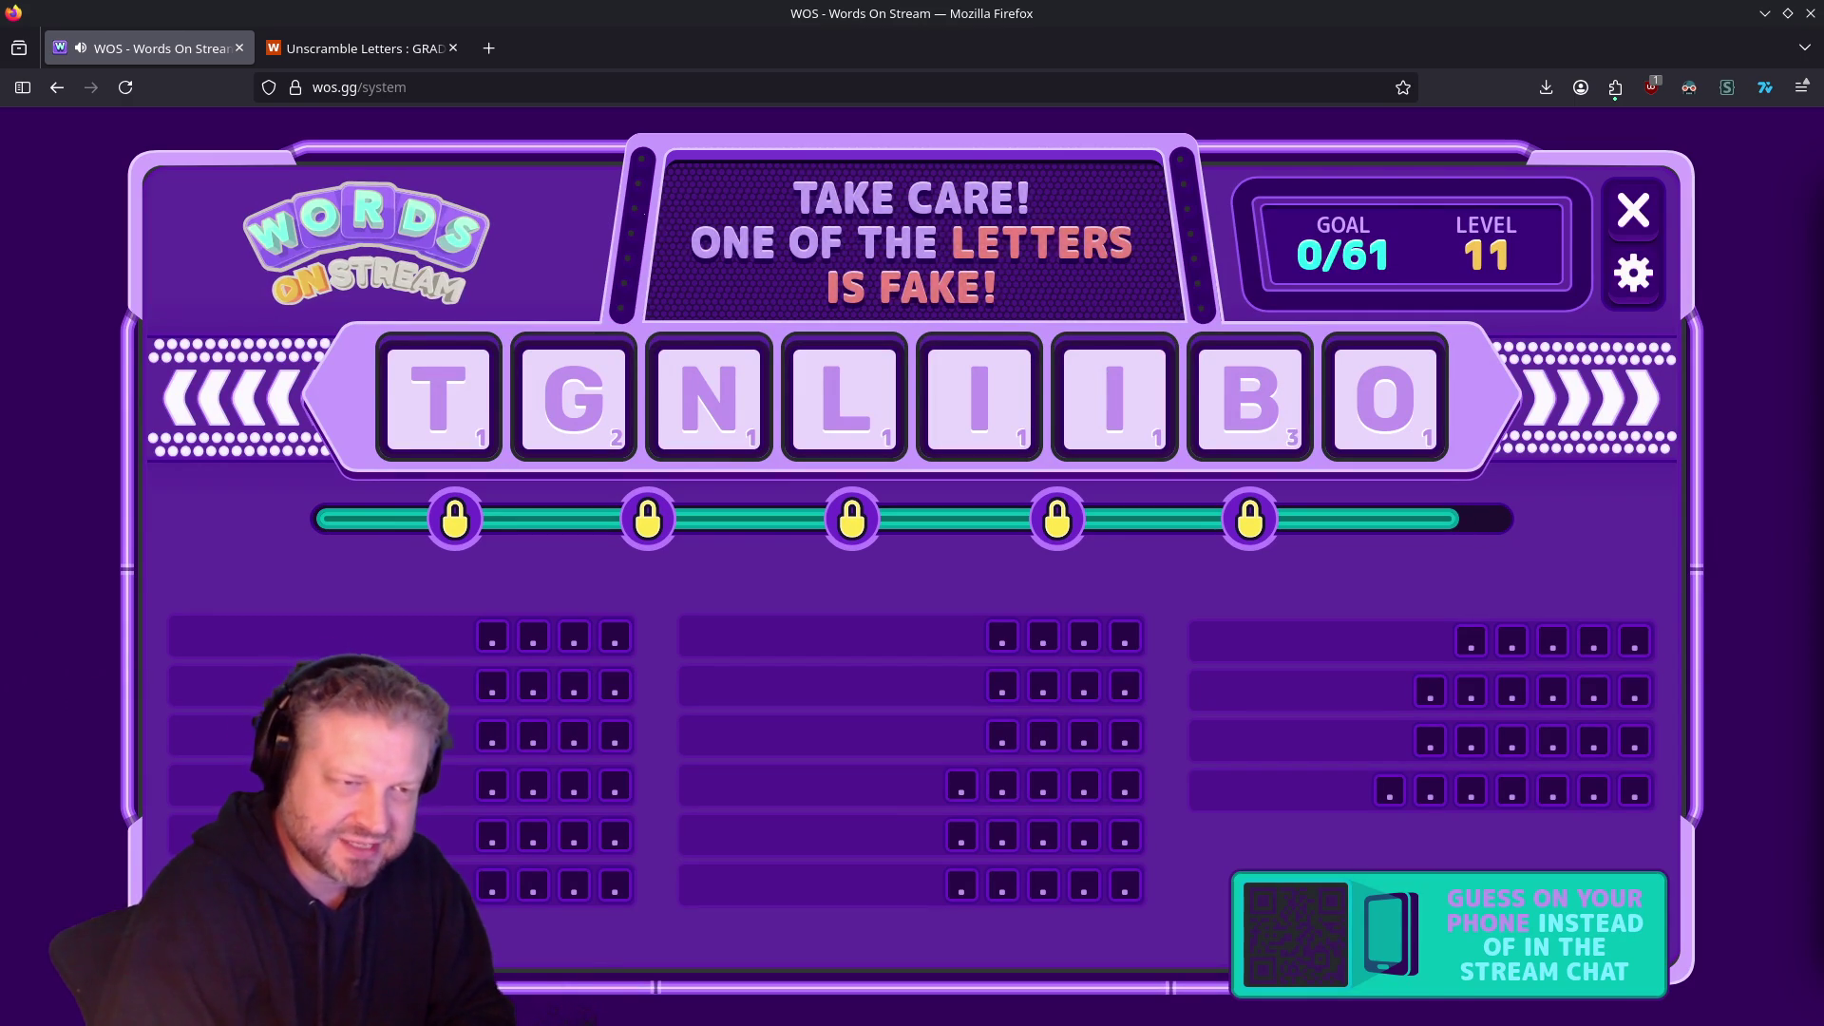
key("space")
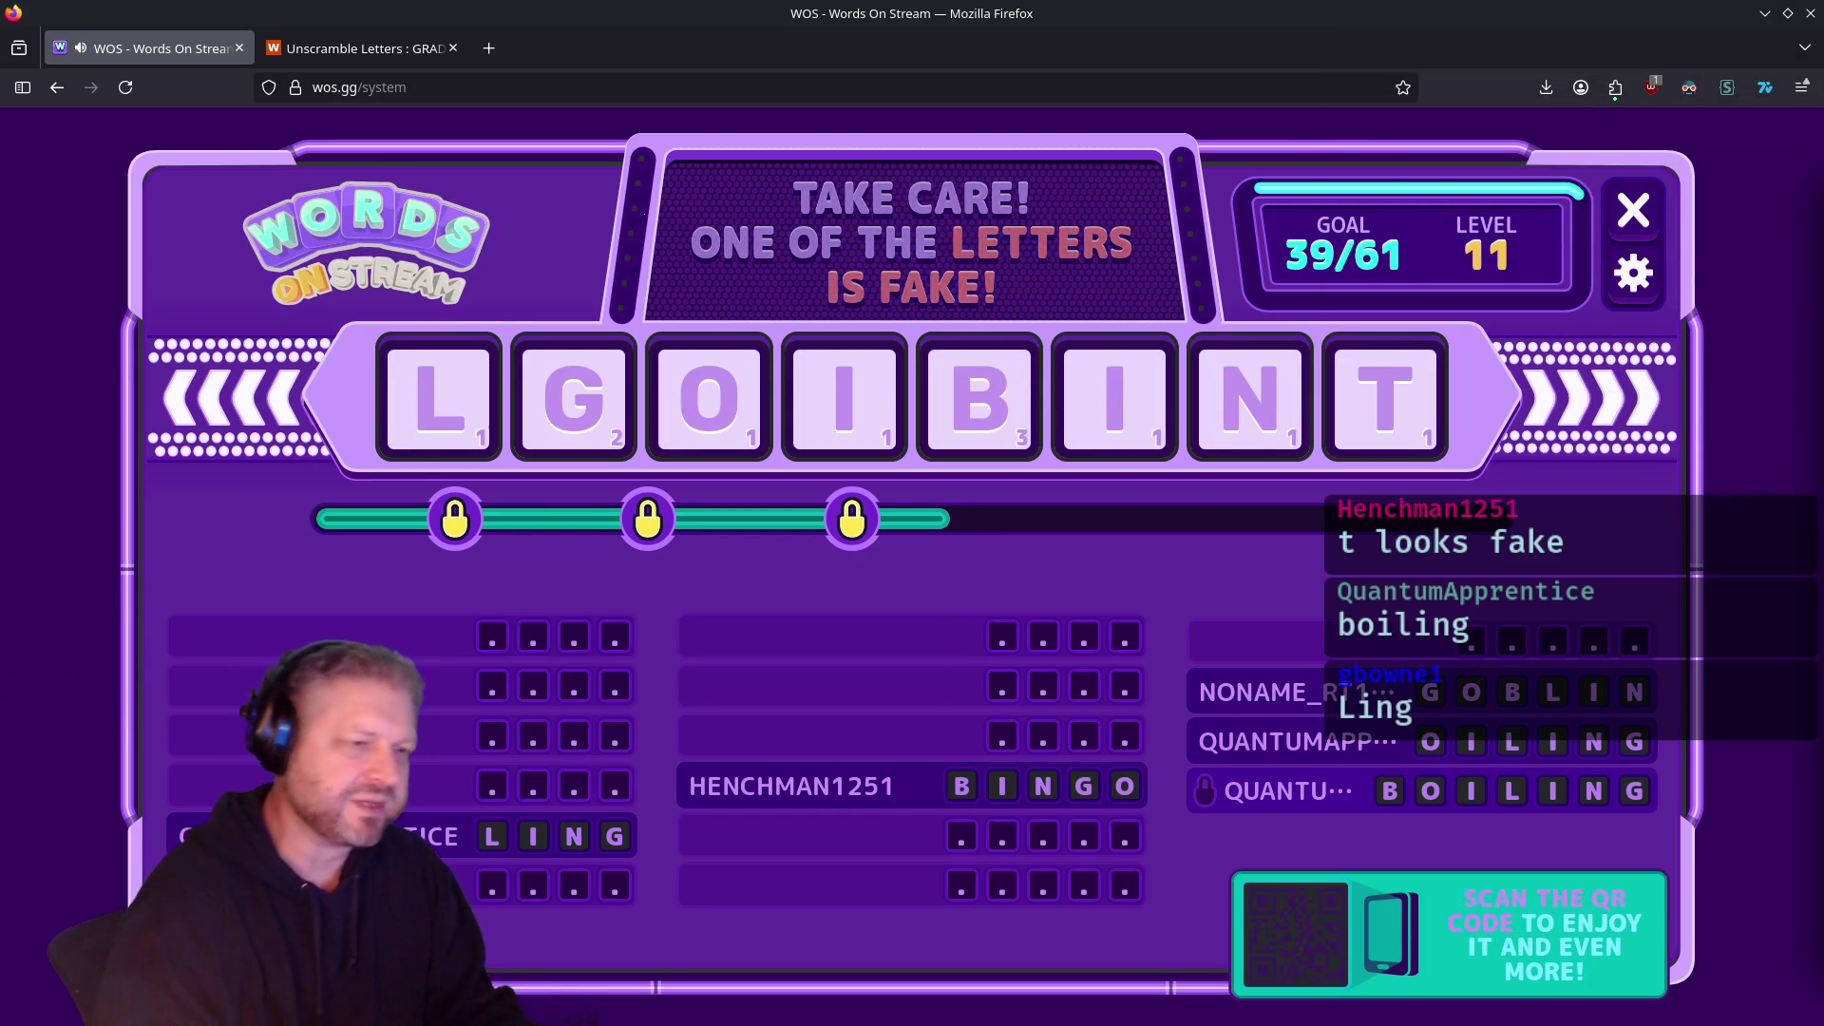
left_click_drag(1406, 346, 1384, 412)
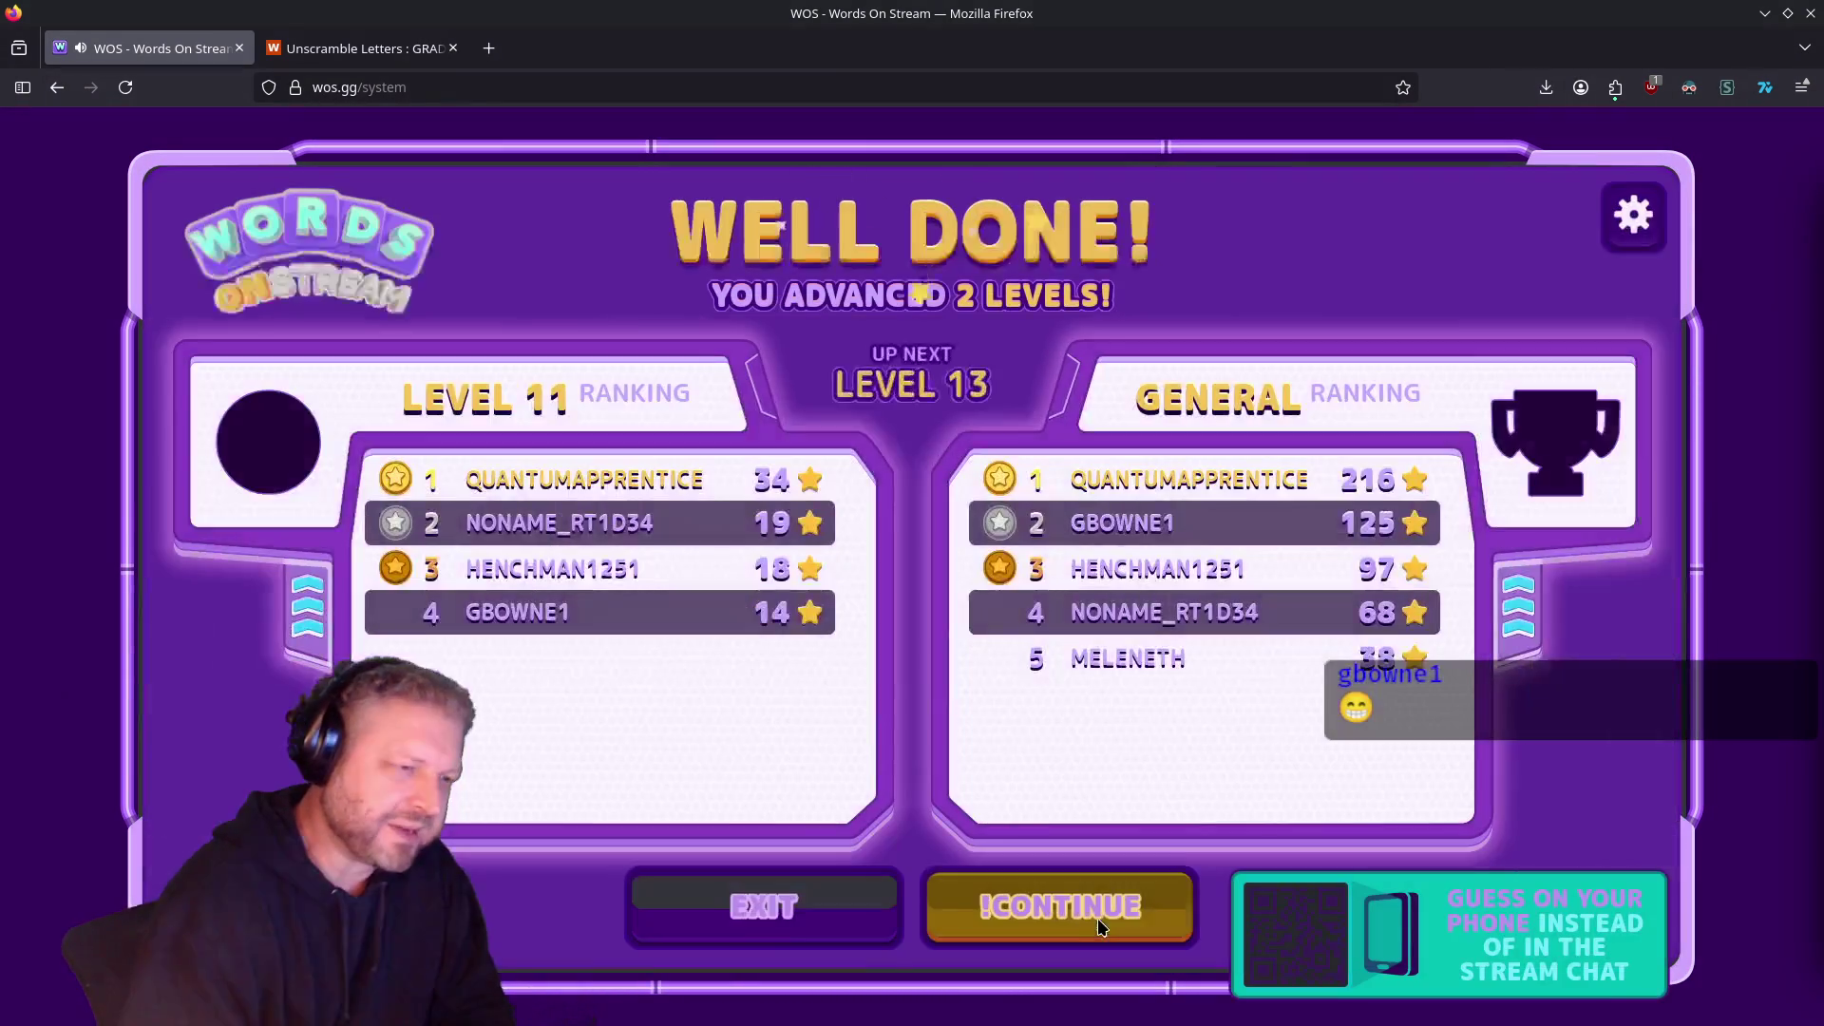
Step: Continue from the Well Done screen on to the next Words On Stream level
left_click(1098, 919)
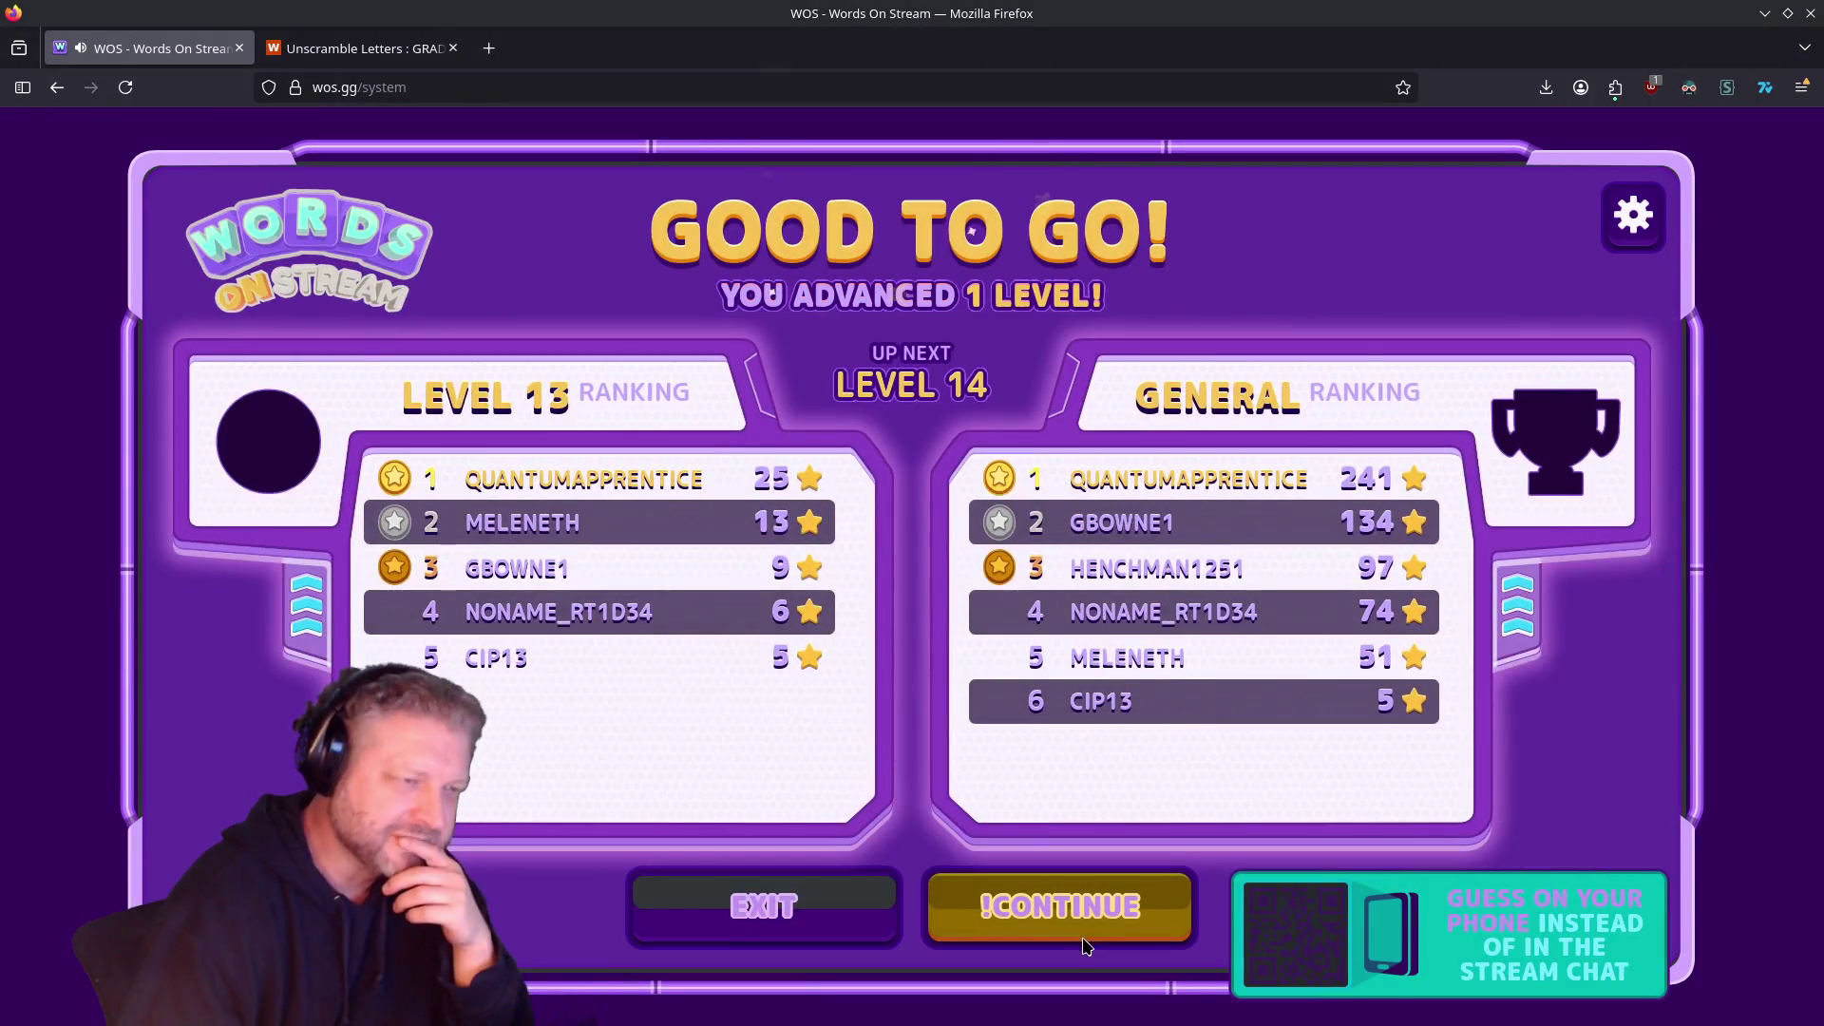
Step: Select !CONTINUE on the level 13 ranking screen to start level 14
left_click(1097, 914)
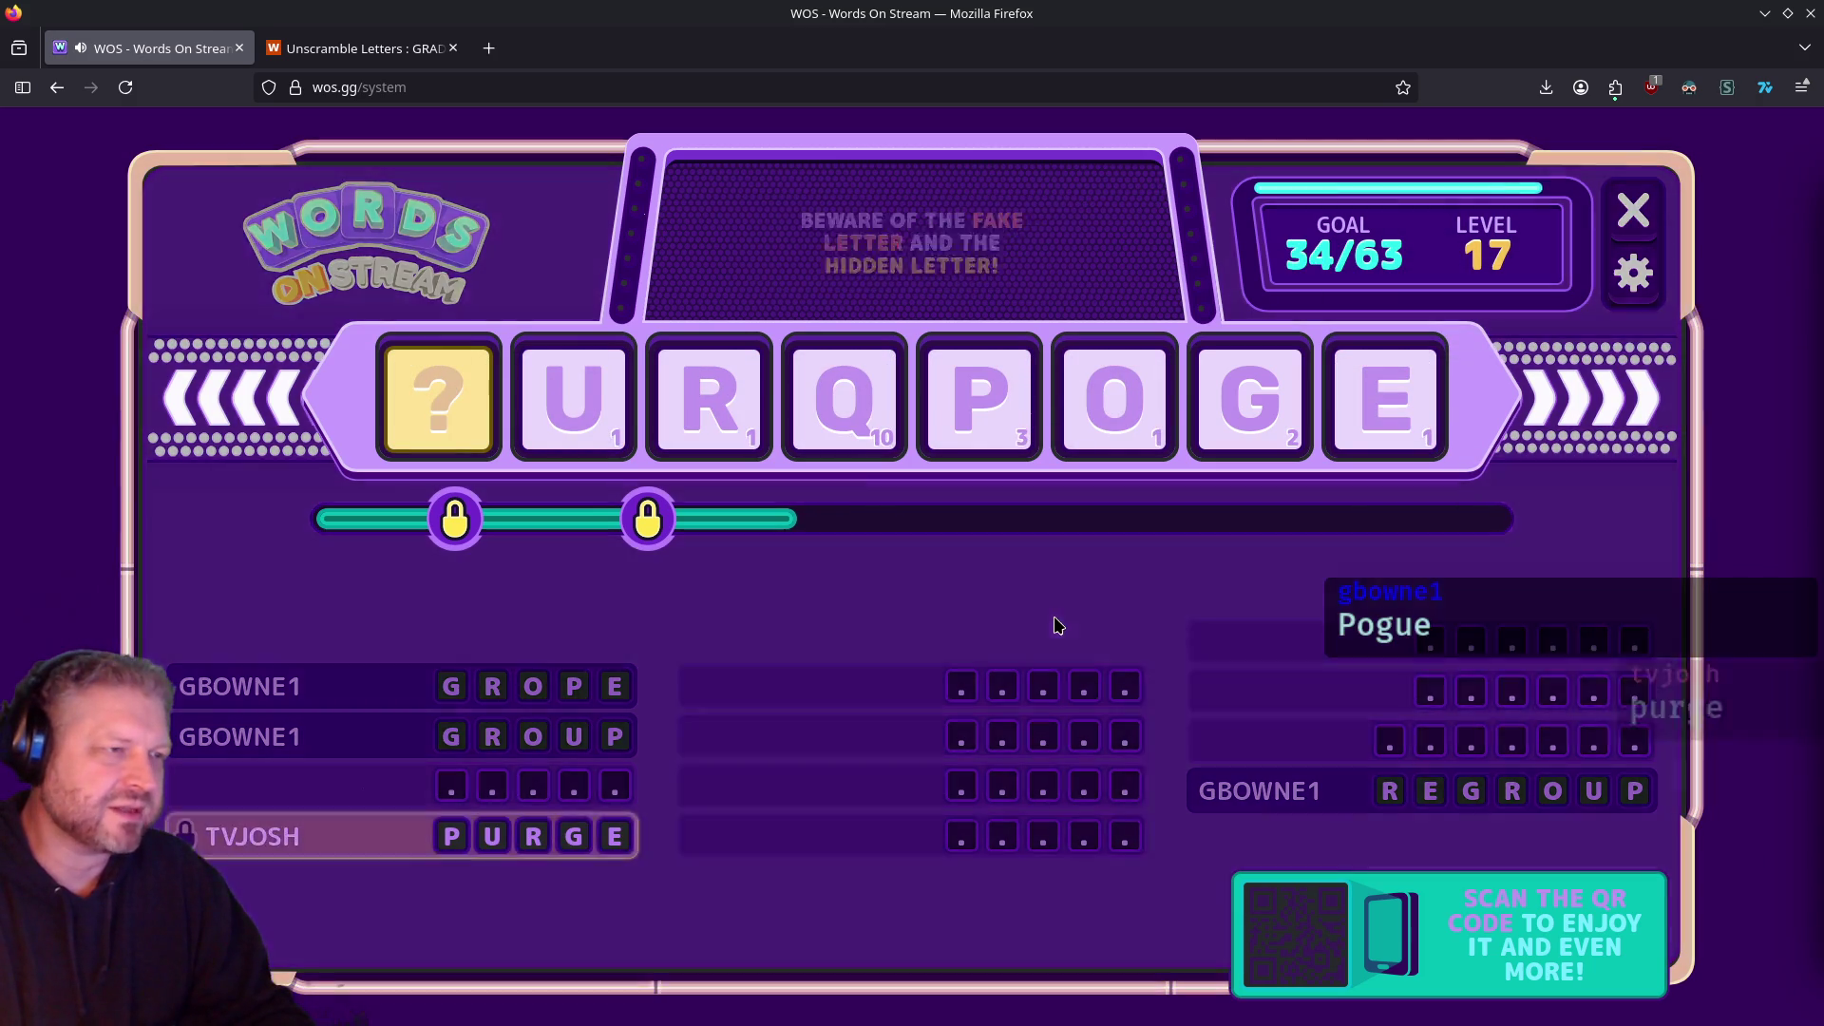
Step: Circle the Q tile on level 17 with the annotation pen
mouse_move(869, 397)
left_mouse_down()
mouse_move(851, 439)
mouse_move(863, 397)
left_mouse_up()
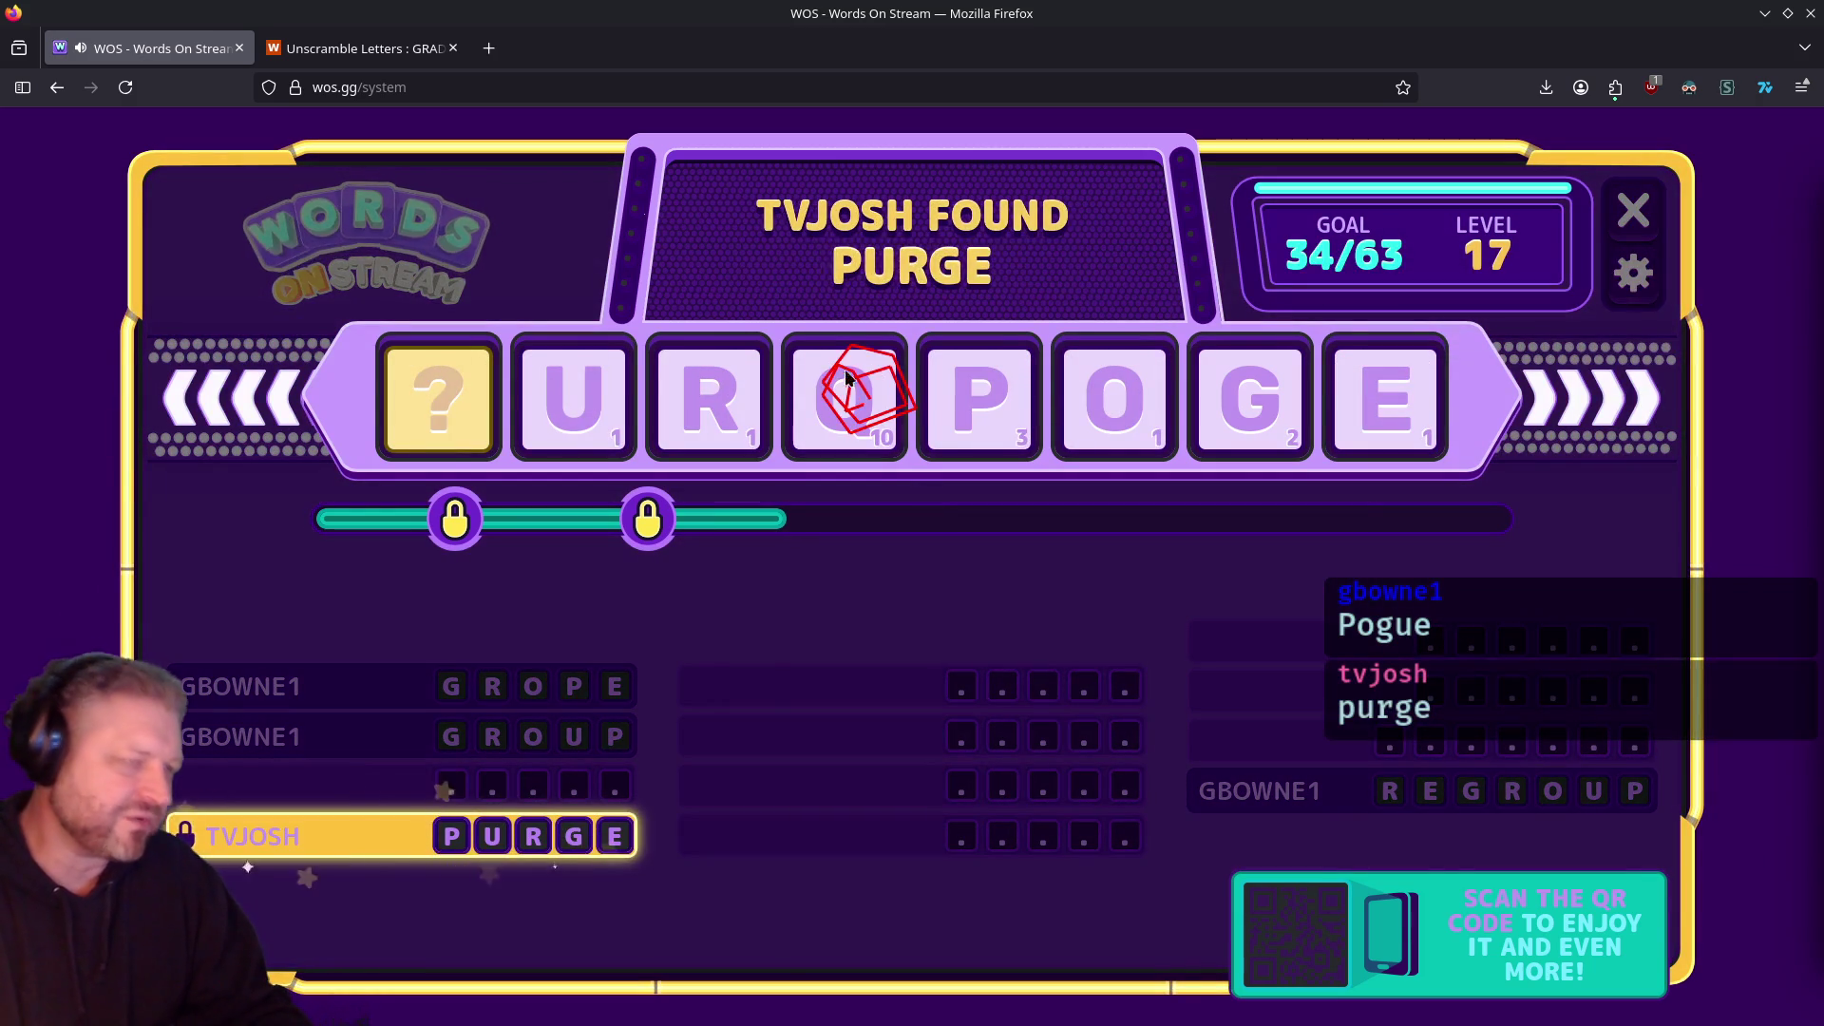
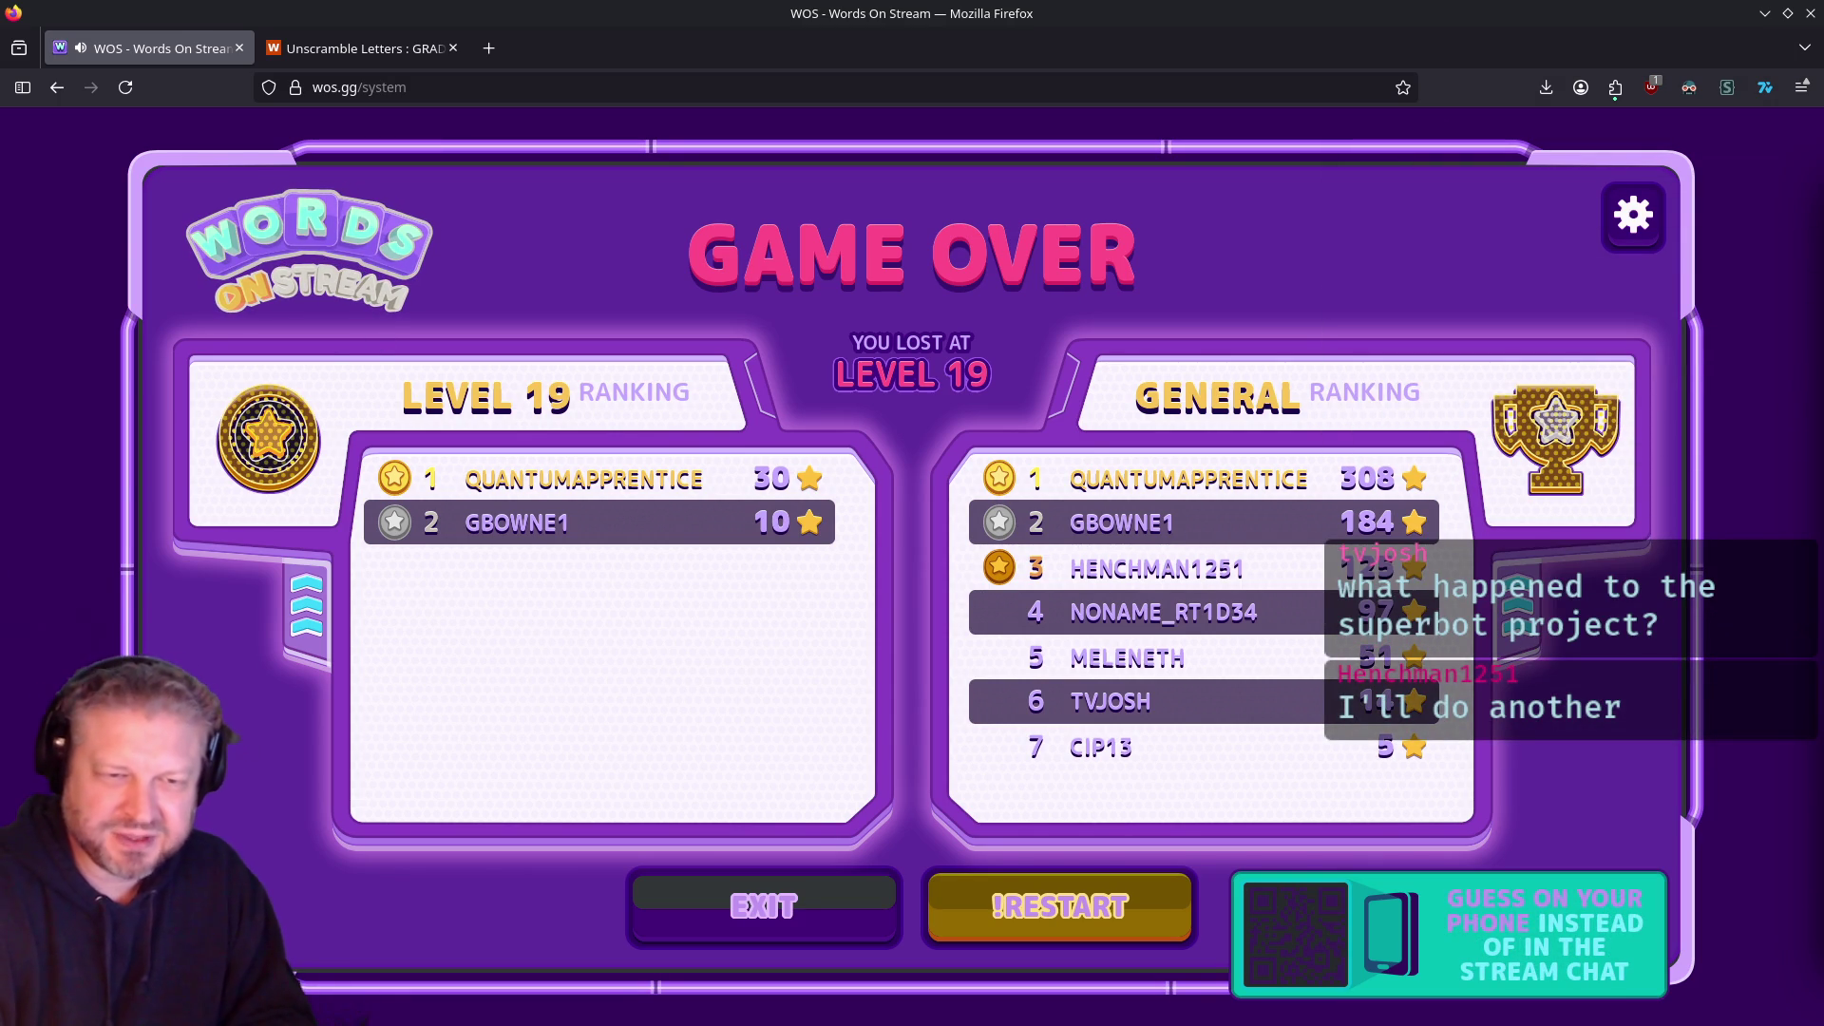
Step: Restart from the level 19 Game Over screen and let chat play level 1 to advance 3 levels
left_click(1057, 904)
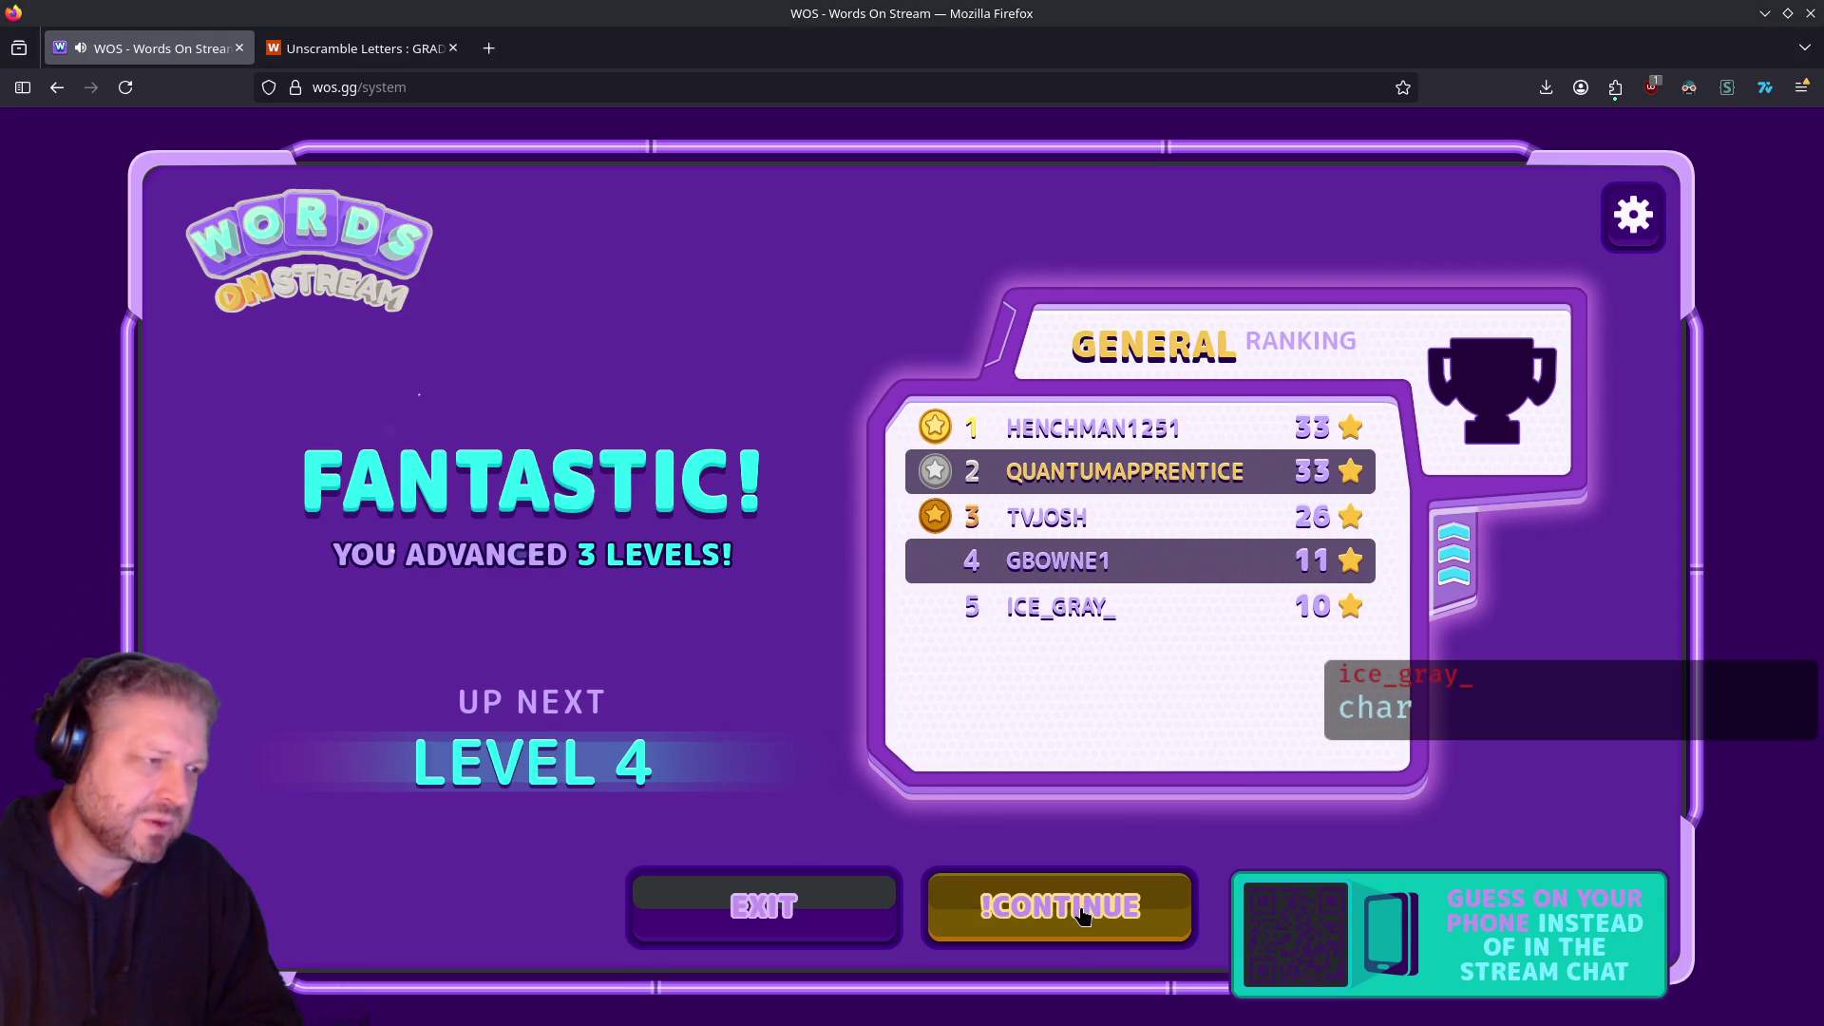
Step: Continue to level 4 and let chat find all 15 words, advancing 5 levels
left_click(1082, 912)
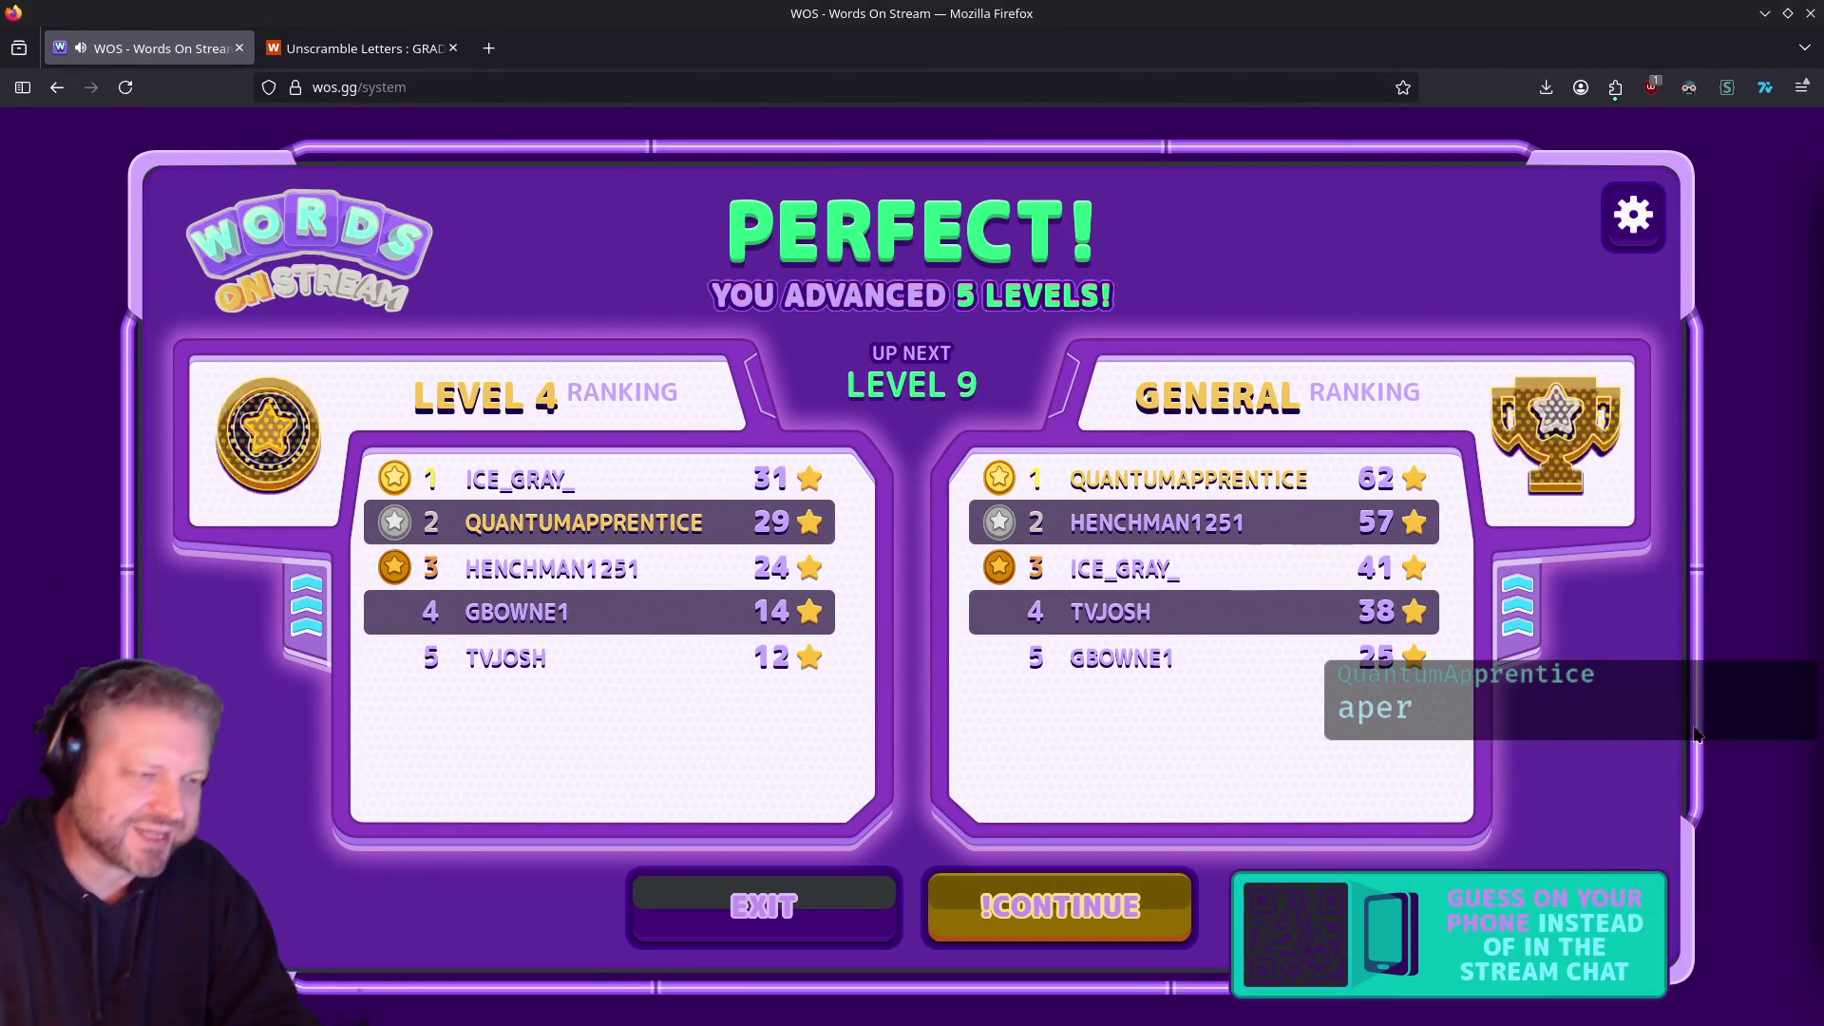
Step: Continue from the results screen to begin the level 9 fake-letter round
left_click(1149, 899)
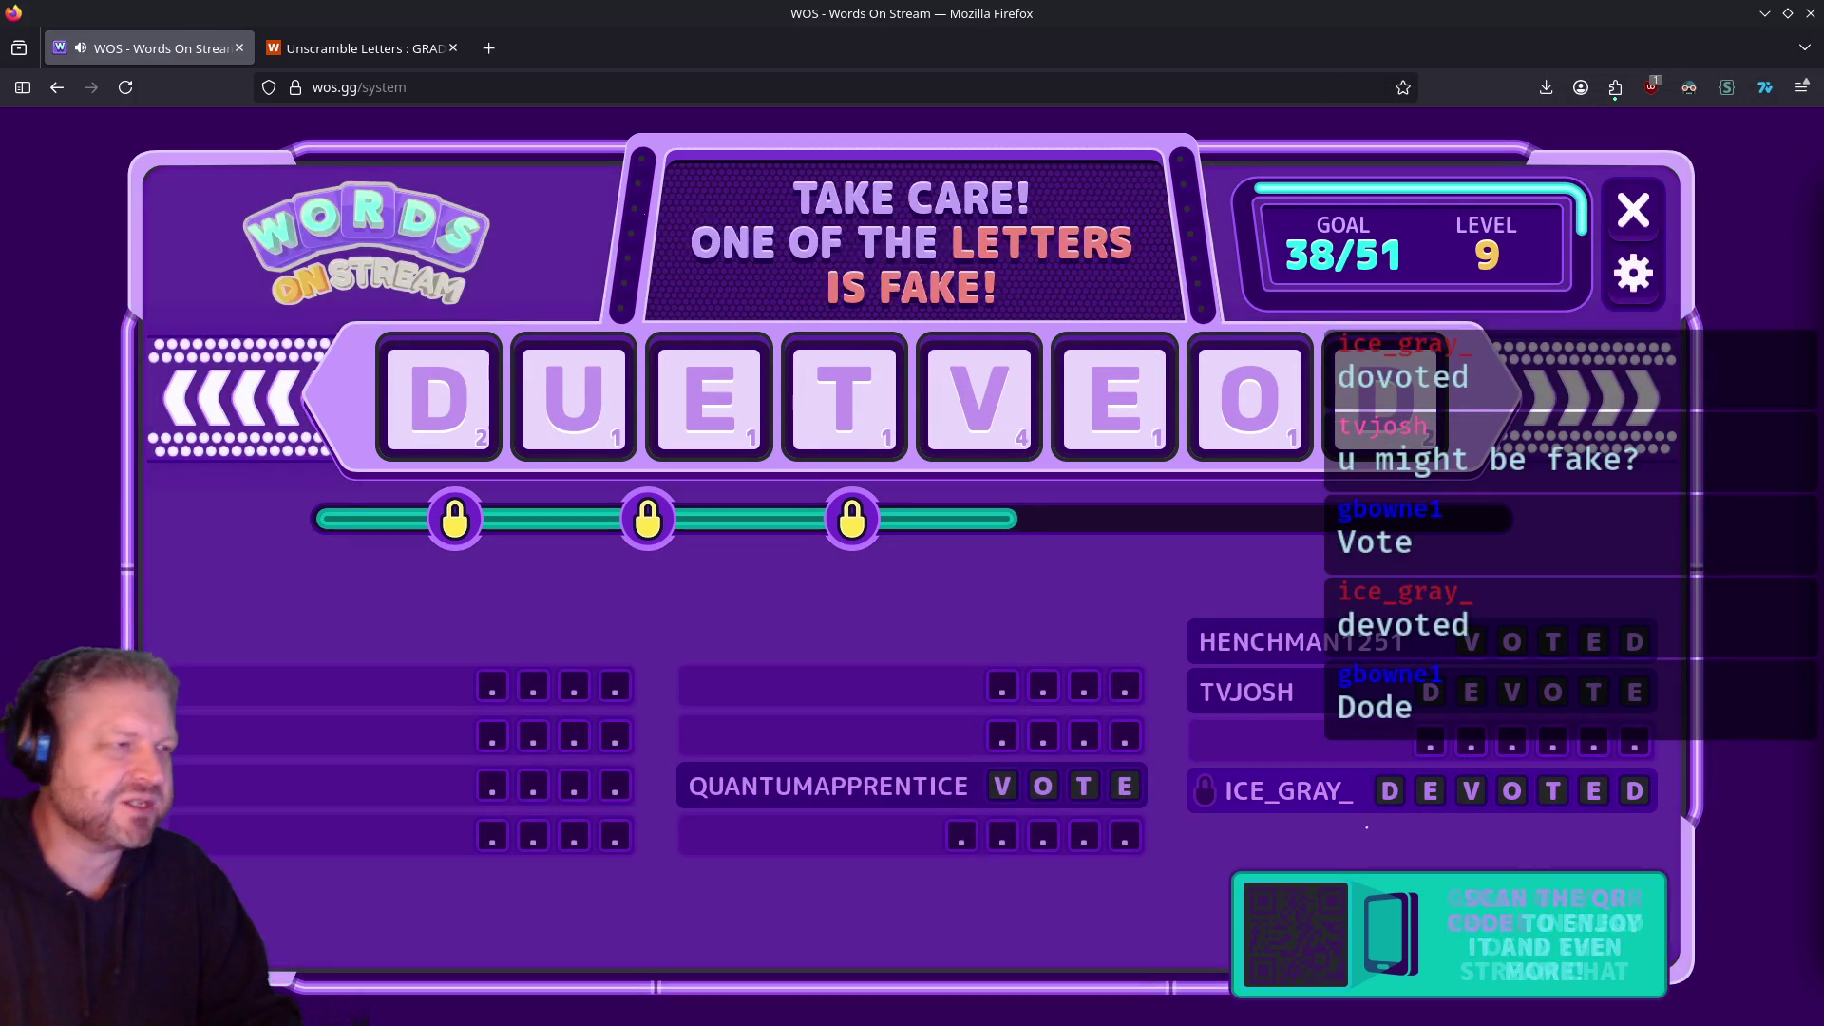
Step: Mark the U tile in red as the suspected fake letter
left_click_drag(576, 425, 582, 410)
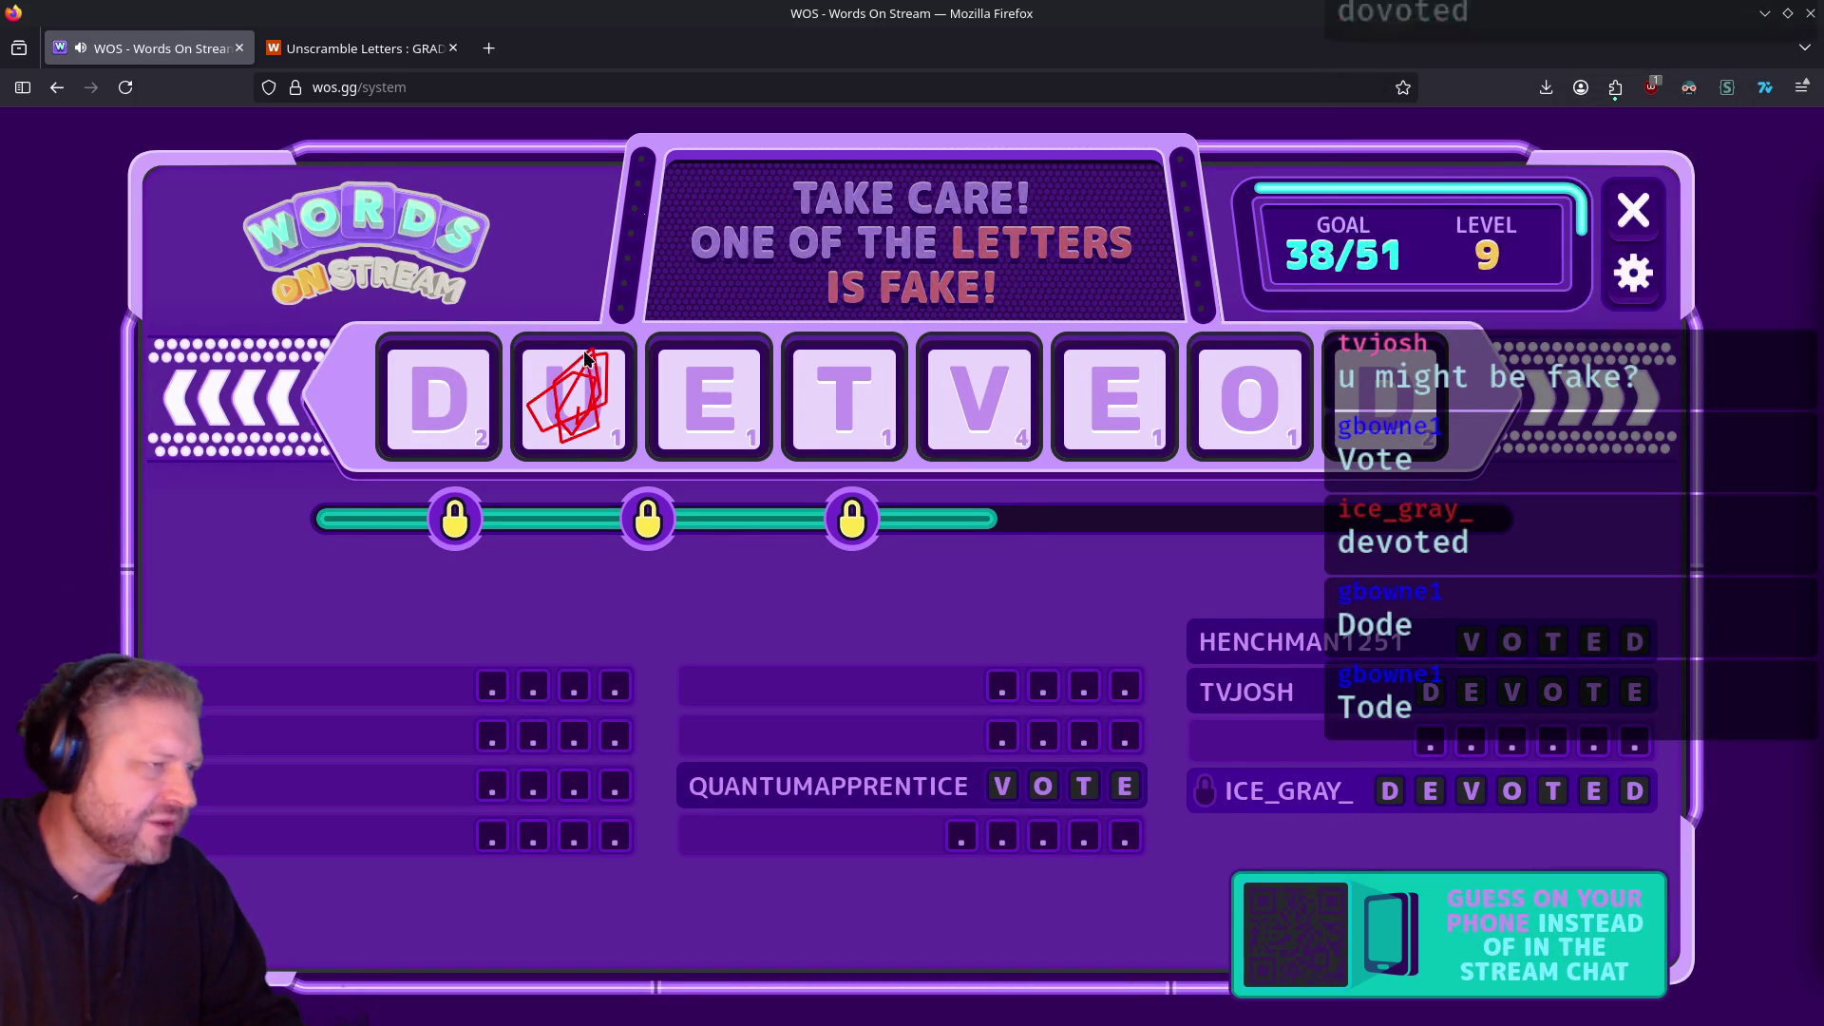